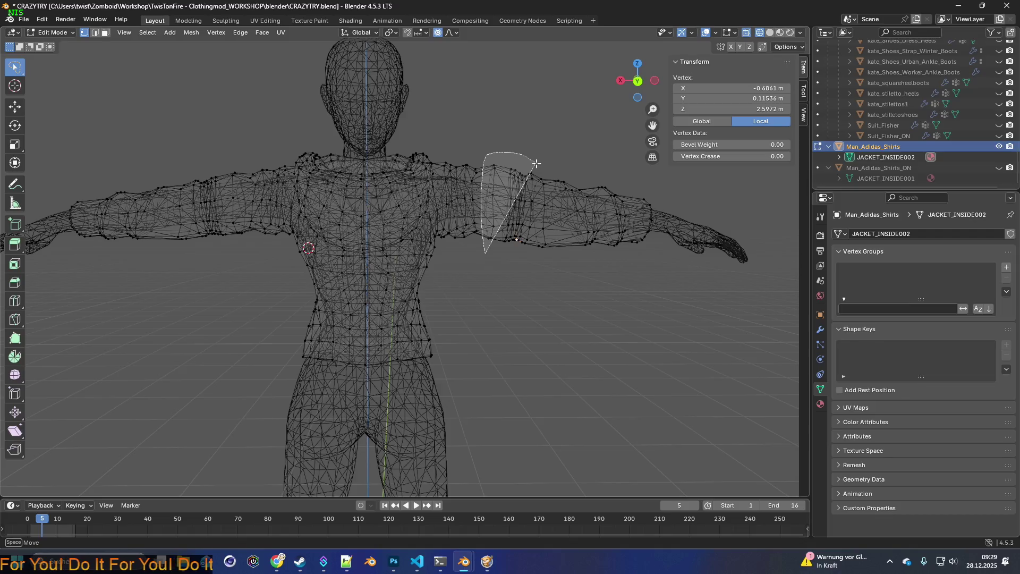
Step: Lasso-select the arm's sleeve vertices, then deselect the ring of vertices at the sleeve's open end
drag(543, 164, 551, 163)
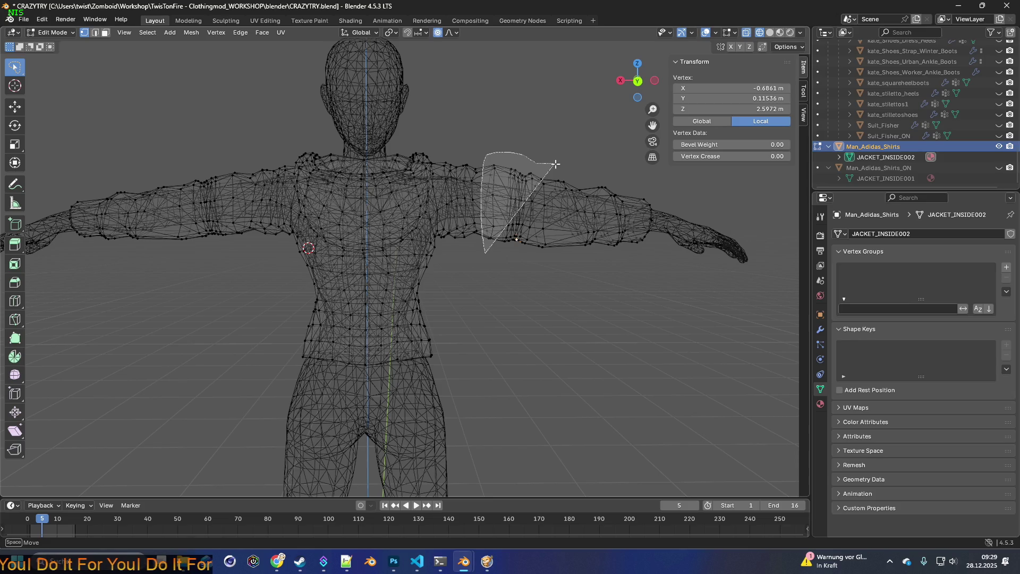
mouse_move(559, 165)
mouse_down()
mouse_move(623, 182)
mouse_move(635, 209)
mouse_move(627, 254)
mouse_move(547, 268)
mouse_move(488, 253)
mouse_up()
mouse_move(563, 253)
middle_down()
mouse_move(499, 244)
mouse_move(599, 258)
middle_up()
mouse_move(600, 234)
ctrl+mouse_down()
mouse_move(664, 266)
mouse_move(615, 273)
ctrl+mouse_up()
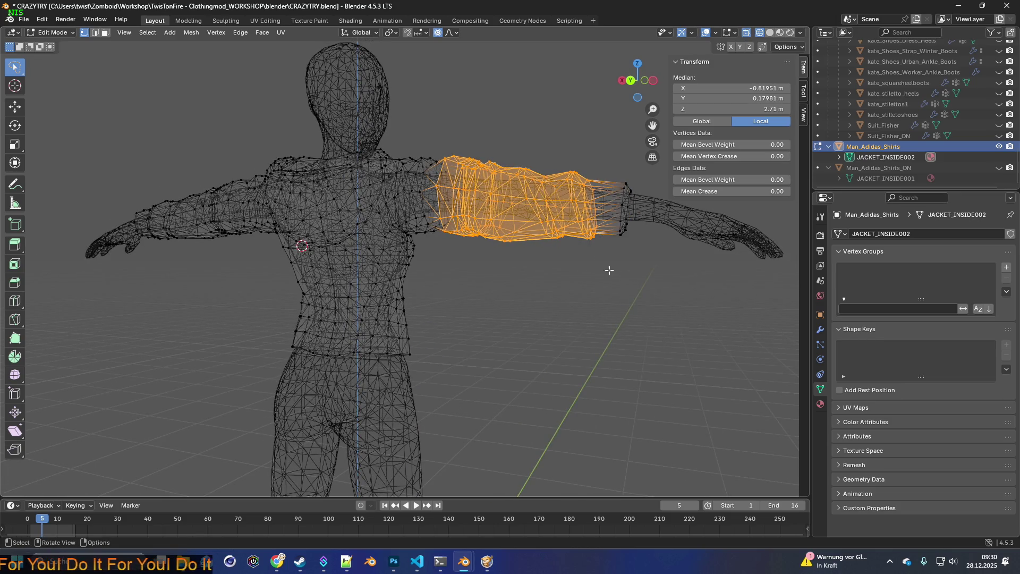
Step: Move the selected sleeve vertices outward along the arm toward the wrist
middle_drag(615, 273, 614, 266)
mouse_move(327, 249)
middle_down()
mouse_move(340, 244)
mouse_move(308, 242)
mouse_move(298, 228)
mouse_move(501, 234)
middle_up()
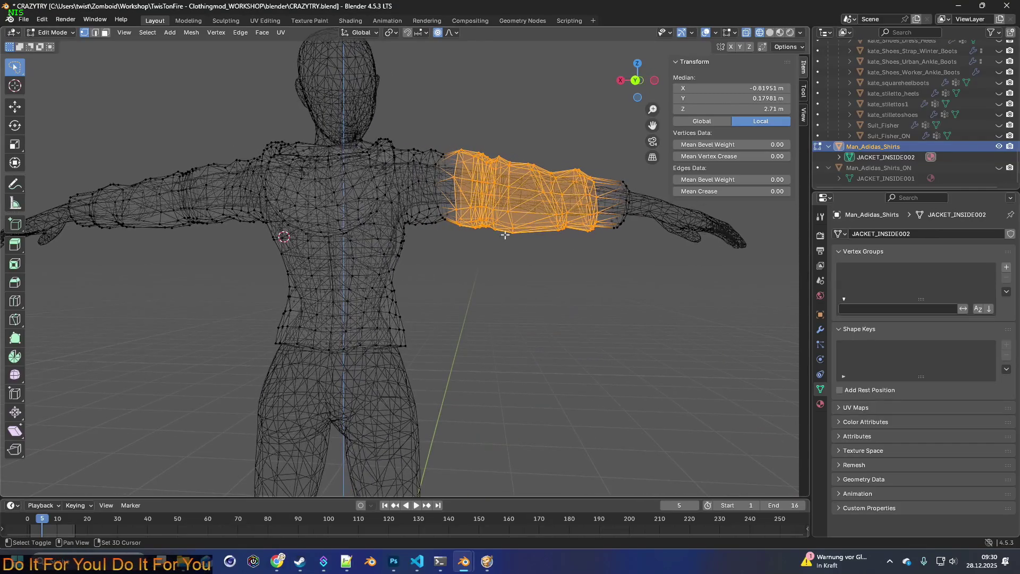
click(578, 239)
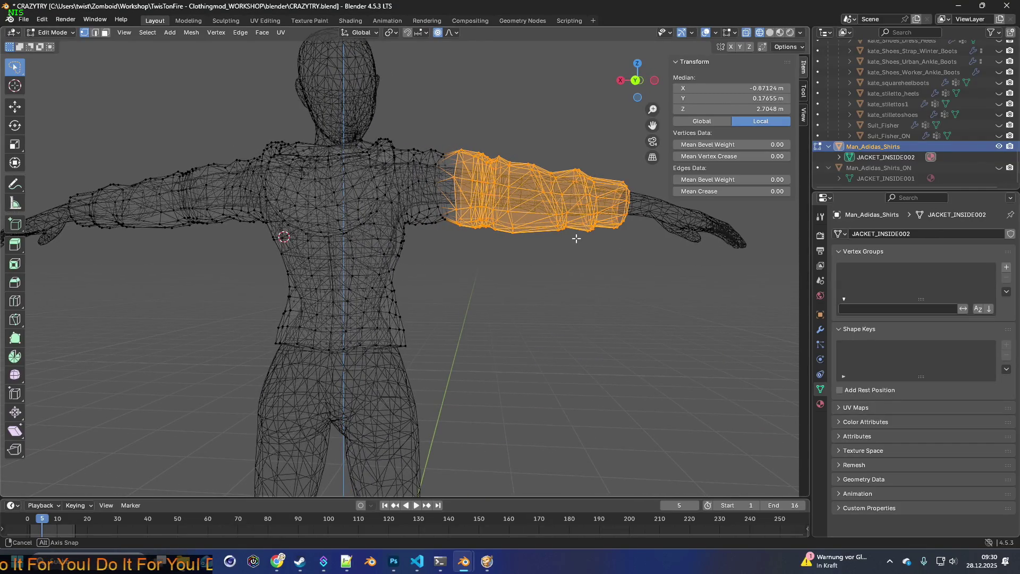
middle_drag(576, 238, 579, 238)
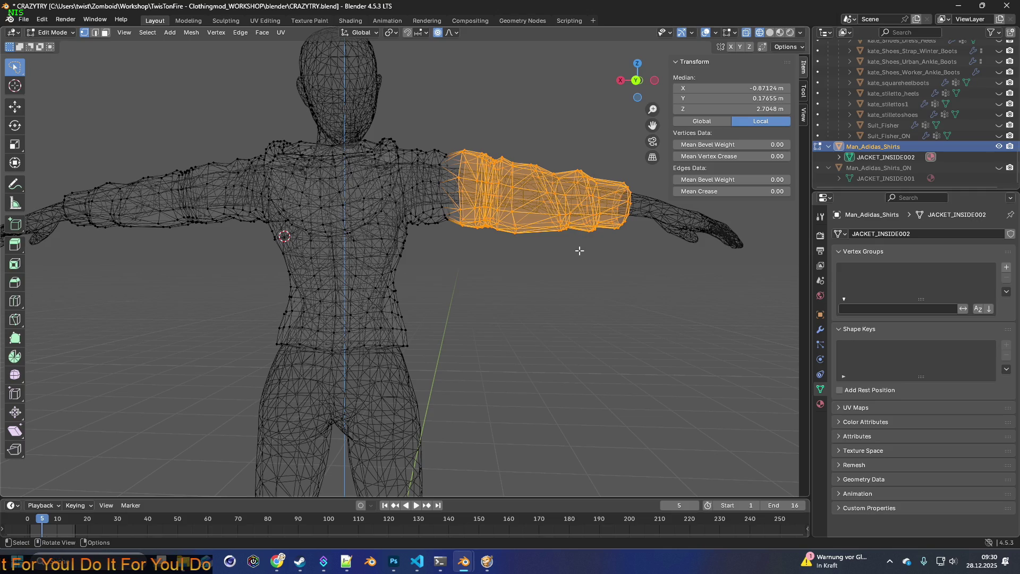
Step: Begin a uniform scale-down of the sleeve after cancelling a first attempt
key(s)
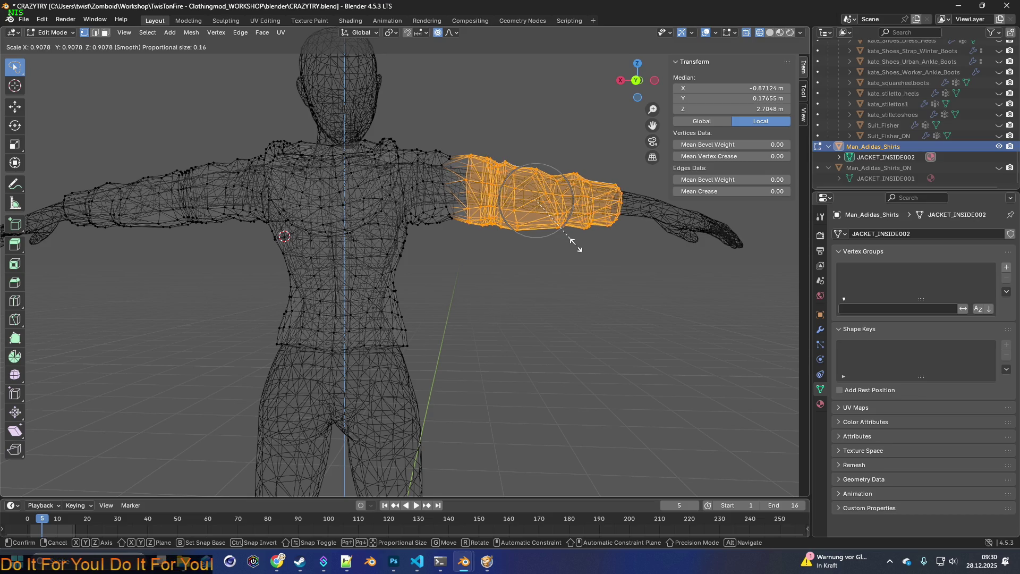
key(Escape)
mouse_move(542, 258)
middle_down()
mouse_move(524, 266)
mouse_move(556, 262)
mouse_move(404, 257)
middle_up()
middle_drag(518, 252, 510, 271)
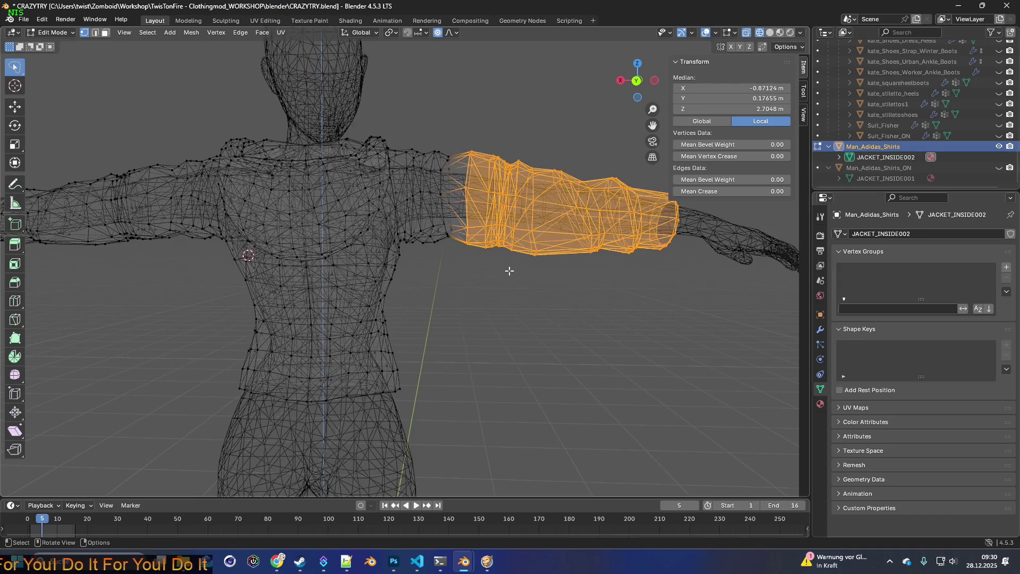
scroll(496, 248, down, 4)
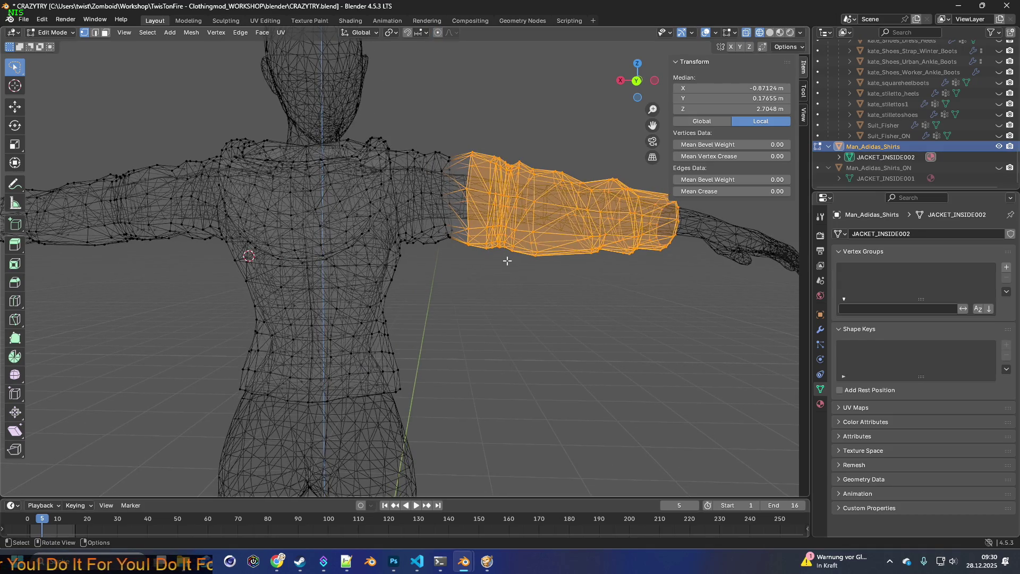
key(s)
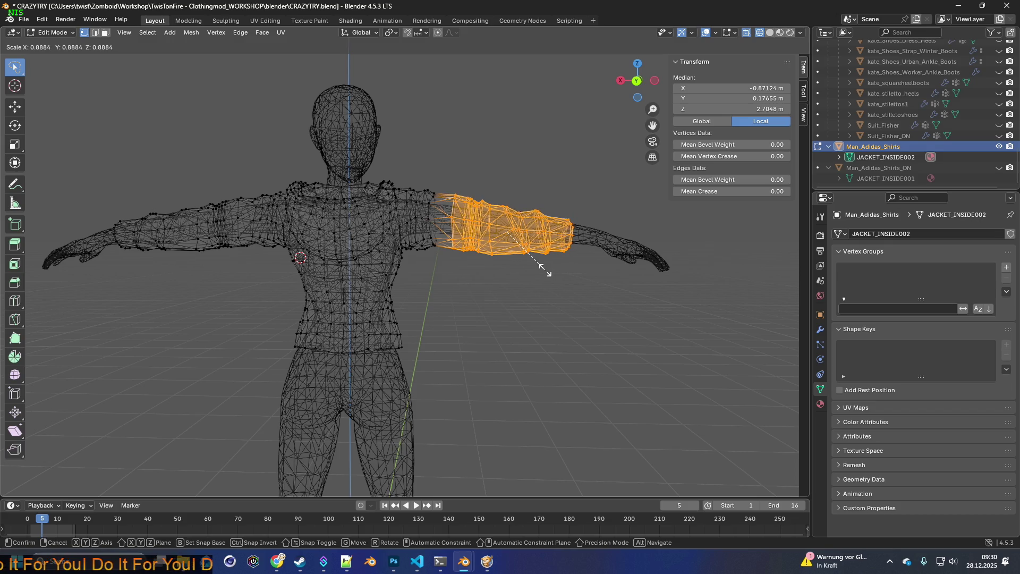
Step: Shrink the whole sleeve uniformly, settling at a scale of 0.95 on all axes
click(546, 271)
mouse_move(535, 280)
middle_down()
mouse_move(330, 273)
mouse_move(422, 311)
mouse_move(395, 283)
middle_up()
scroll(422, 310, up, 5)
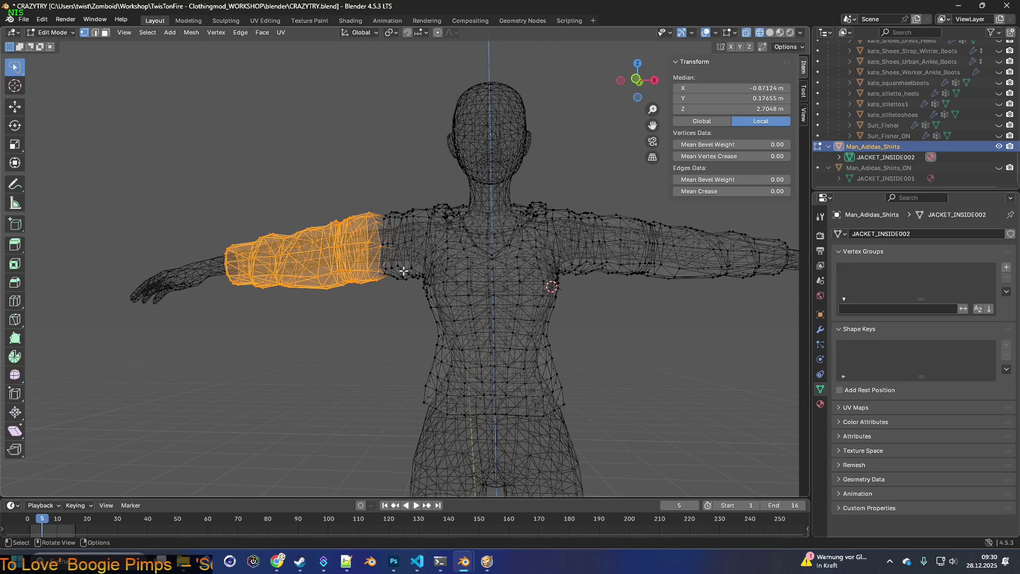
scroll(388, 271, up, 1)
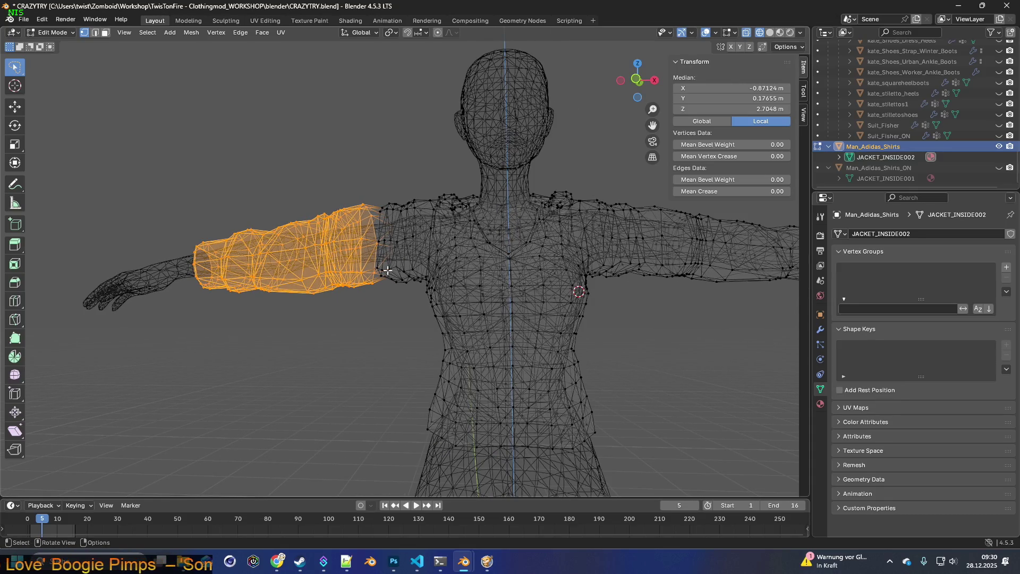
shift+middle_drag(377, 271, 403, 275)
mouse_move(399, 315)
middle_down()
mouse_move(384, 315)
mouse_move(492, 303)
mouse_move(391, 307)
middle_up()
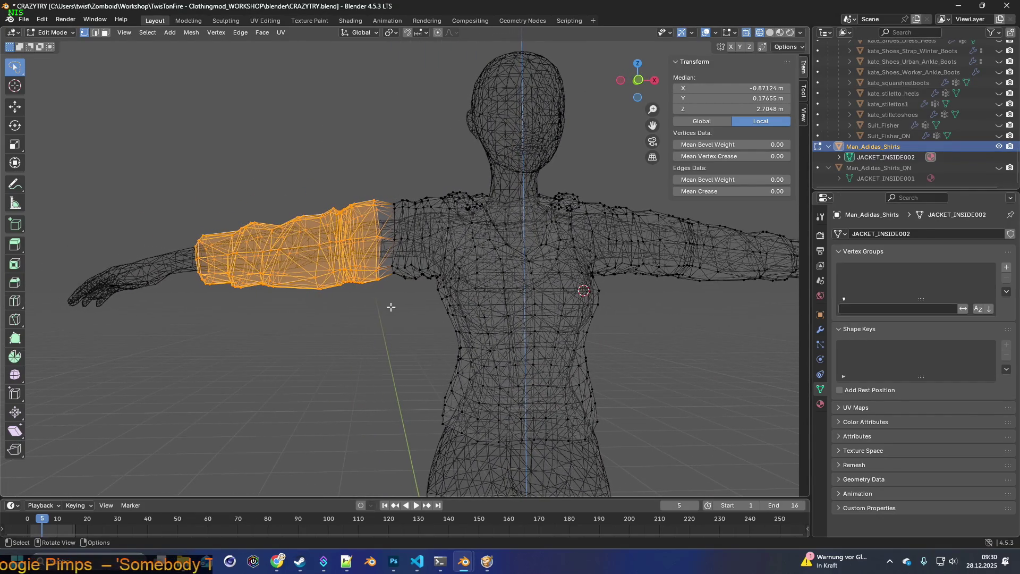
mouse_move(585, 312)
shift+middle_down()
mouse_move(368, 305)
mouse_move(415, 302)
mouse_move(405, 300)
shift+middle_up()
scroll(391, 300, up, 3)
key(s)
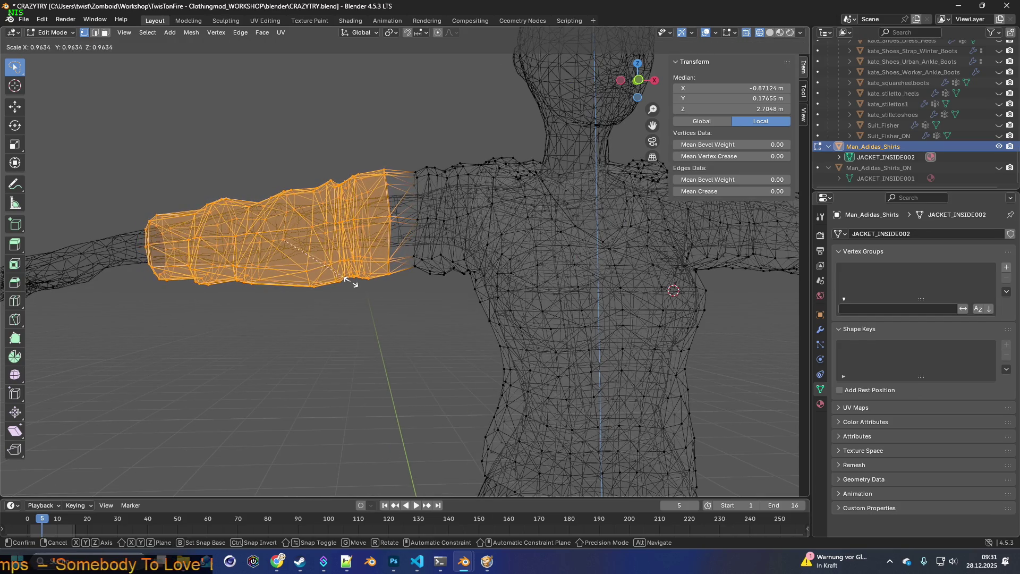
click(335, 272)
Step: Lasso-select only the upper-arm section of the sleeve
scroll(376, 285, down, 2)
shift+middle_drag(482, 303, 210, 287)
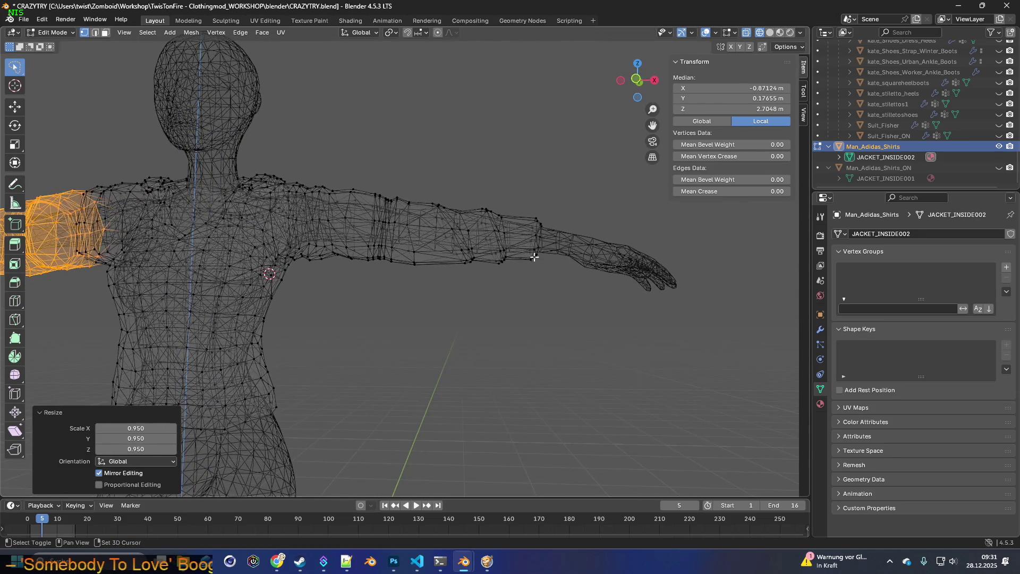
mouse_move(363, 288)
middle_down()
mouse_move(341, 289)
mouse_move(359, 307)
mouse_move(298, 312)
mouse_move(469, 310)
middle_up()
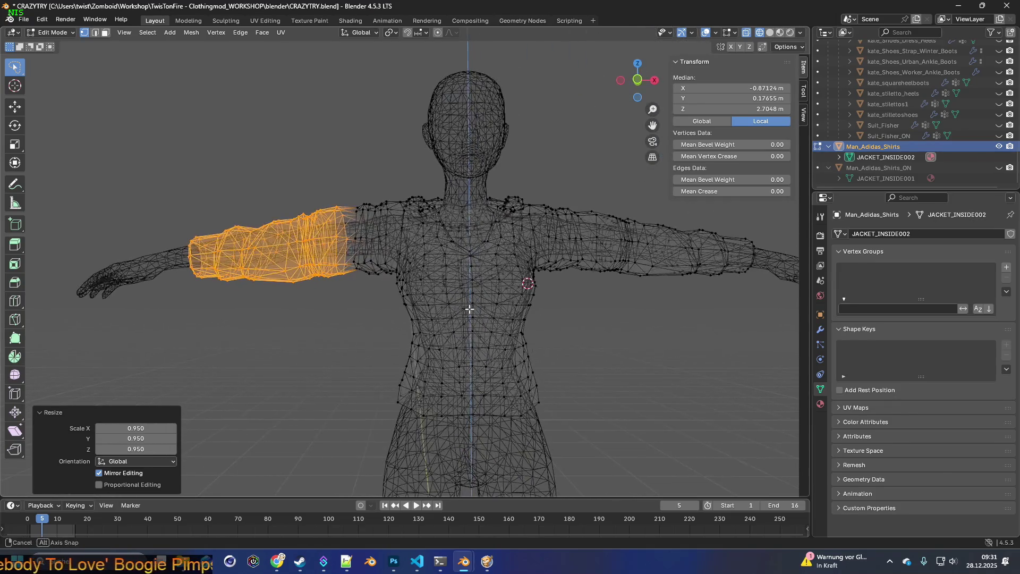
shift+middle_drag(370, 294, 395, 299)
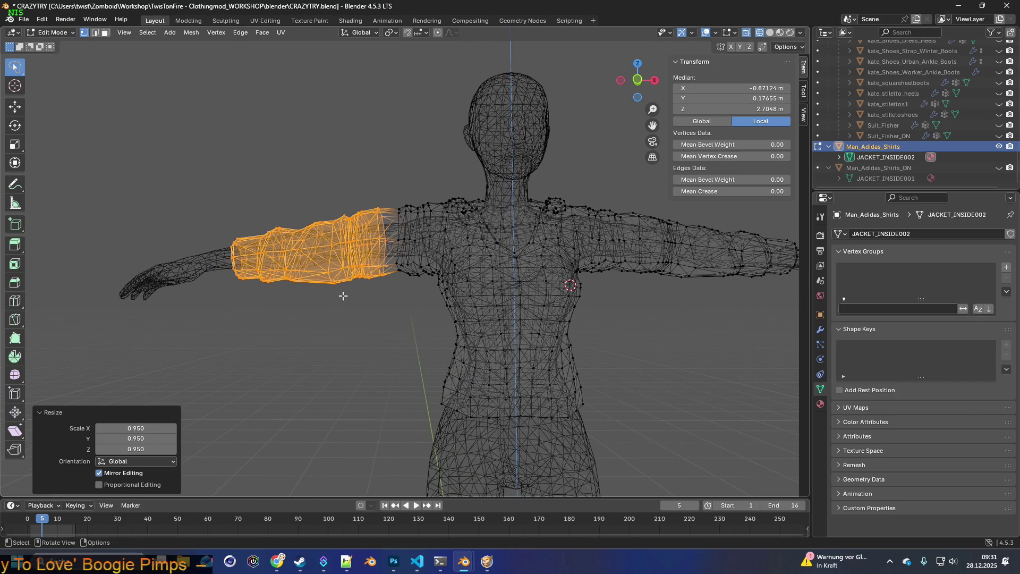
scroll(400, 303, up, 5)
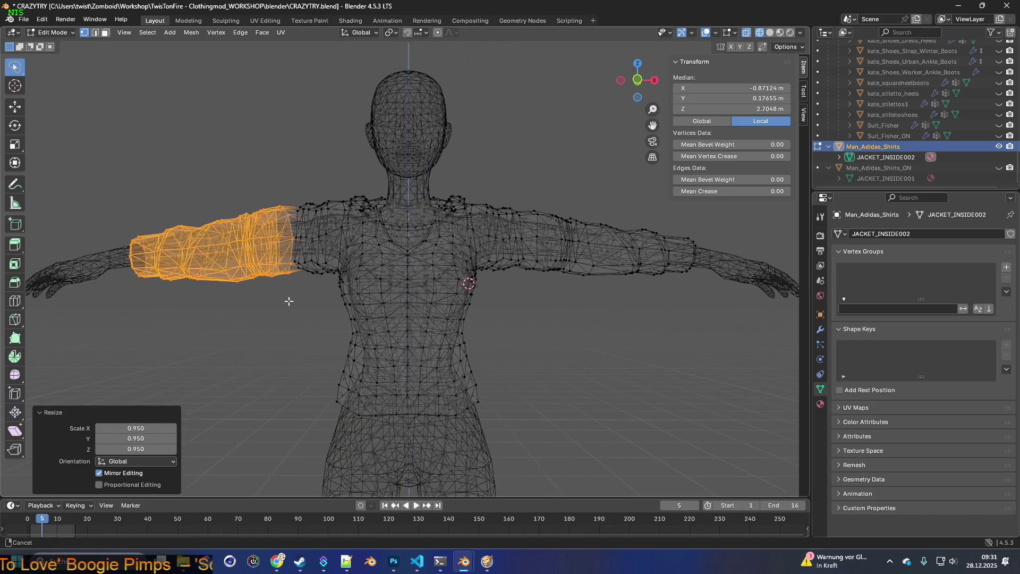
scroll(462, 317, down, 2)
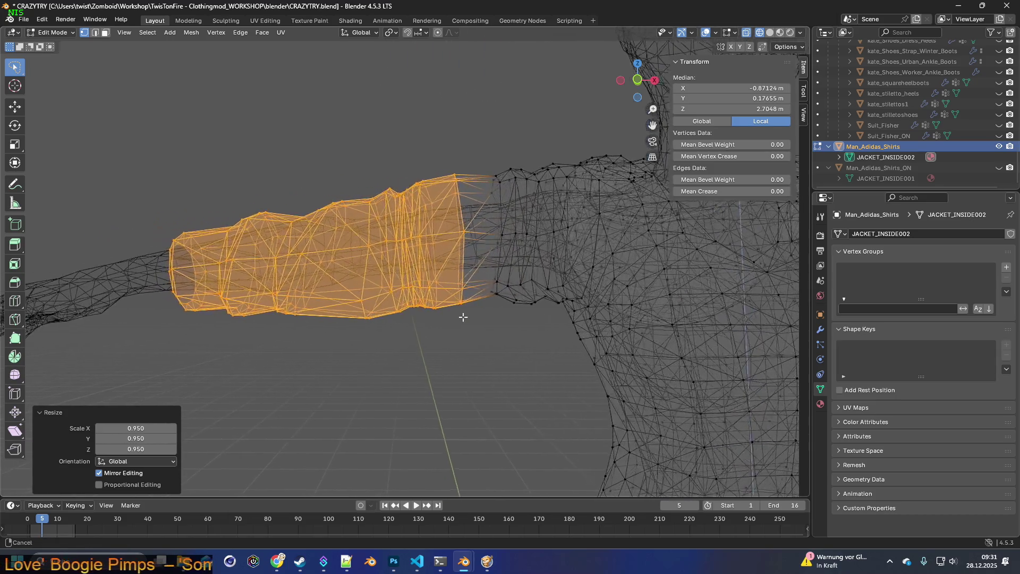
scroll(465, 316, down, 2)
mouse_move(571, 308)
shift+middle_down()
mouse_move(269, 296)
mouse_move(475, 304)
shift+middle_up()
mouse_move(304, 298)
middle_down()
mouse_move(444, 316)
mouse_move(415, 323)
mouse_move(448, 325)
middle_up()
mouse_move(395, 341)
ctrl+right_down()
mouse_move(401, 181)
mouse_move(425, 229)
mouse_move(427, 268)
ctrl+right_up()
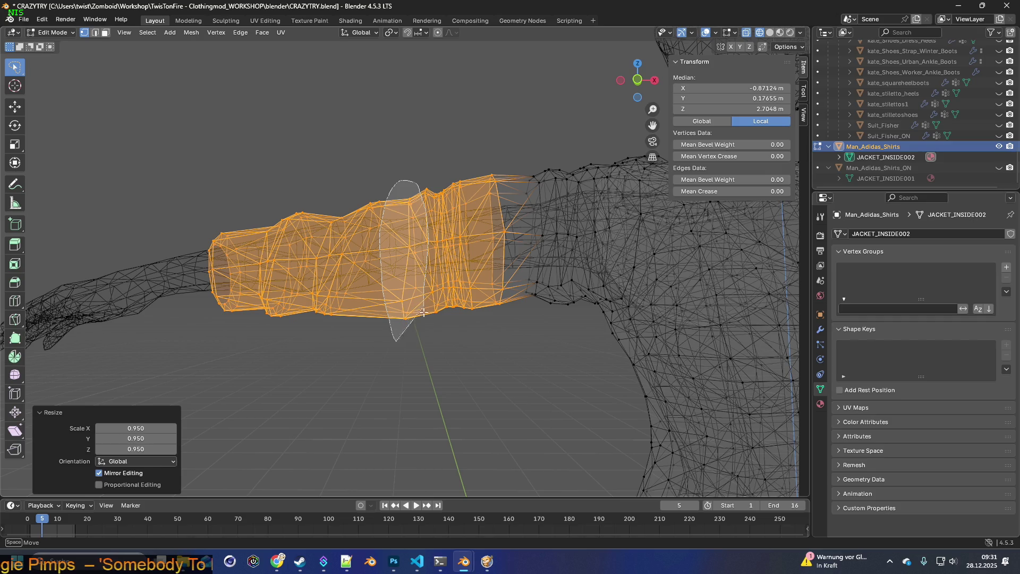
ctrl+right_drag(423, 309, 426, 335)
mouse_move(426, 335)
middle_down()
mouse_move(546, 321)
mouse_move(324, 312)
mouse_move(360, 319)
mouse_move(344, 318)
middle_up()
mouse_move(343, 207)
ctrl+right_down()
mouse_move(212, 218)
mouse_move(228, 314)
mouse_move(277, 332)
mouse_move(324, 321)
ctrl+right_up()
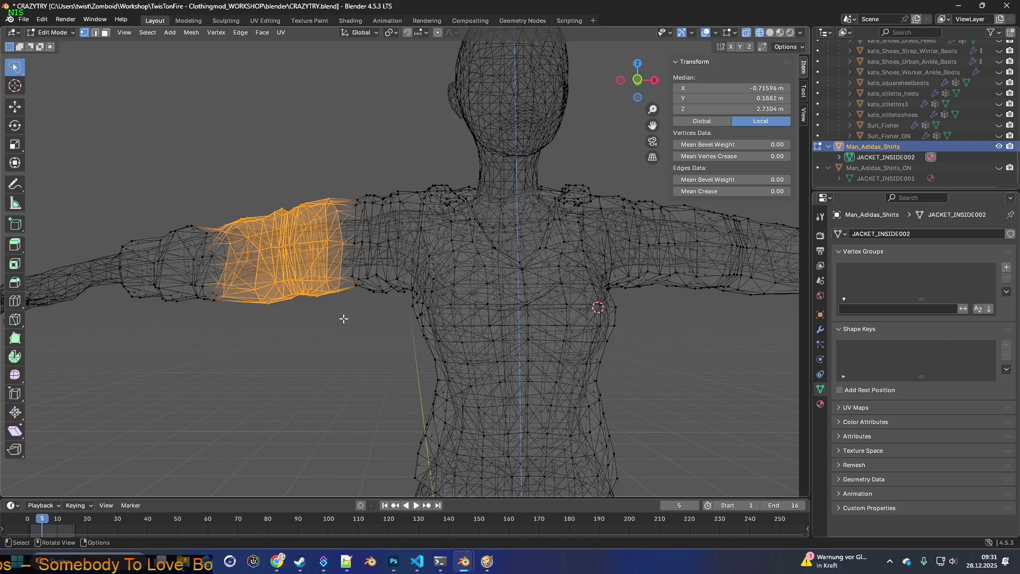
Step: Scale the upper-arm sleeve section down to about 0.947
key(s)
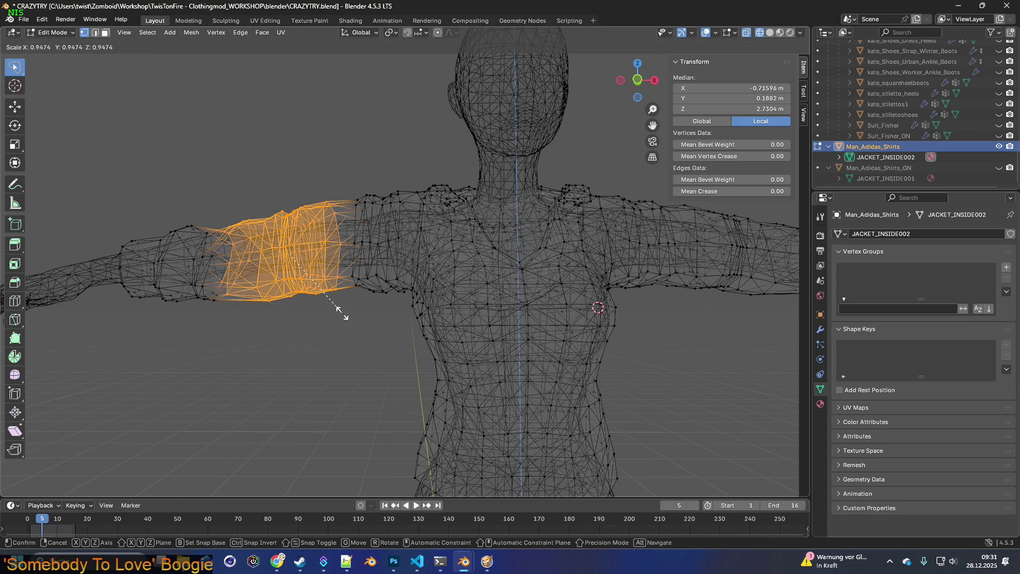
click(343, 314)
shift+middle_drag(342, 314, 451, 324)
Step: Select the forearm sleeve section and scale it down to about 0.949
mouse_move(279, 304)
mouse_down()
mouse_move(289, 228)
mouse_move(366, 298)
mouse_move(381, 292)
mouse_up()
scroll(381, 293, down, 2)
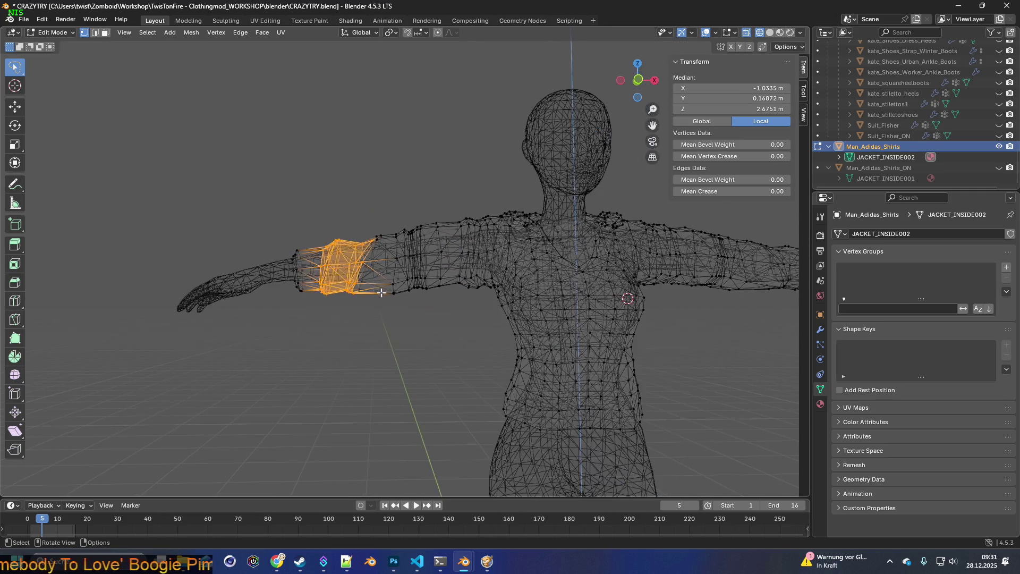
middle_drag(473, 318, 343, 308)
mouse_move(286, 312)
mouse_down()
mouse_move(202, 255)
mouse_move(312, 215)
mouse_move(320, 293)
mouse_move(334, 306)
mouse_up()
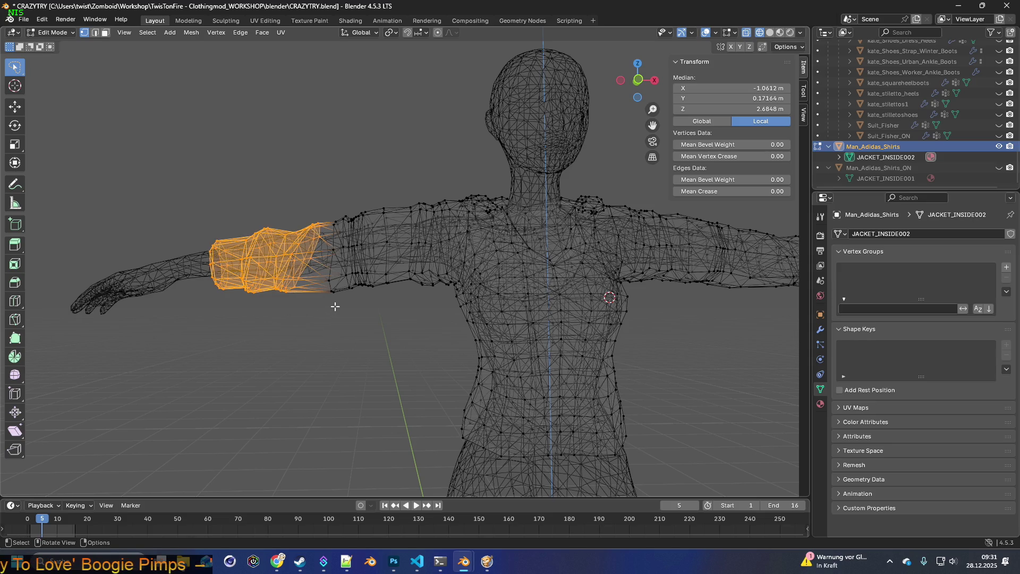
key(s)
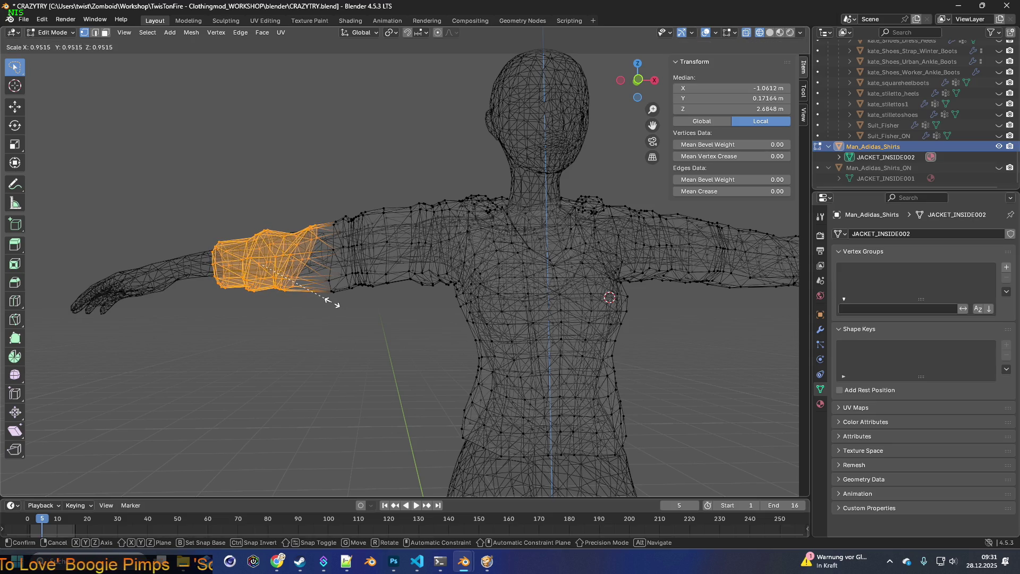
click(340, 300)
mouse_move(342, 298)
middle_down()
mouse_move(372, 290)
mouse_move(252, 283)
mouse_move(566, 297)
mouse_move(212, 298)
mouse_move(328, 312)
middle_up()
Step: Reselect the forearm vertices and nudge them upward along Z
click(326, 320)
mouse_move(353, 325)
mouse_down()
mouse_move(278, 298)
mouse_move(359, 191)
mouse_move(414, 228)
mouse_move(406, 314)
mouse_up()
key(g)
key(z)
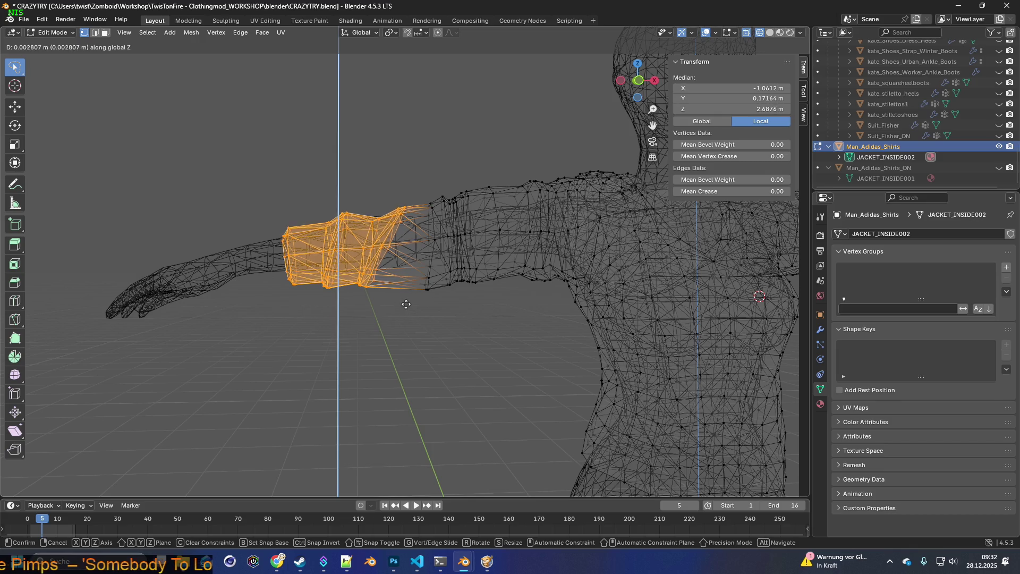
click(406, 299)
mouse_move(406, 299)
shift+middle_down()
mouse_move(482, 301)
mouse_move(317, 285)
mouse_move(358, 291)
mouse_move(342, 292)
mouse_move(359, 305)
shift+middle_up()
Step: Reselect the upper-arm section and scale it down to 0.961
mouse_move(334, 273)
mouse_down()
mouse_move(348, 180)
mouse_move(391, 167)
mouse_move(431, 236)
mouse_move(426, 288)
mouse_up()
key(s)
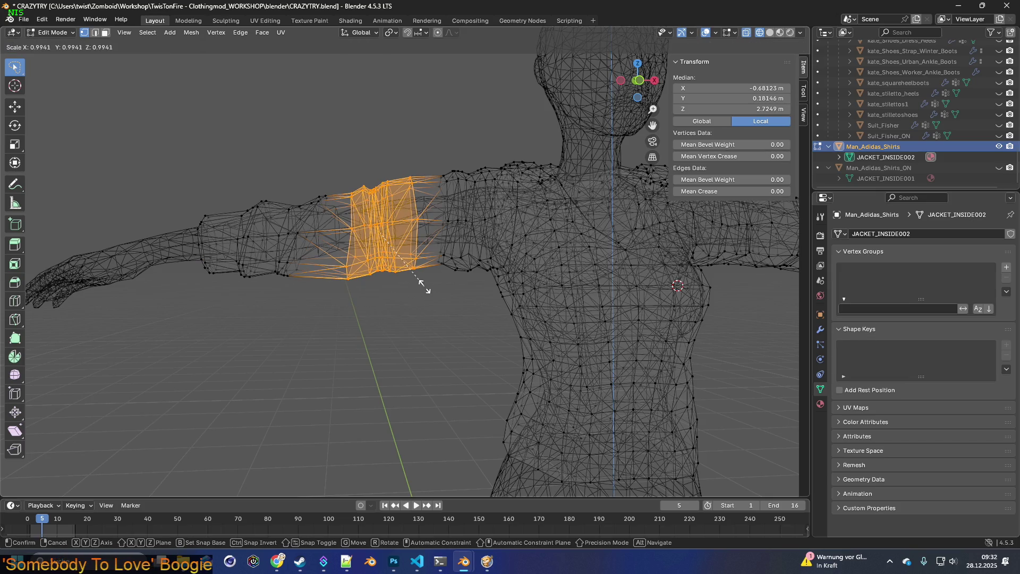
click(415, 264)
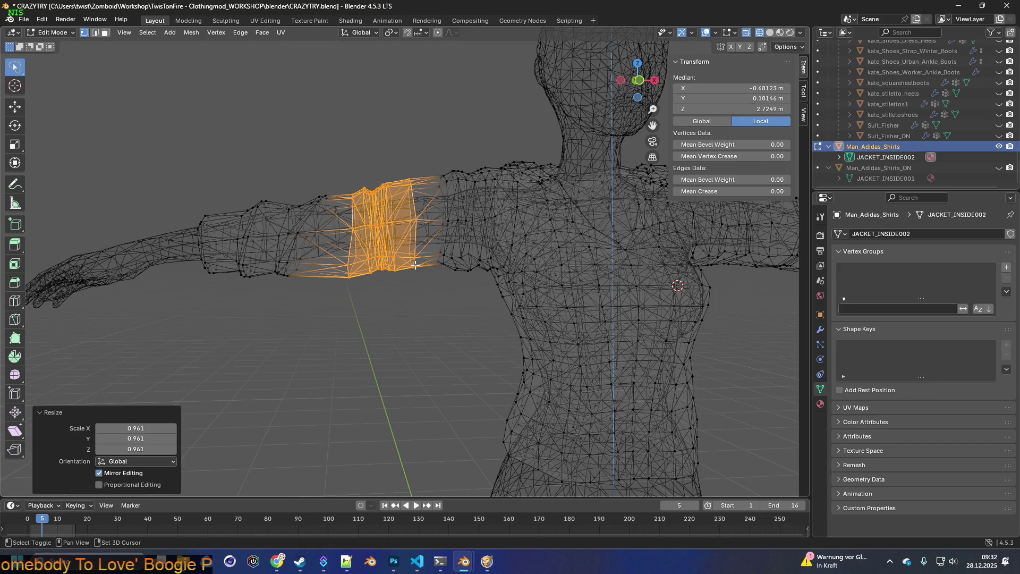
scroll(409, 278, up, 5)
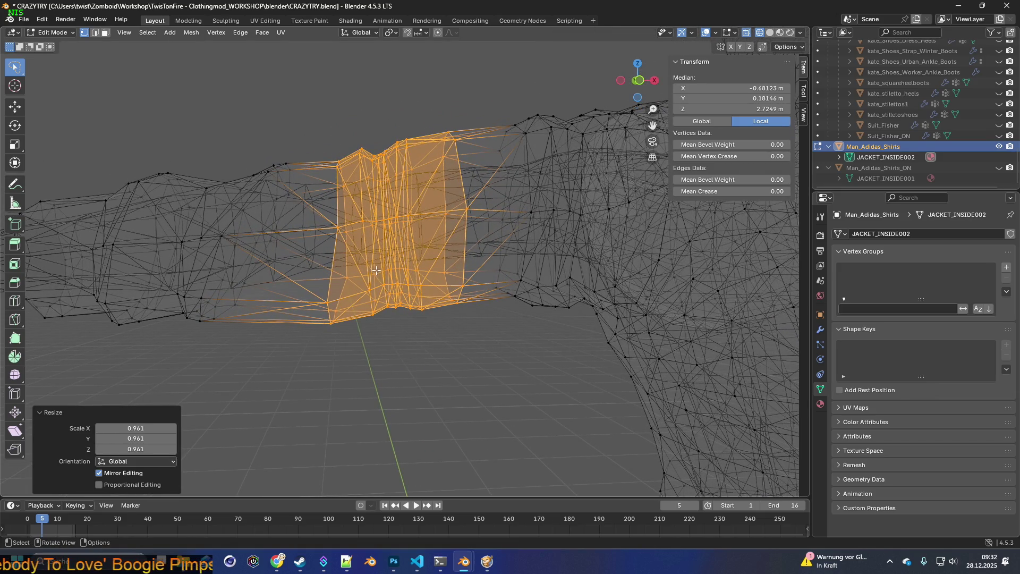
Step: Shift a forearm sleeve band -0.03 m along X with proportional editing, then deselect
middle_drag(373, 267, 376, 258)
click(378, 253)
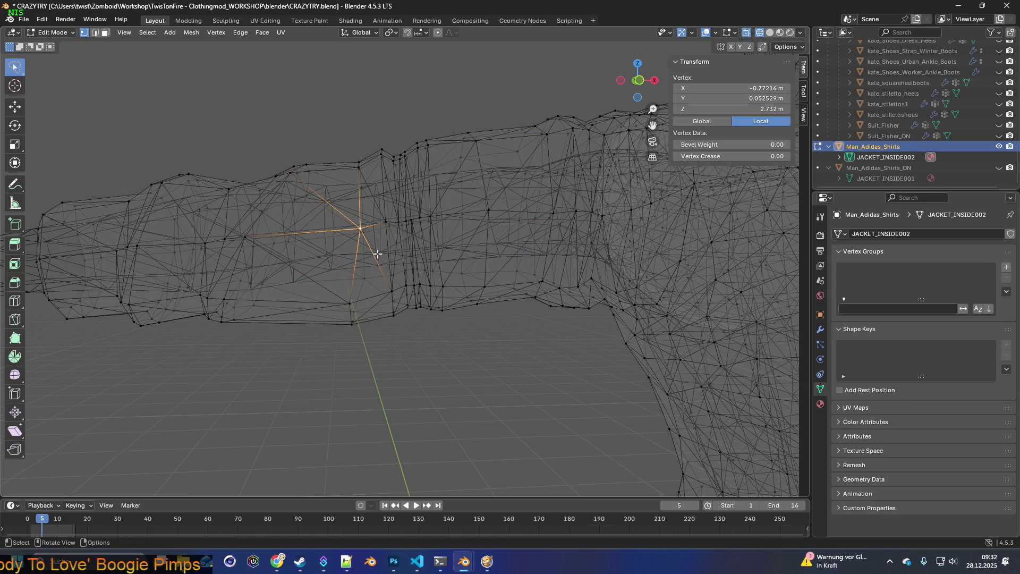
mouse_move(350, 337)
mouse_down()
mouse_move(346, 184)
mouse_move(373, 151)
mouse_move(366, 343)
mouse_up()
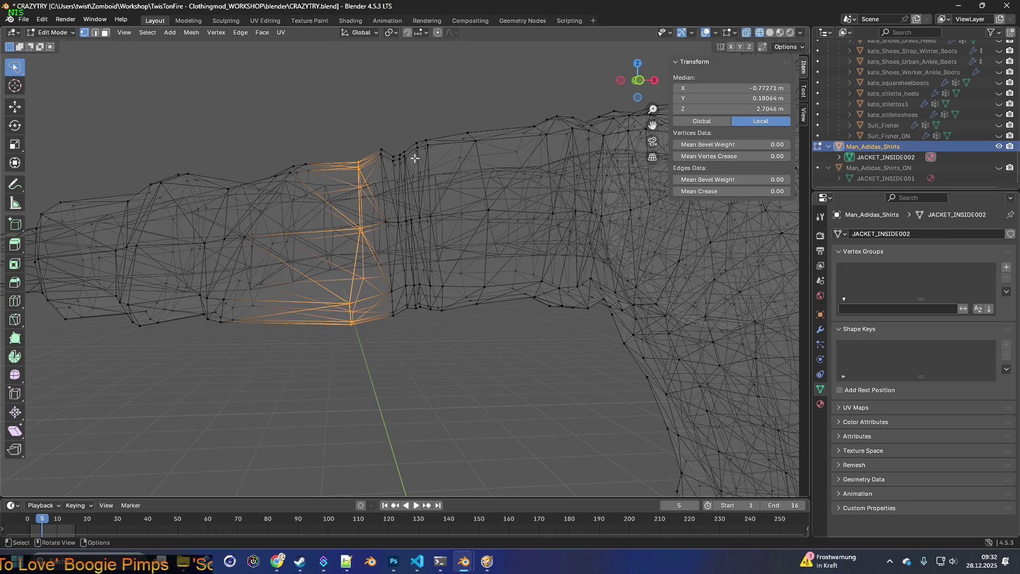
key(g)
key(x)
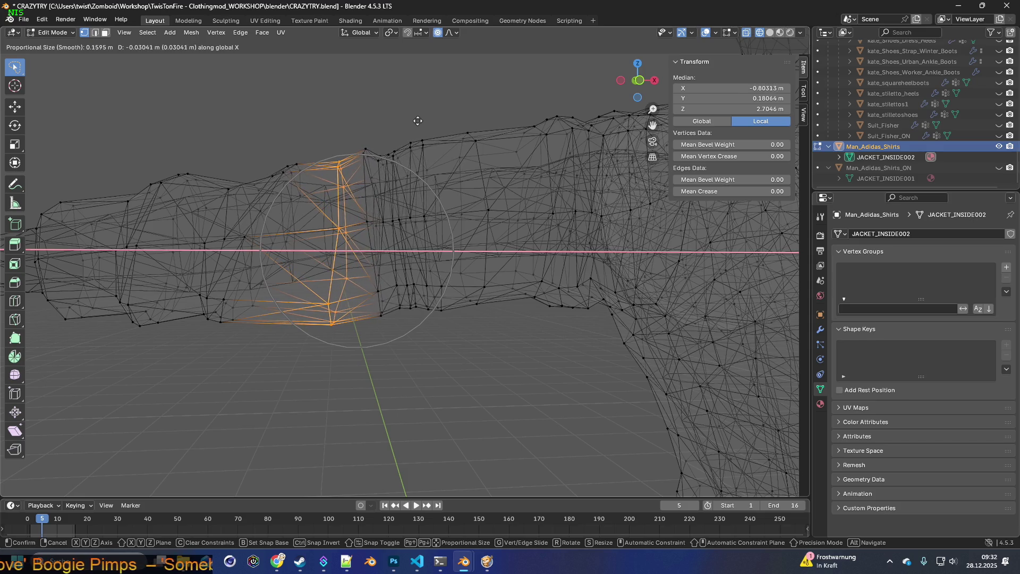
click(418, 121)
scroll(433, 192, down, 3)
mouse_move(432, 191)
middle_down()
mouse_move(481, 228)
mouse_move(366, 226)
mouse_move(462, 227)
mouse_move(328, 246)
middle_up()
click(340, 266)
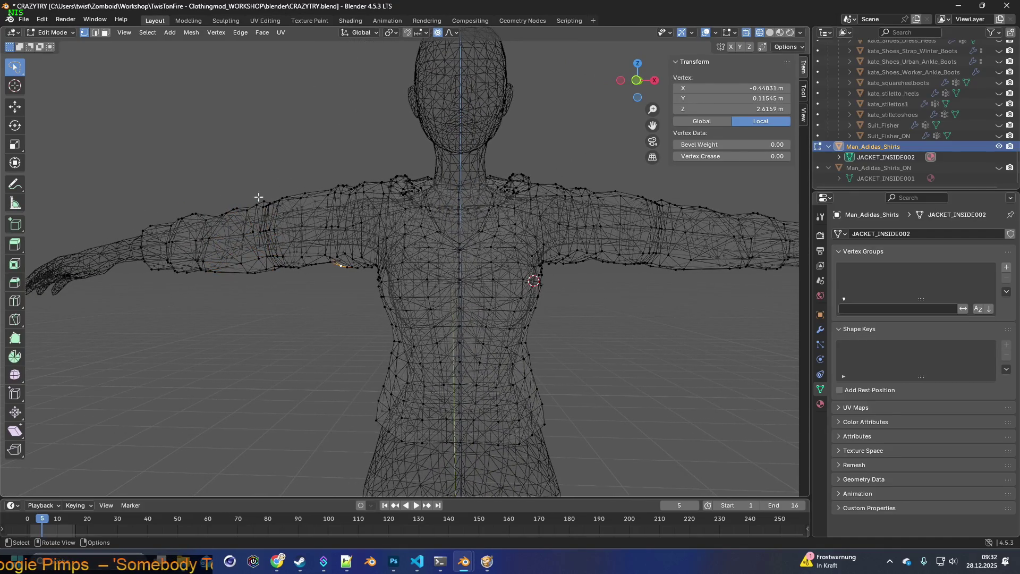
Step: Switch the viewport to Material Preview shading to see the jacket's textures
click(783, 32)
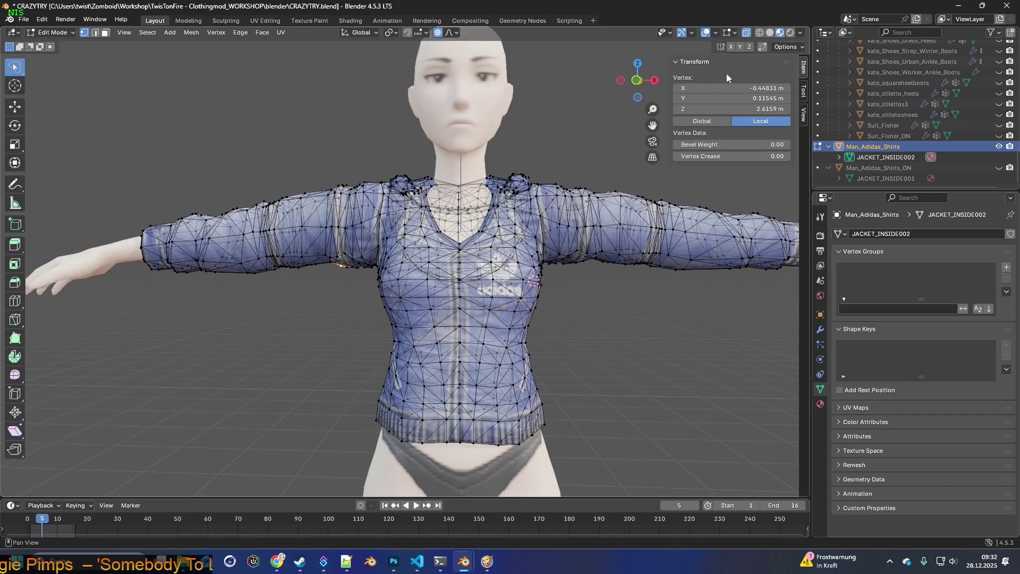
scroll(493, 169, down, 2)
middle_drag(502, 191, 512, 199)
middle_drag(626, 258, 558, 239)
scroll(428, 203, up, 5)
Step: Move the forearm cuff vertices a further -0.0194 m along X, then deselect
mouse_move(437, 224)
mouse_down()
mouse_move(367, 317)
mouse_move(371, 178)
mouse_move(400, 194)
mouse_up()
middle_drag(426, 199, 406, 200)
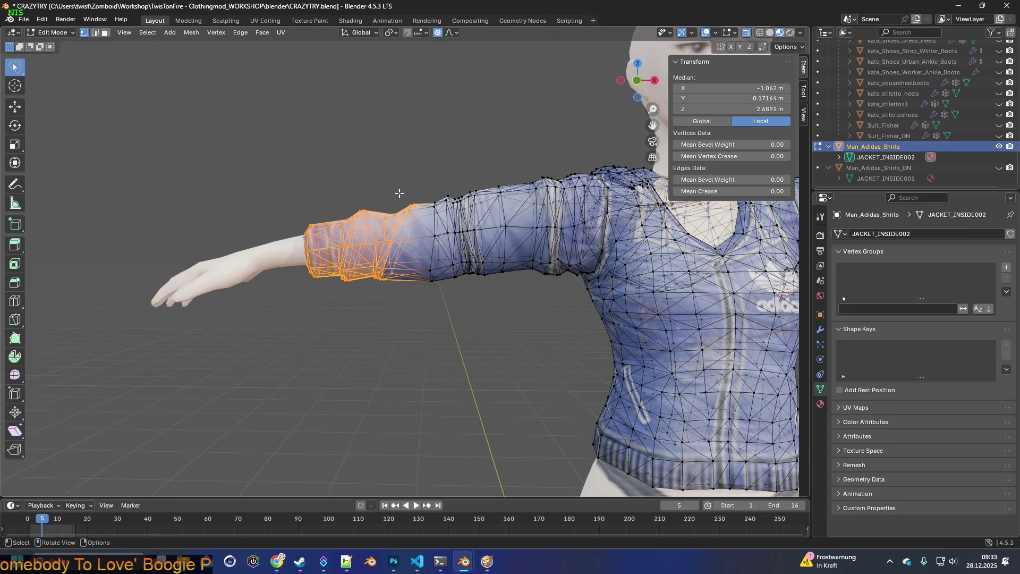
key(g)
key(y)
key(x)
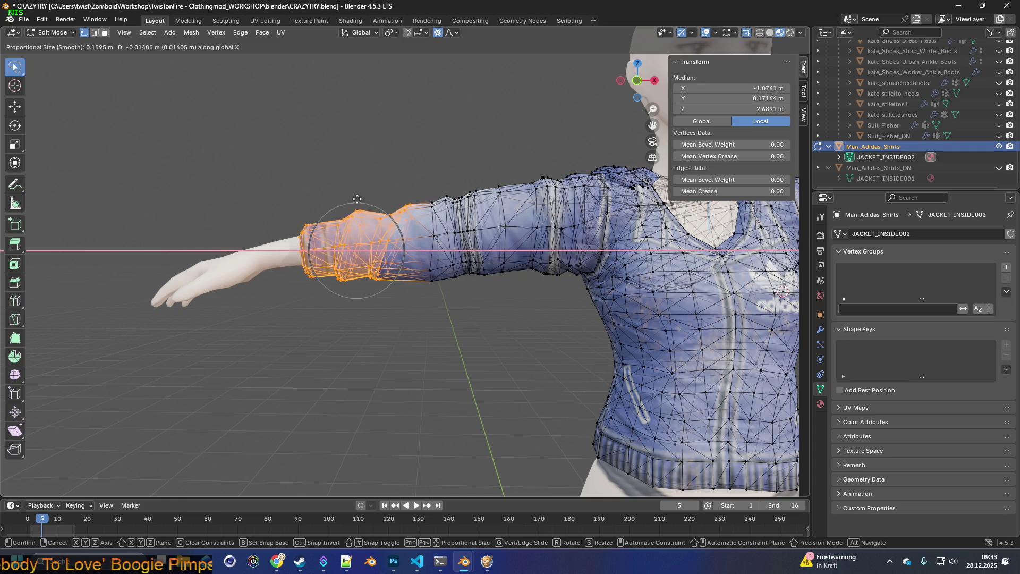
click(341, 199)
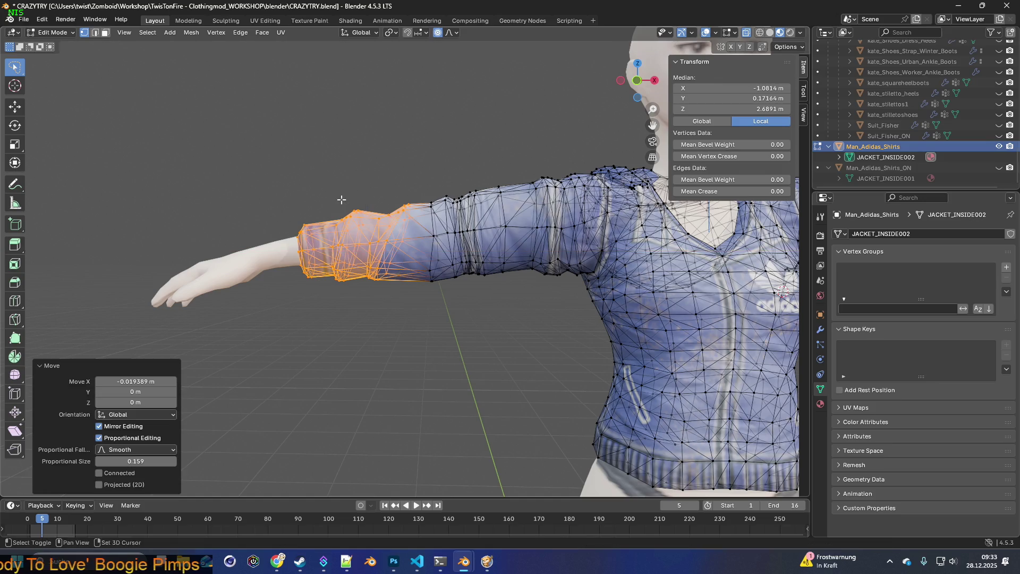
middle_drag(472, 251, 425, 250)
scroll(425, 249, up, 2)
scroll(430, 237, up, 1)
click(356, 263)
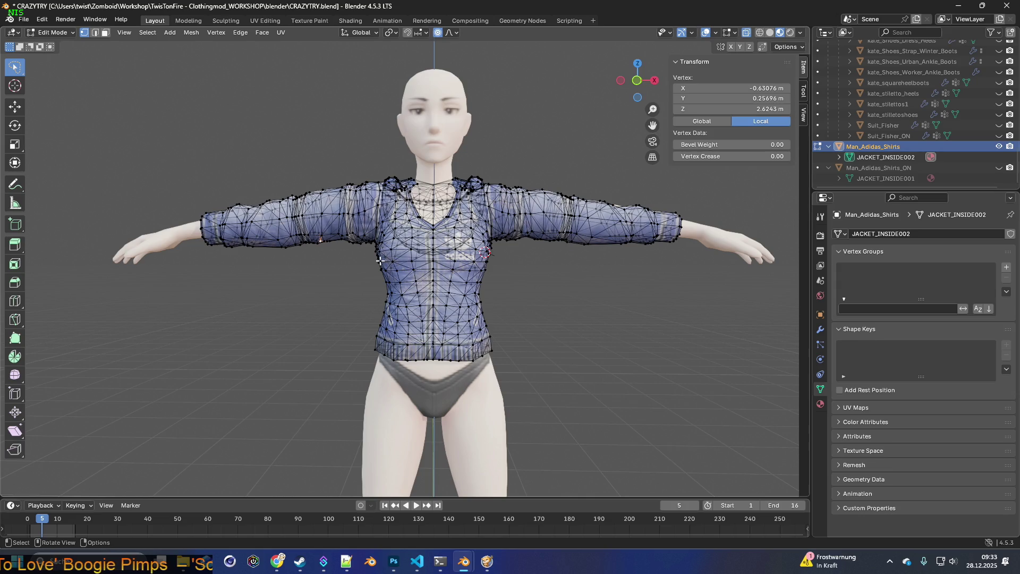
Step: View the jacket from the back with X-Ray on and Material Preview shading
middle_drag(377, 278, 377, 277)
click(364, 280)
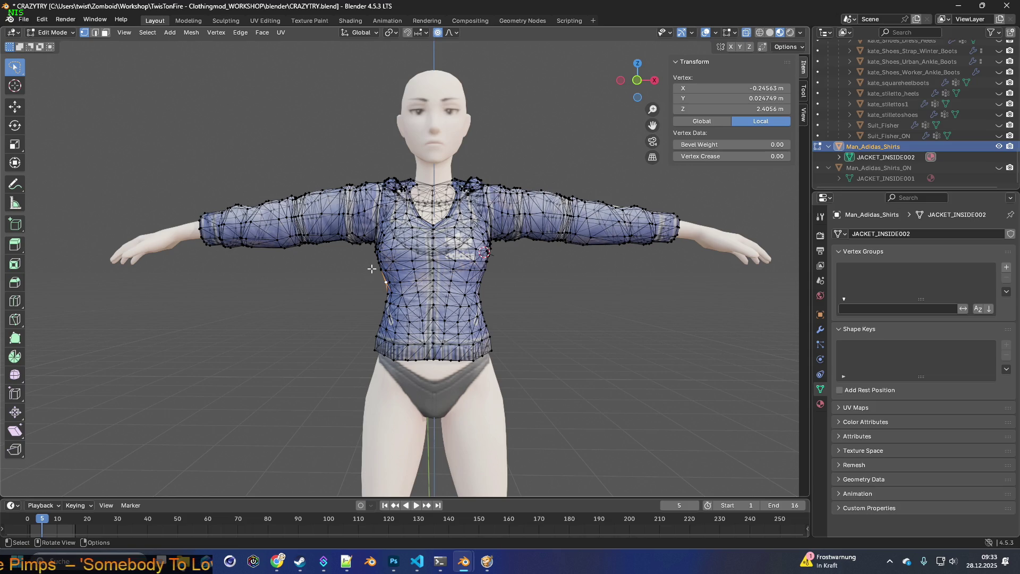
mouse_move(371, 269)
middle_down()
mouse_move(530, 273)
mouse_move(499, 278)
middle_up()
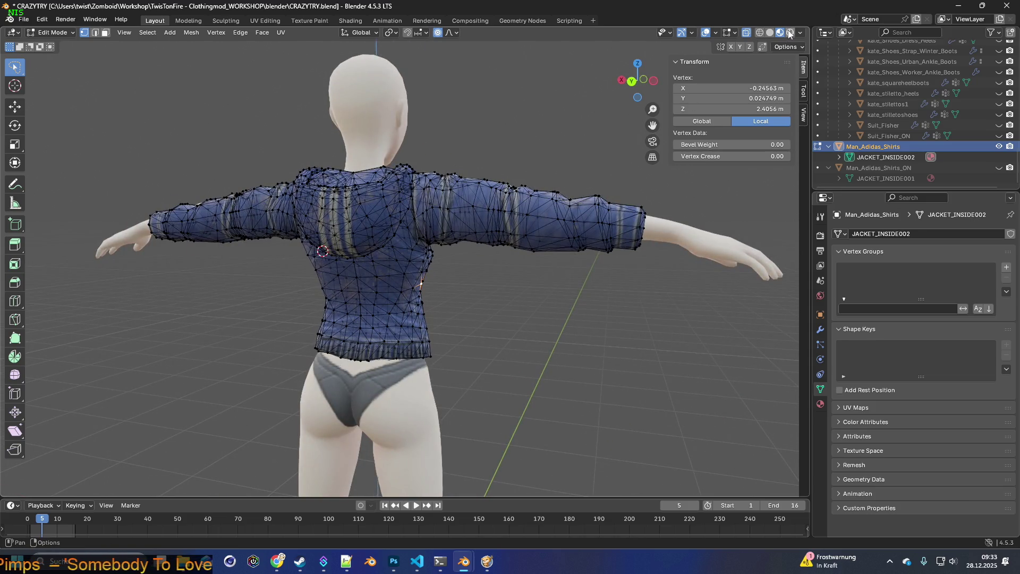
click(748, 35)
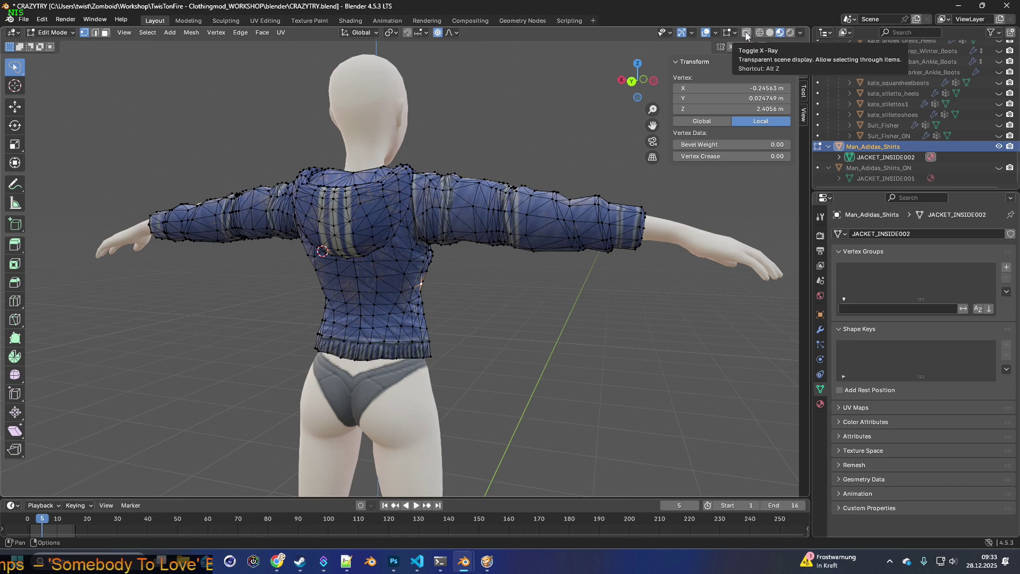
click(770, 32)
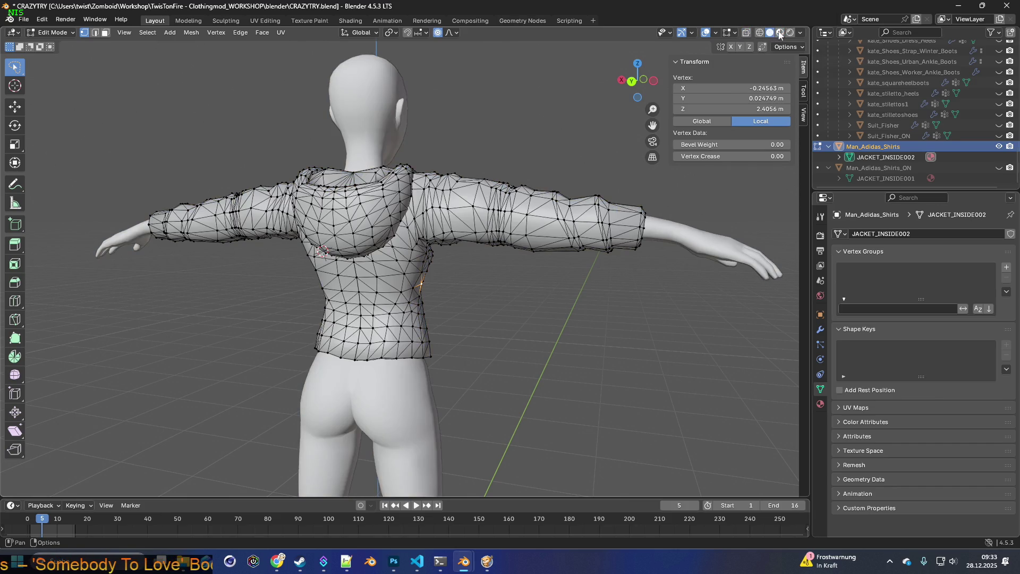
click(780, 33)
mouse_move(389, 236)
middle_down()
mouse_move(412, 234)
mouse_move(419, 169)
mouse_move(416, 246)
middle_up()
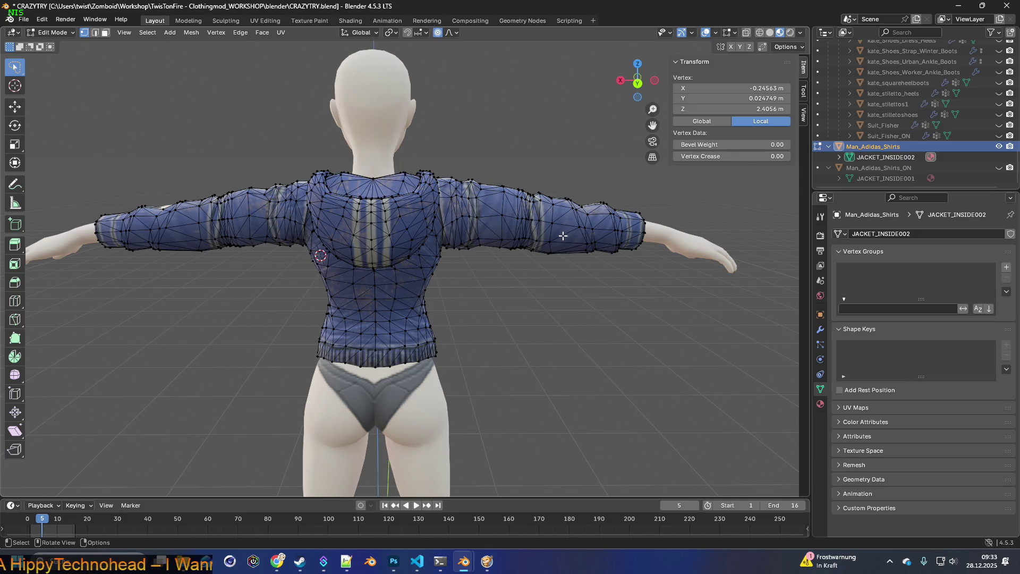
Step: Lasso the upper-arm sleeve vertices and move them 0.0165 m along X
mouse_move(498, 262)
mouse_down()
mouse_move(502, 169)
mouse_move(527, 170)
mouse_move(556, 210)
mouse_move(561, 250)
mouse_move(547, 280)
mouse_up()
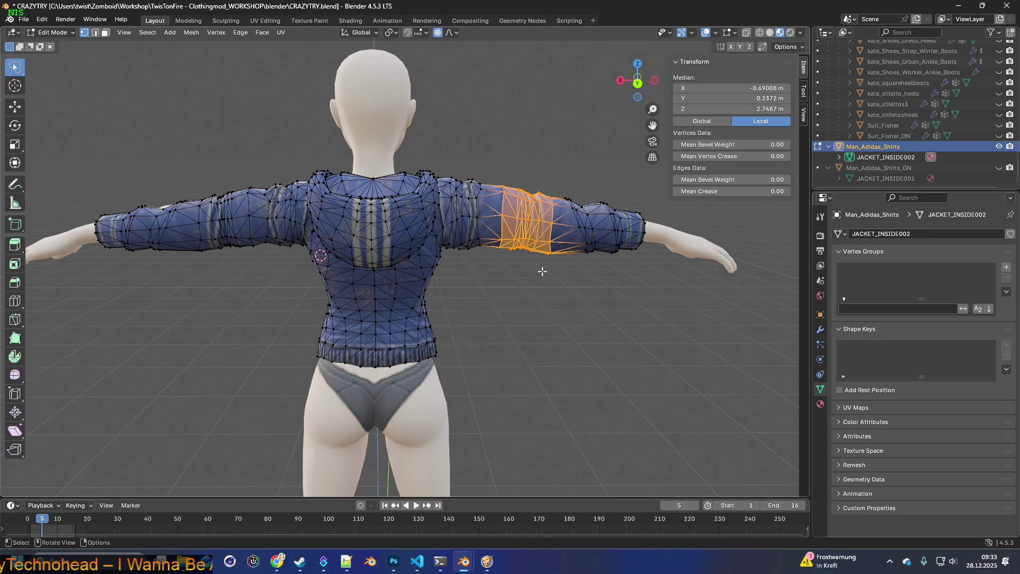
mouse_move(493, 260)
mouse_down()
mouse_move(491, 197)
mouse_move(543, 178)
mouse_move(561, 201)
mouse_move(565, 233)
mouse_move(552, 255)
mouse_up()
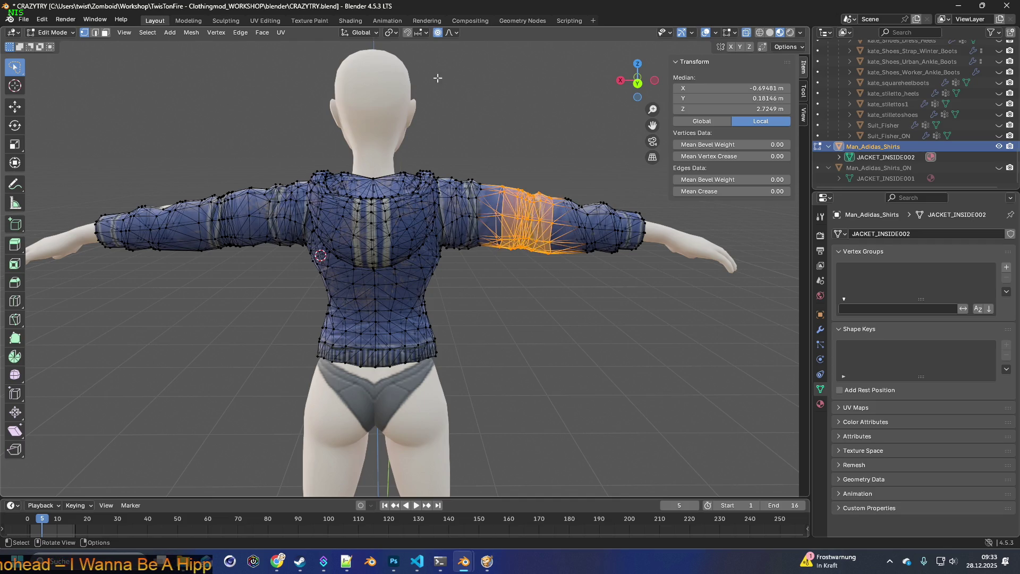
key(g)
key(x)
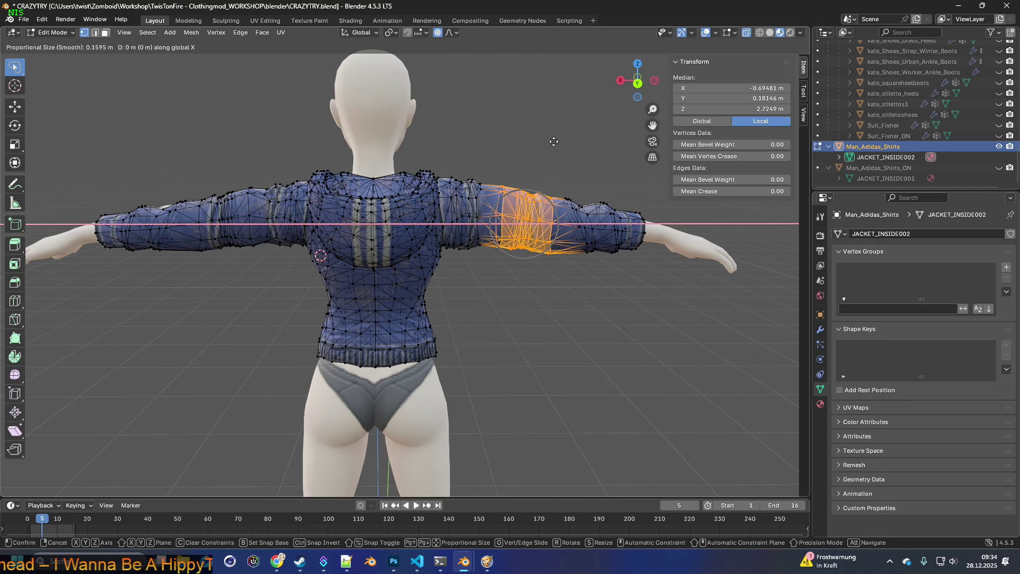
click(518, 142)
middle_drag(518, 142, 289, 158)
Step: Merge vertices By Distance at 0.0001 m across the whole jacket, removing 95
key(a)
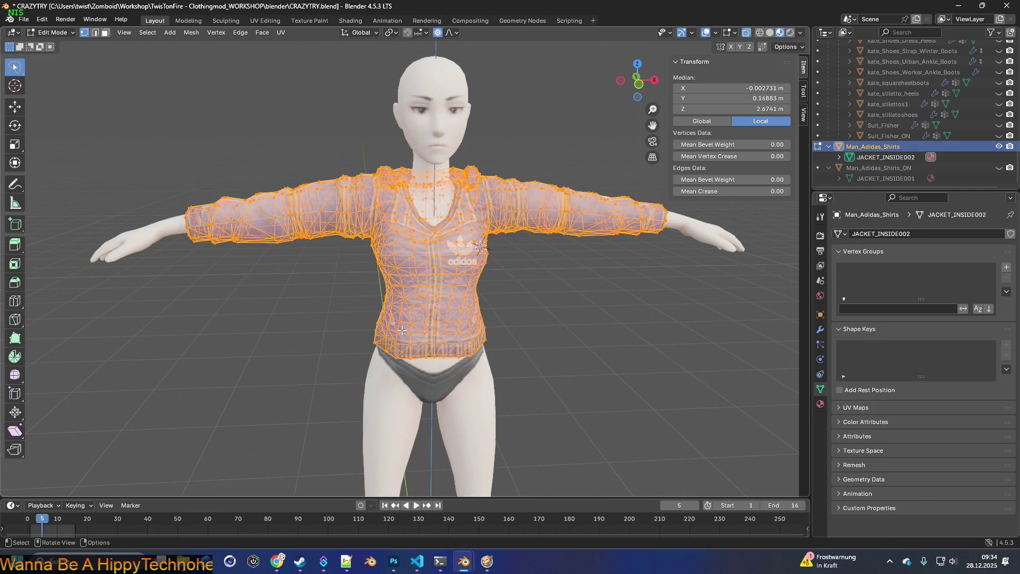
key(m)
click(375, 331)
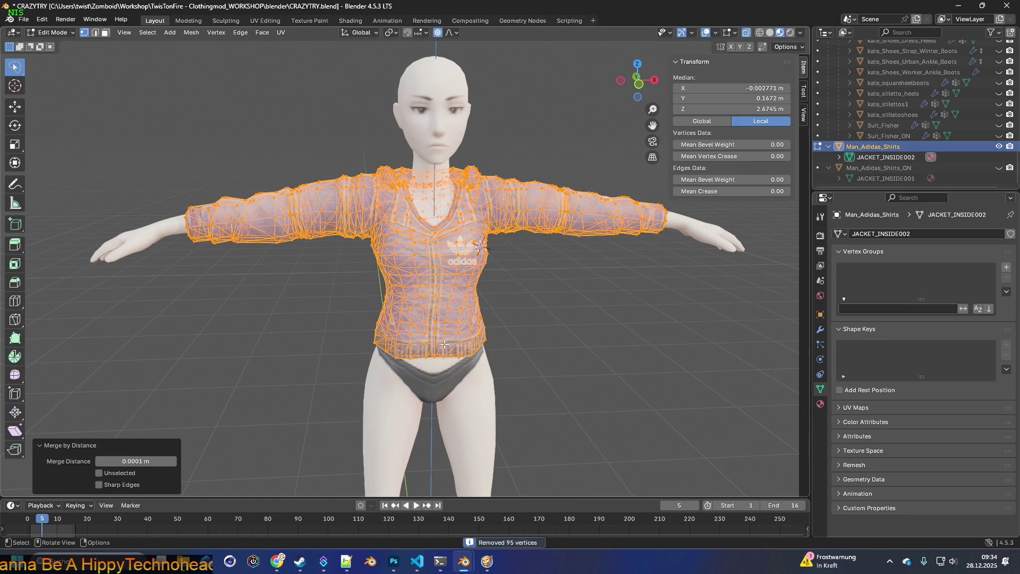
mouse_move(301, 288)
middle_down()
mouse_move(546, 284)
mouse_move(482, 290)
mouse_move(478, 278)
mouse_move(342, 303)
mouse_move(252, 302)
middle_up()
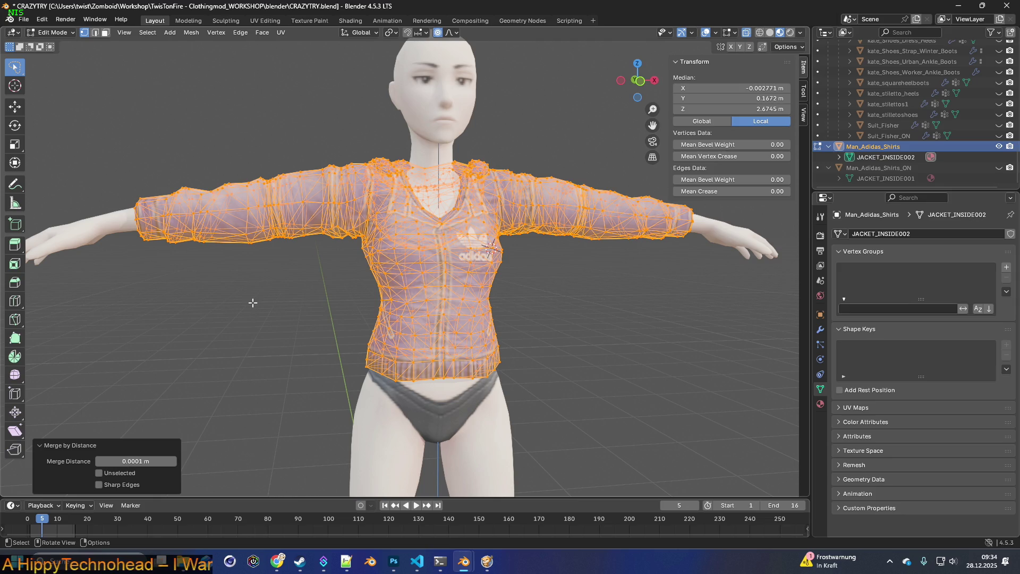
mouse_move(317, 300)
middle_down()
mouse_move(375, 321)
mouse_move(388, 336)
mouse_move(399, 326)
mouse_move(399, 348)
mouse_move(379, 353)
mouse_move(505, 328)
mouse_move(346, 317)
mouse_move(420, 316)
mouse_move(404, 314)
middle_up()
click(384, 330)
Step: Switch the viewport shading to Wireframe
scroll(417, 342, up, 6)
click(760, 33)
scroll(393, 344, down, 5)
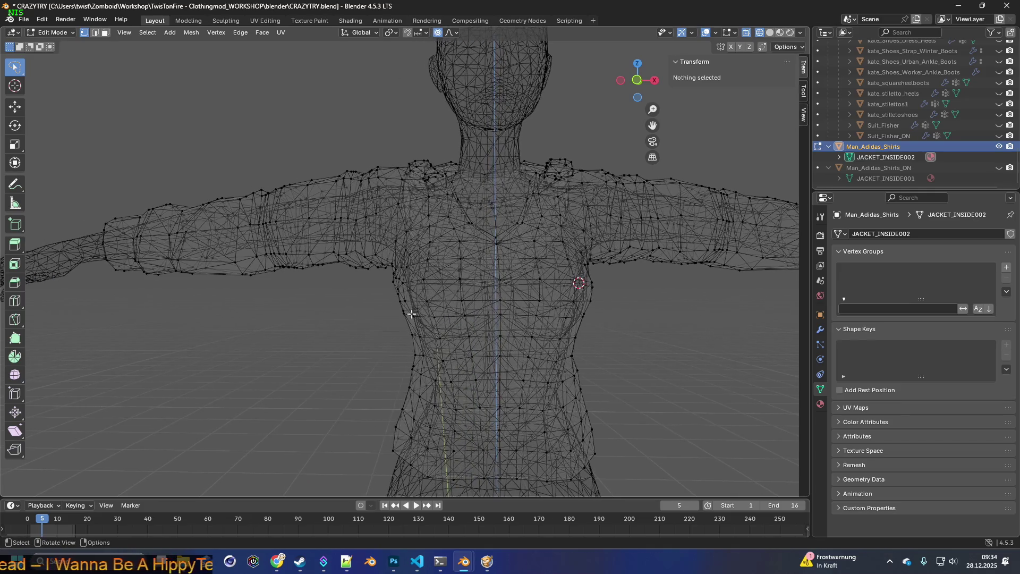
Step: Select a thin band of faces mid-arm and scale it to 0.965
shift+middle_drag(520, 318, 381, 308)
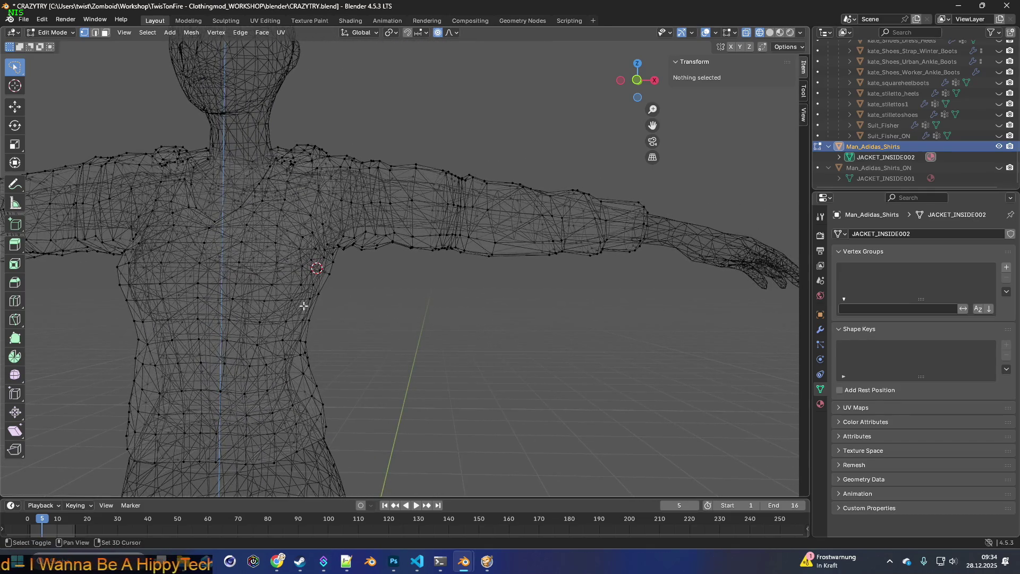
shift+middle_drag(303, 306, 494, 323)
shift+middle_drag(318, 314, 510, 349)
scroll(510, 349, up, 4)
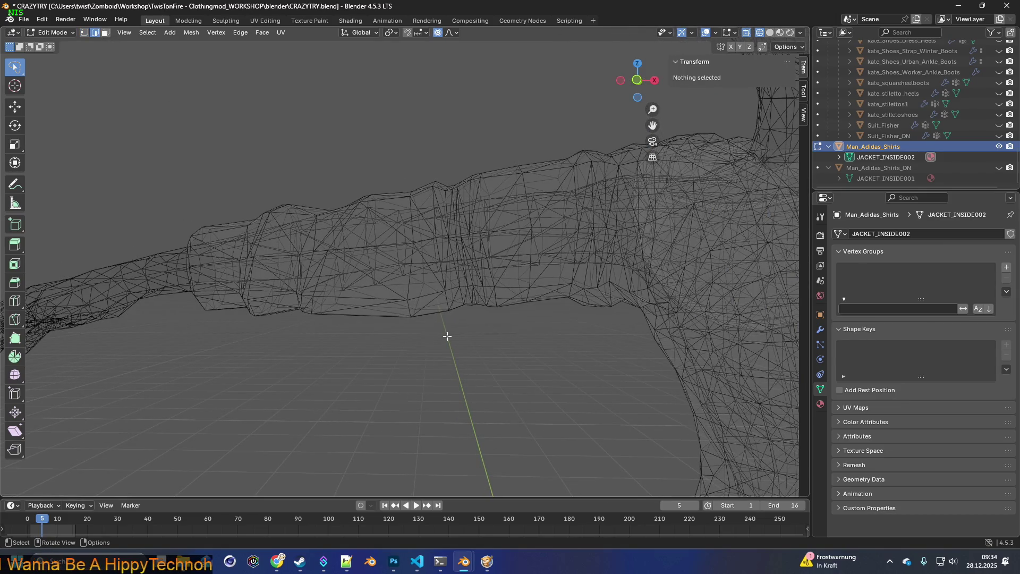
mouse_move(375, 365)
mouse_down()
mouse_move(571, 255)
mouse_move(521, 353)
mouse_up()
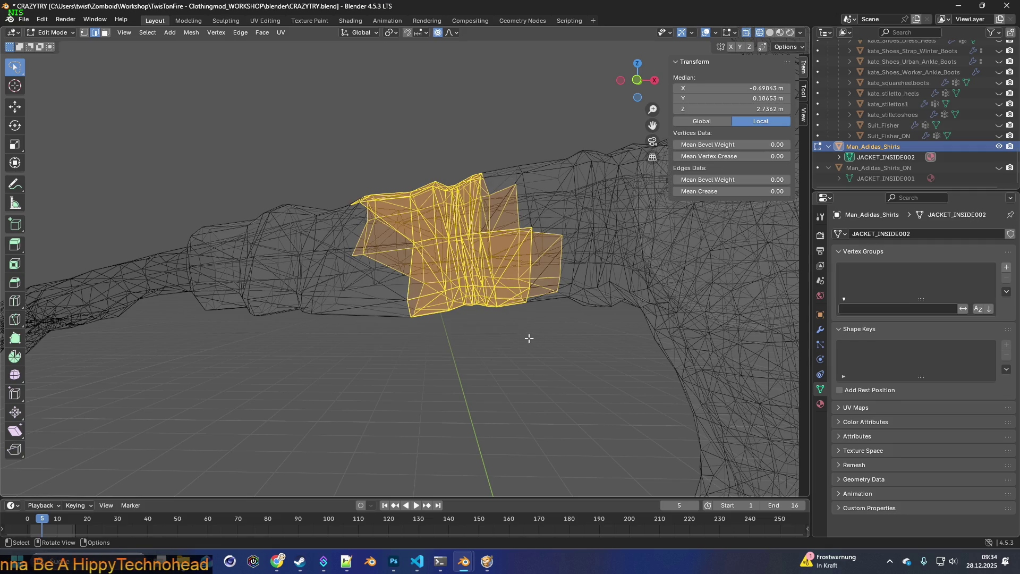
mouse_move(432, 352)
ctrl+mouse_down()
mouse_move(372, 269)
mouse_move(444, 160)
mouse_move(494, 233)
mouse_move(513, 329)
ctrl+mouse_up()
mouse_move(586, 345)
middle_down()
mouse_move(318, 279)
mouse_move(297, 308)
middle_up()
mouse_move(297, 306)
mouse_down()
mouse_move(302, 234)
mouse_move(275, 150)
mouse_move(223, 183)
mouse_move(206, 245)
mouse_move(230, 309)
mouse_up()
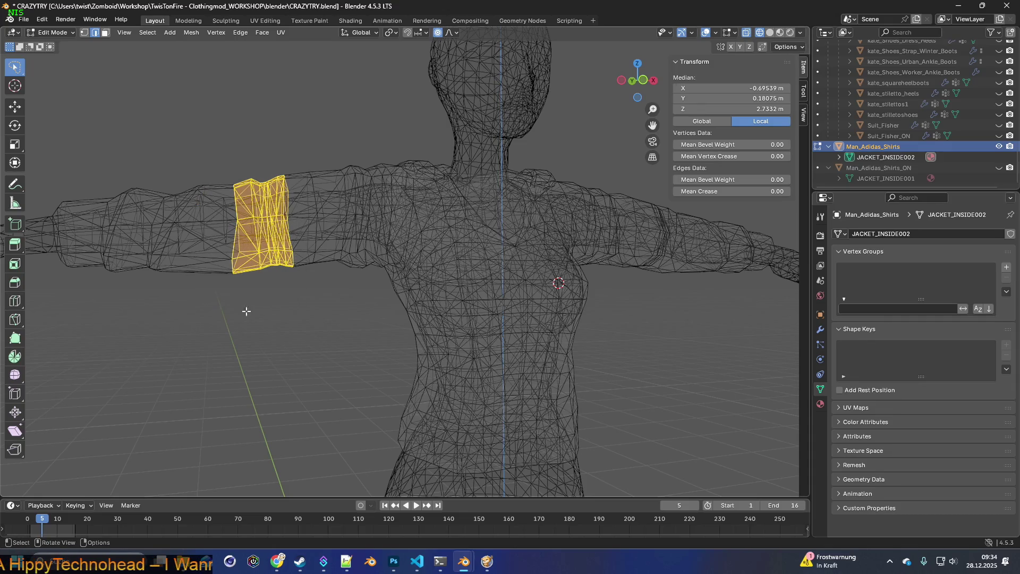
middle_drag(649, 346, 583, 335)
key(s)
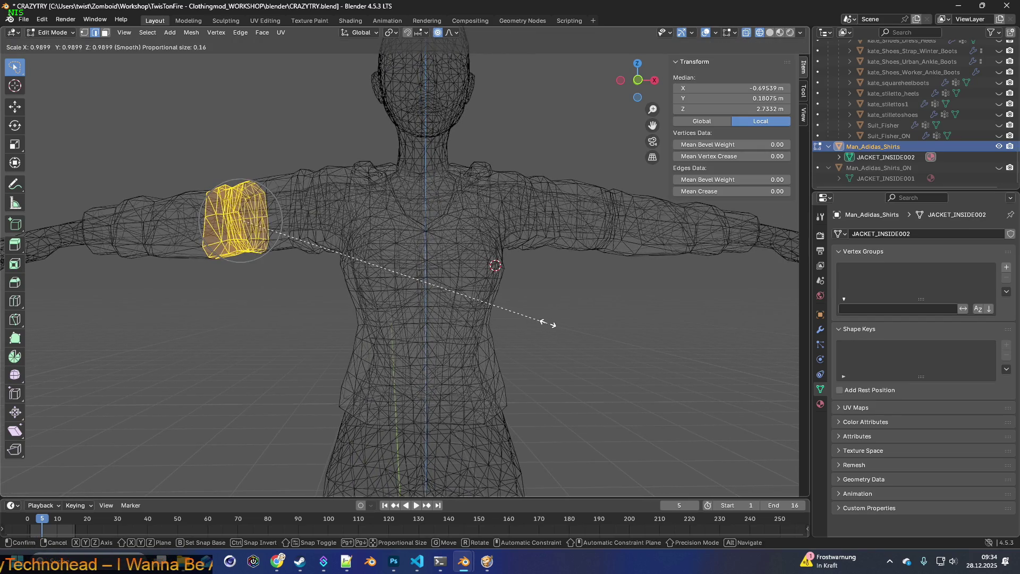
click(466, 300)
click(302, 297)
Step: Scale an upper-arm edge loop to 0.965, deselect, and return to textured shading
middle_drag(303, 301, 413, 327)
scroll(414, 327, up, 3)
scroll(413, 327, up, 3)
mouse_move(345, 309)
mouse_down()
mouse_move(339, 273)
mouse_move(364, 186)
mouse_move(383, 230)
mouse_move(381, 315)
mouse_up()
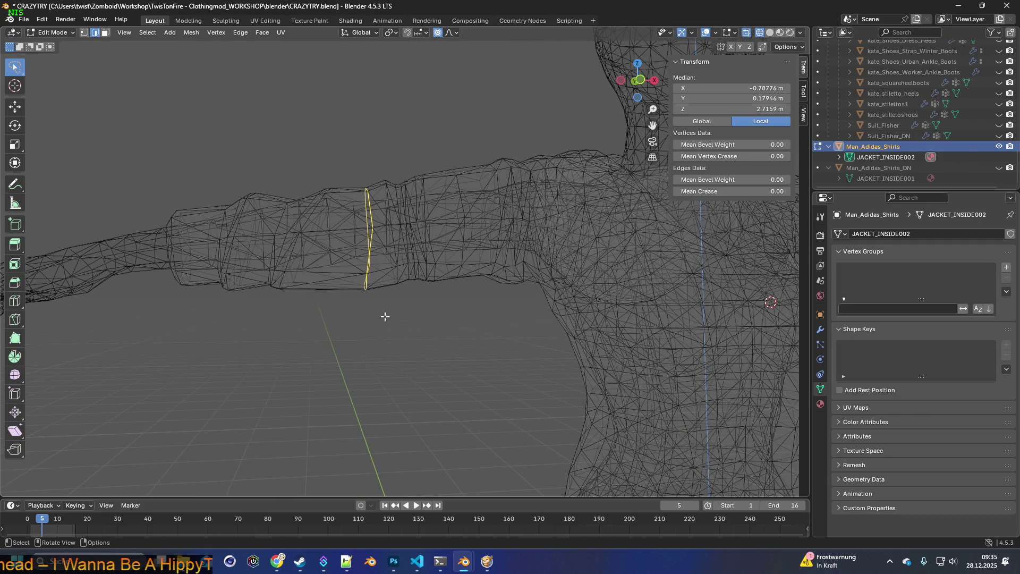
key(s)
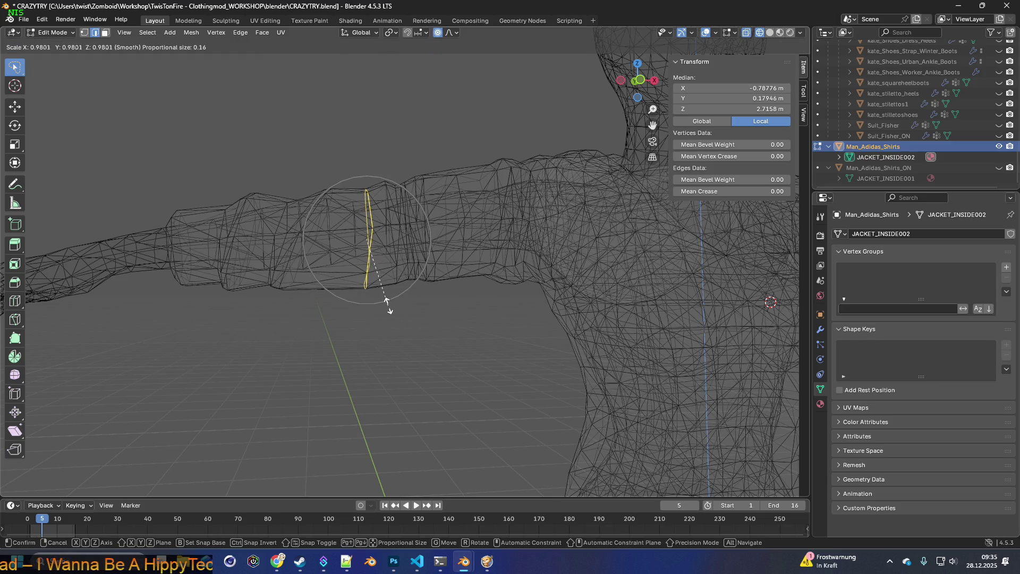
click(384, 290)
scroll(407, 303, down, 4)
shift+middle_drag(546, 339, 378, 330)
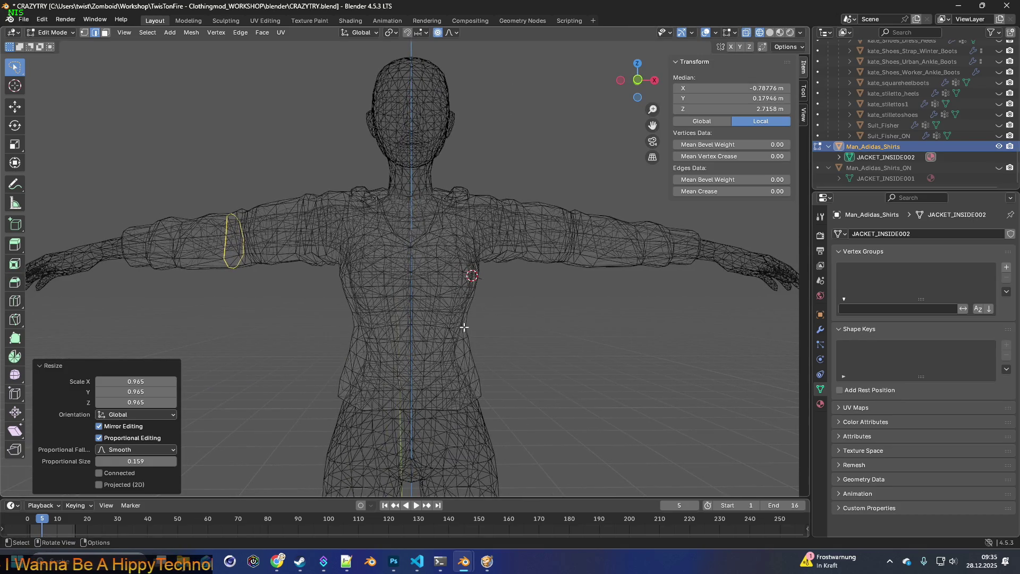
click(527, 338)
middle_drag(525, 339, 522, 339)
click(782, 33)
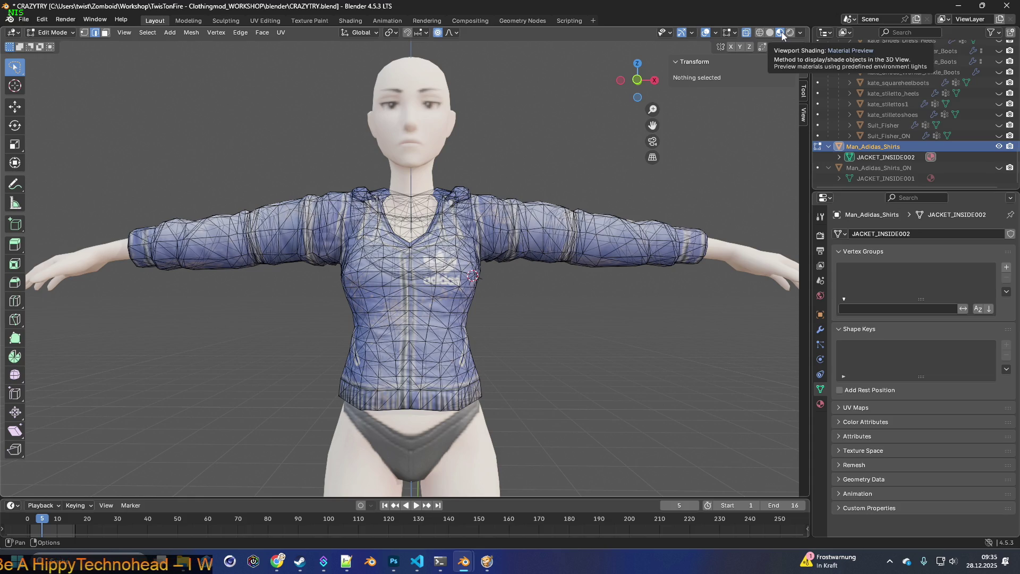
scroll(590, 290, down, 3)
mouse_move(558, 322)
middle_down()
mouse_move(553, 230)
mouse_move(554, 330)
mouse_move(467, 308)
mouse_move(584, 310)
middle_up()
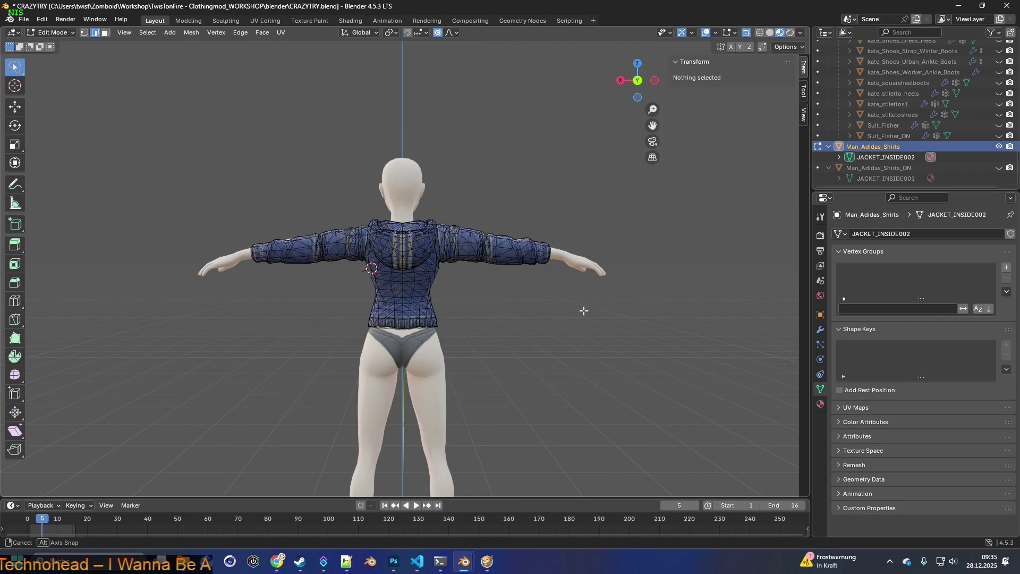
middle_drag(584, 311, 584, 310)
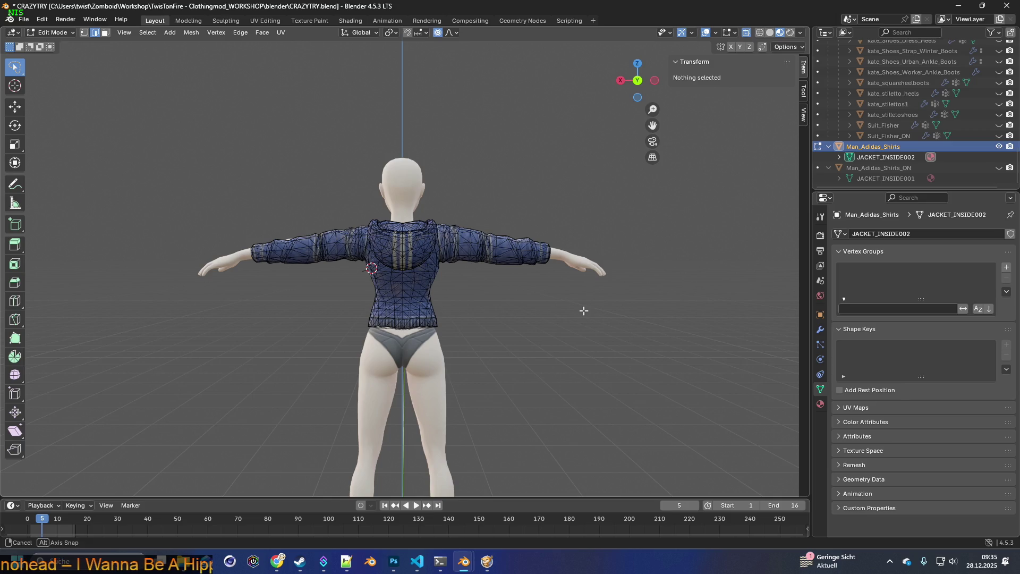
mouse_move(584, 310)
middle_down()
mouse_move(469, 303)
mouse_move(460, 285)
mouse_move(507, 289)
mouse_move(508, 304)
mouse_move(514, 223)
mouse_move(519, 305)
mouse_move(628, 298)
mouse_move(502, 284)
mouse_move(683, 293)
mouse_move(497, 307)
mouse_move(608, 298)
mouse_move(504, 301)
middle_up()
scroll(469, 302, up, 5)
scroll(510, 303, down, 5)
Step: Switch to Object Mode and save the CRAZYTRY blend file
click(53, 33)
click(42, 44)
middle_drag(234, 148, 228, 151)
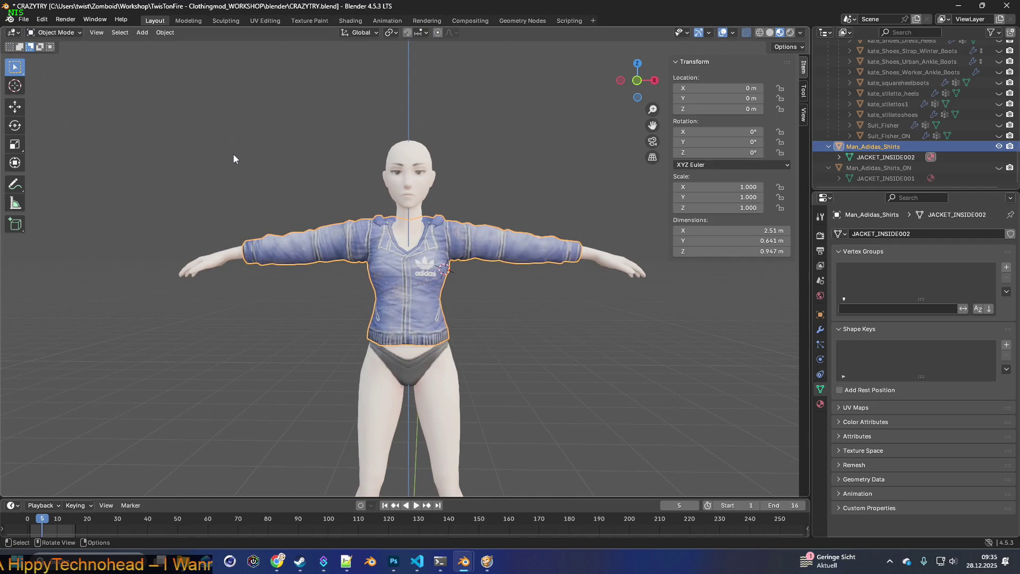
click(23, 19)
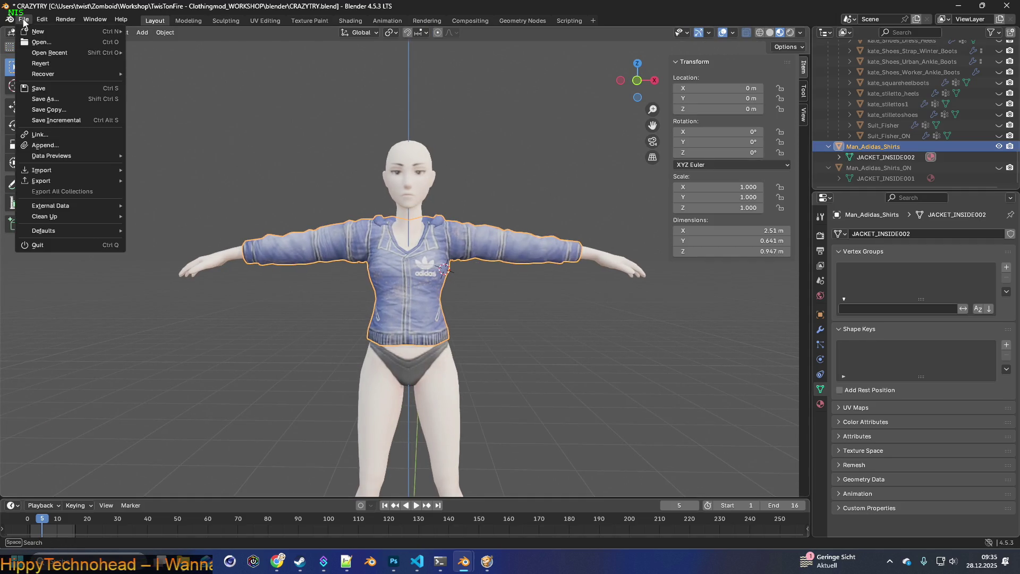
click(51, 90)
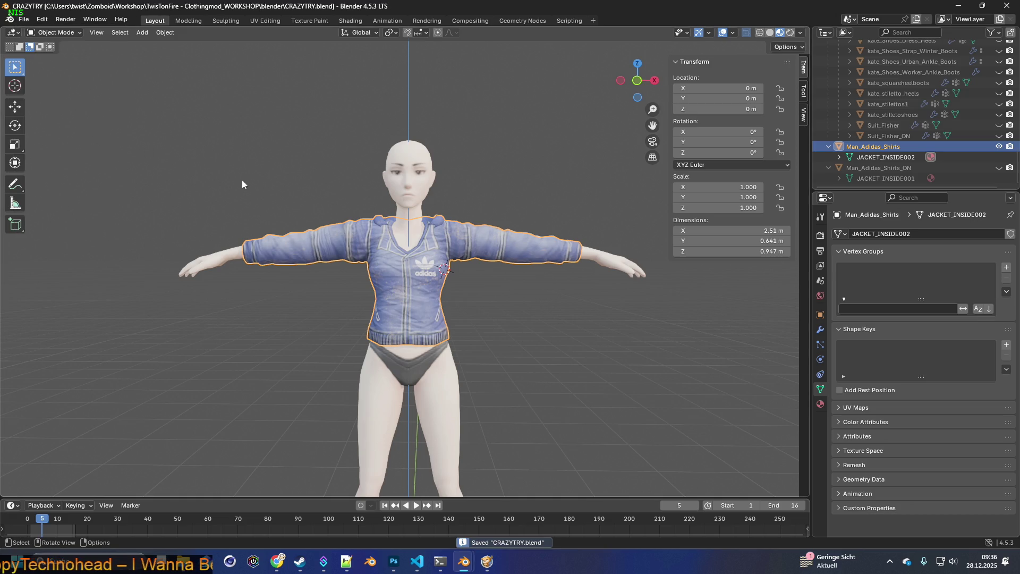
scroll(355, 222, up, 5)
mouse_move(359, 216)
middle_down()
mouse_move(303, 213)
mouse_move(501, 212)
mouse_move(295, 219)
mouse_move(448, 212)
mouse_move(371, 200)
mouse_move(359, 141)
mouse_move(276, 200)
mouse_move(375, 212)
mouse_move(371, 255)
mouse_move(387, 235)
mouse_move(451, 245)
mouse_move(420, 254)
mouse_move(420, 238)
mouse_move(387, 303)
mouse_move(435, 325)
mouse_move(567, 295)
middle_up()
mouse_move(621, 260)
middle_down()
mouse_move(666, 279)
mouse_move(464, 282)
mouse_move(464, 307)
mouse_move(479, 293)
middle_up()
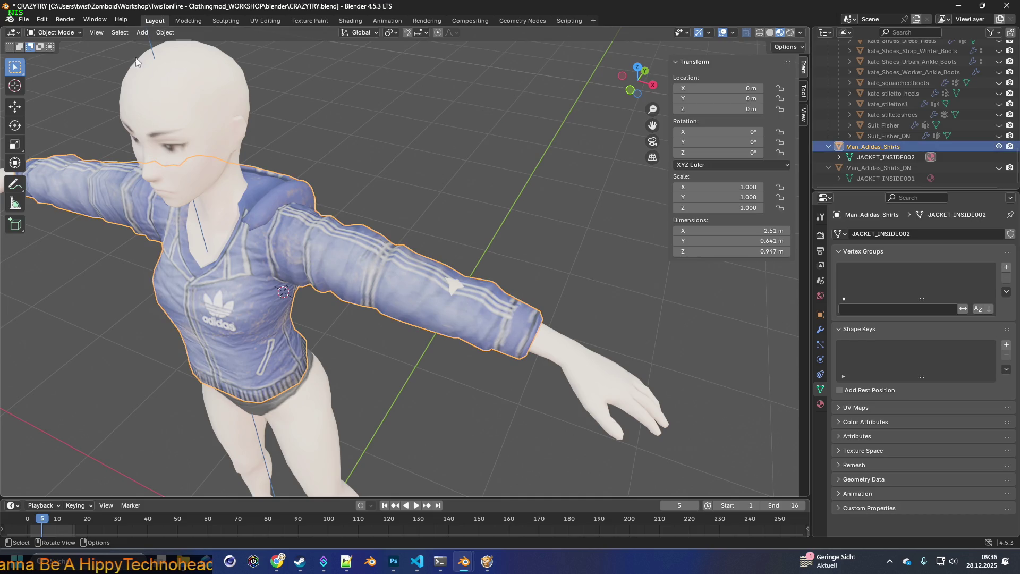
Step: Return to Edit Mode on the jacket with vertex select mode enabled
click(64, 32)
click(68, 57)
middle_drag(391, 209, 481, 227)
middle_drag(451, 215, 138, 47)
click(85, 33)
mouse_move(175, 159)
middle_down()
mouse_move(294, 289)
mouse_move(410, 278)
mouse_move(460, 251)
middle_up()
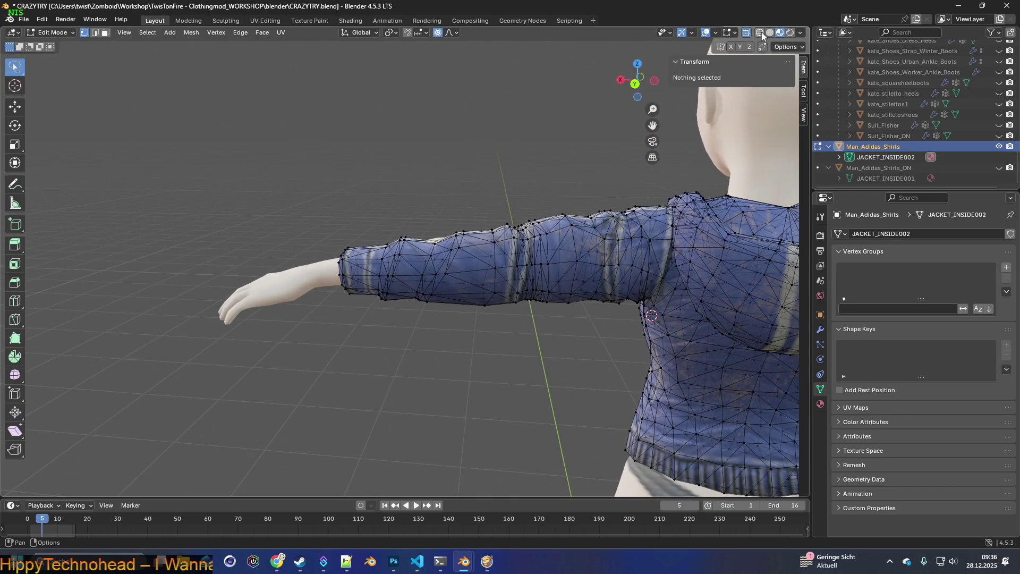
Step: Switch to wireframe shading and lasso-select a band of vertices around the jacket sleeve
click(760, 33)
scroll(449, 258, up, 3)
scroll(464, 240, up, 1)
mouse_move(490, 217)
middle_down()
mouse_move(451, 168)
mouse_move(455, 154)
middle_up()
scroll(460, 225, down, 1)
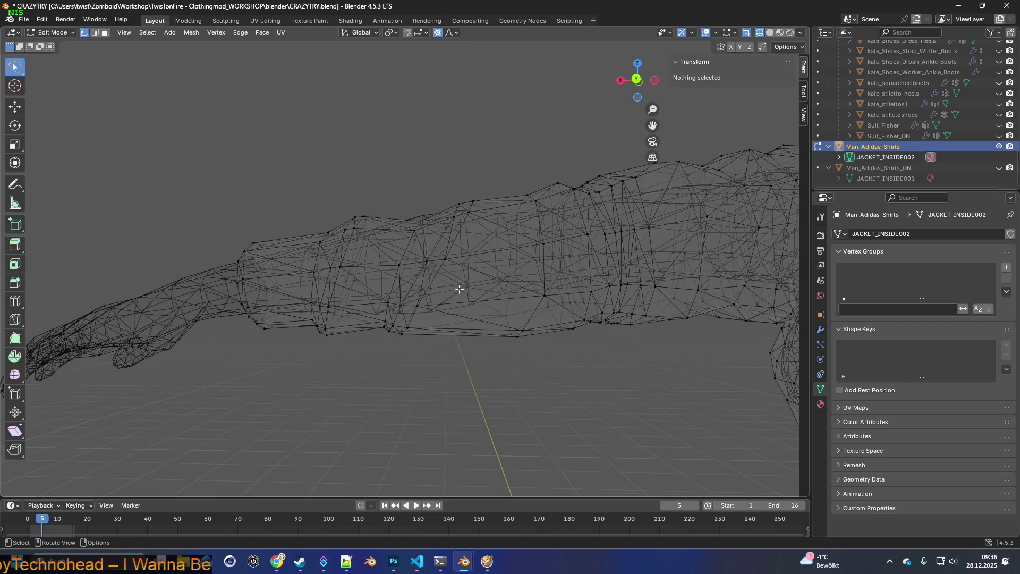
mouse_move(457, 274)
shift+middle_down()
mouse_move(429, 260)
mouse_move(410, 294)
shift+middle_up()
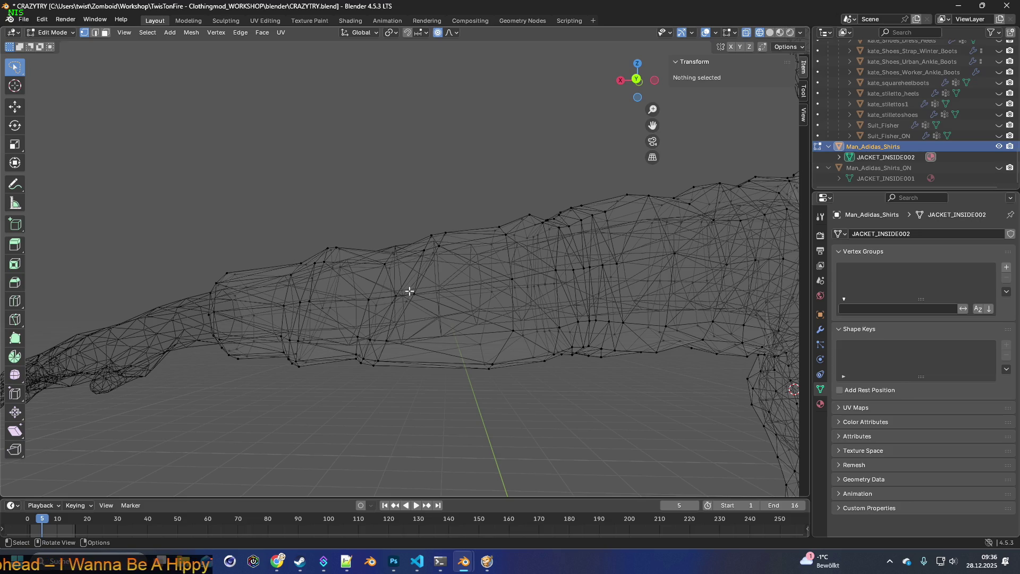
shift+middle_drag(389, 268, 419, 323)
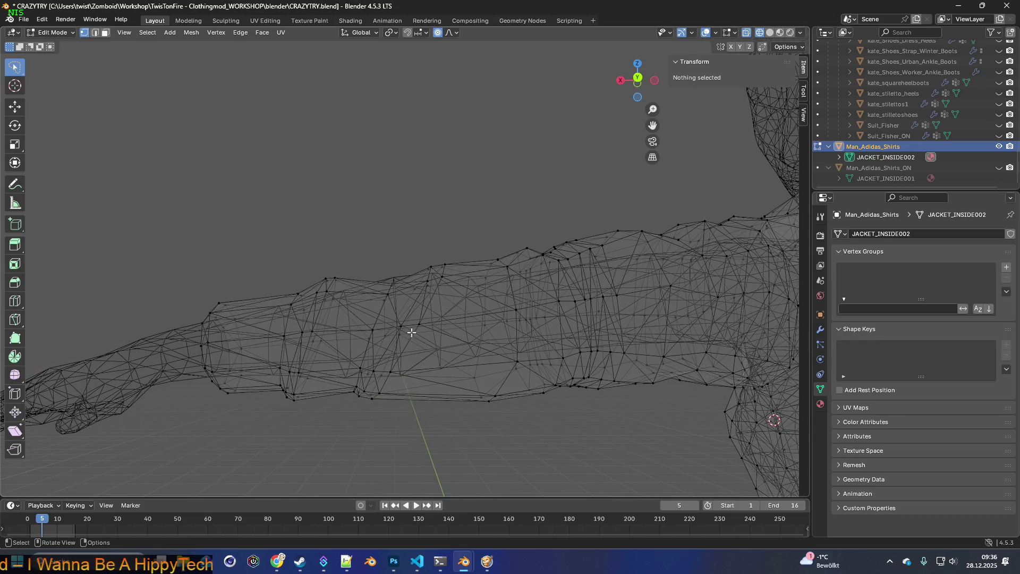
mouse_move(355, 290)
mouse_down()
mouse_move(460, 253)
mouse_move(446, 369)
mouse_move(417, 428)
mouse_up()
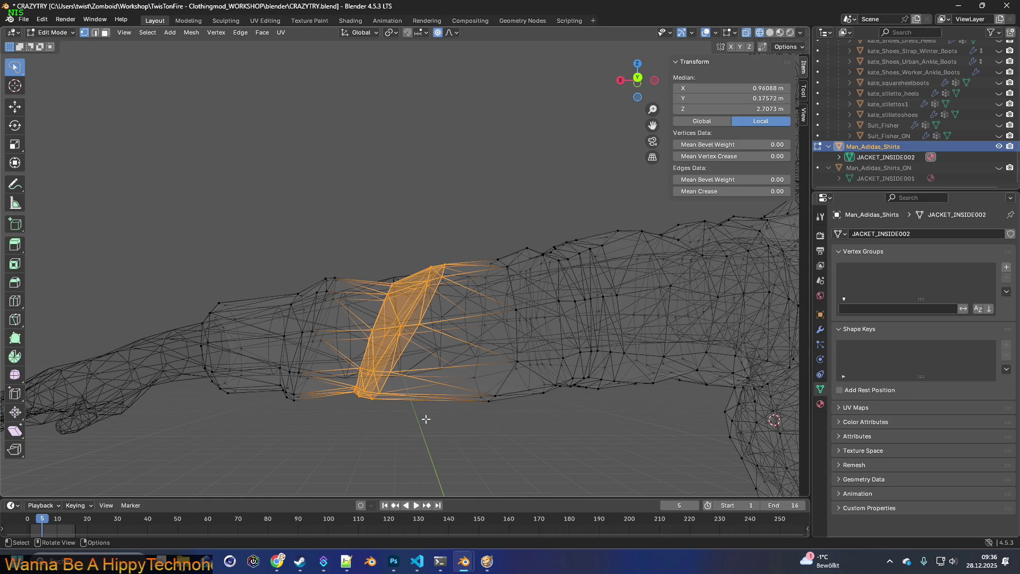
Step: Try a vertical move, cancel it, and inspect the selected sleeve band from other angles
key(g)
key(z)
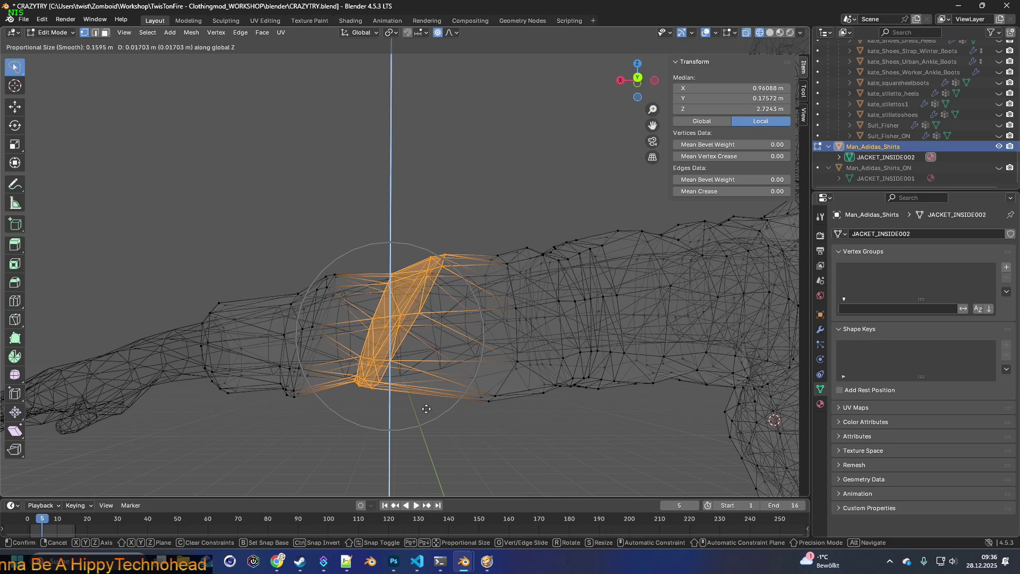
right_click(426, 409)
middle_drag(426, 412, 432, 422)
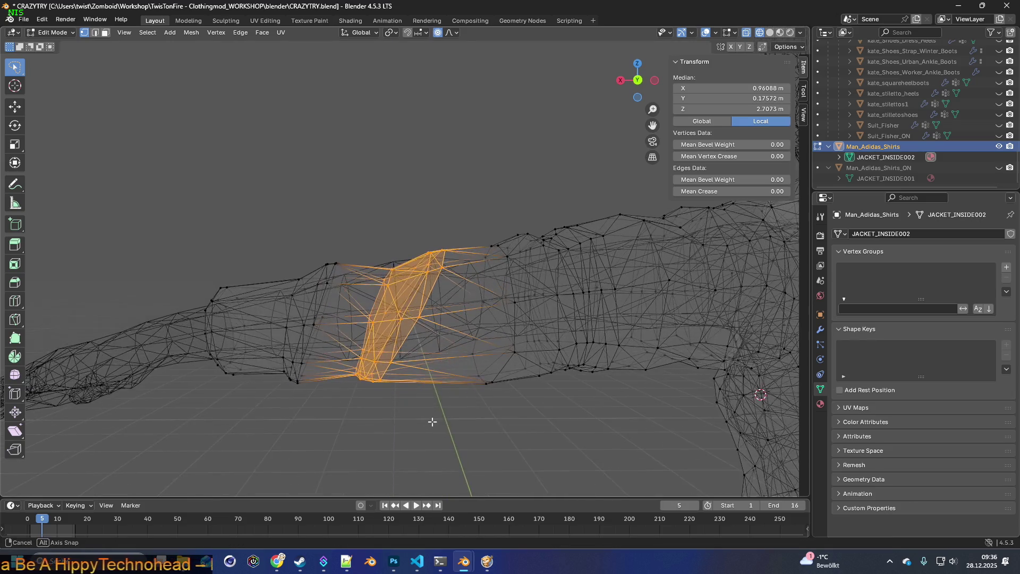
mouse_move(430, 191)
middle_down()
mouse_move(423, 213)
mouse_move(488, 247)
mouse_move(521, 251)
mouse_move(474, 249)
middle_up()
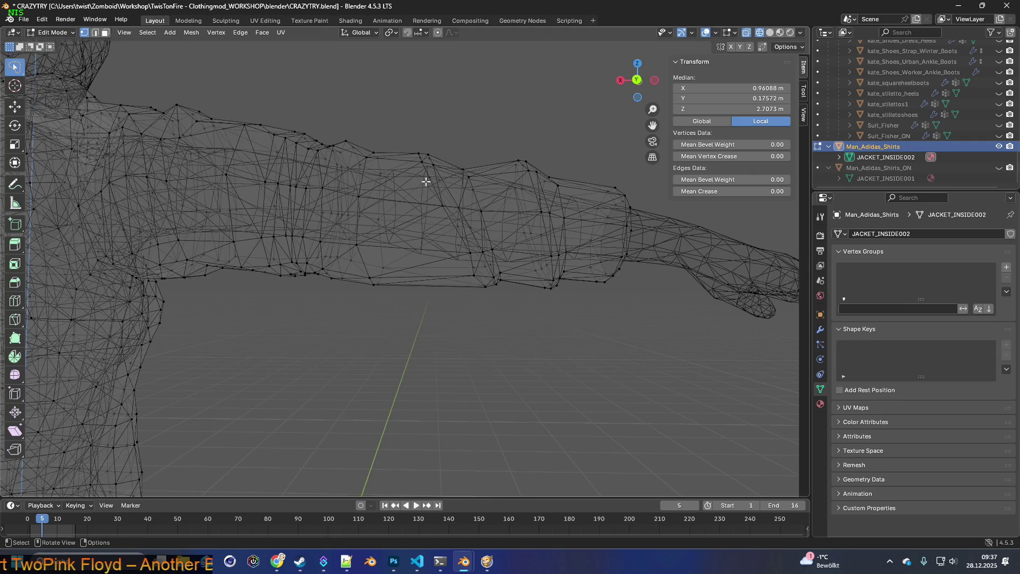
mouse_move(362, 262)
shift+middle_down()
mouse_move(285, 255)
mouse_move(410, 246)
mouse_move(497, 257)
shift+middle_up()
mouse_move(612, 263)
shift+middle_down()
mouse_move(212, 234)
mouse_move(483, 251)
shift+middle_up()
mouse_move(229, 236)
shift+middle_down()
mouse_move(478, 262)
mouse_move(417, 284)
shift+middle_up()
scroll(418, 279, up, 1)
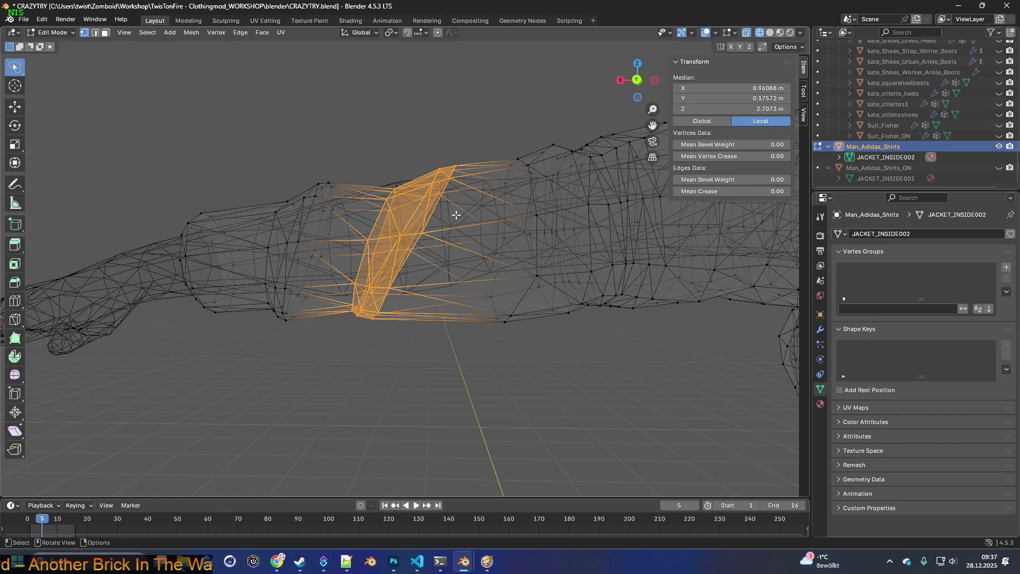
Step: Raise the sleeve band about 0.0095 m along Z and return to Material Preview
key(g)
key(z)
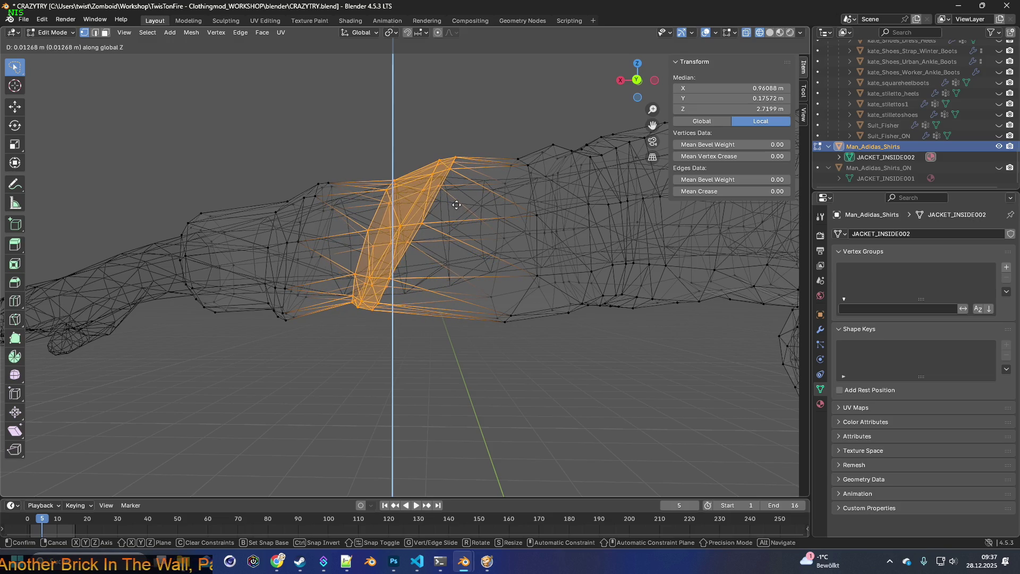
click(454, 207)
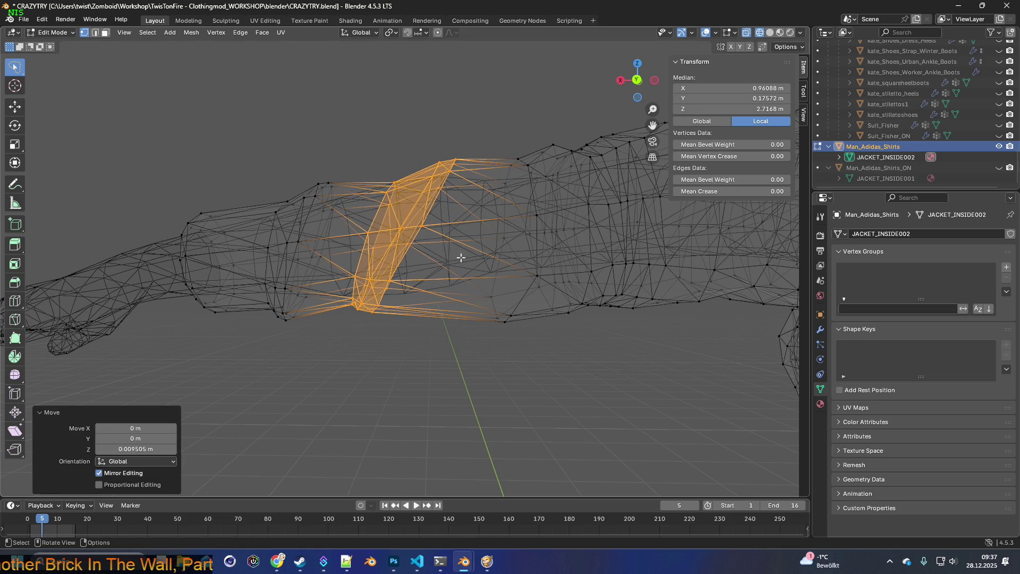
mouse_move(599, 271)
middle_down()
mouse_move(130, 234)
mouse_move(352, 255)
mouse_move(342, 254)
middle_up()
middle_drag(401, 227, 373, 247)
mouse_move(252, 272)
middle_down()
mouse_move(499, 246)
mouse_move(400, 244)
mouse_move(462, 228)
mouse_move(255, 242)
mouse_move(435, 236)
middle_up()
click(779, 33)
mouse_move(609, 137)
middle_down()
mouse_move(496, 203)
mouse_move(499, 216)
mouse_move(506, 170)
mouse_move(502, 221)
middle_up()
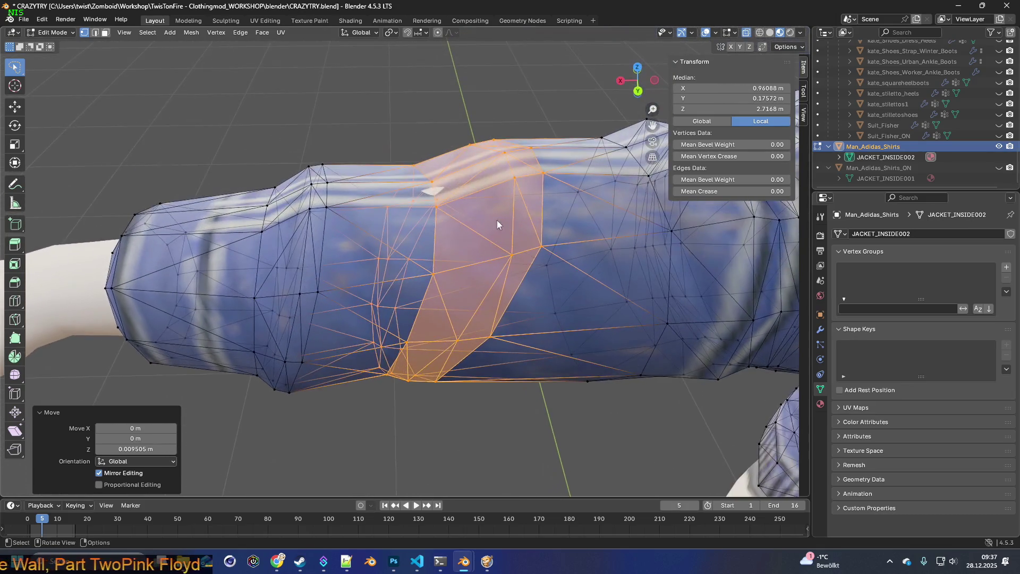
Step: Select a pair of neighbouring vertices on the sleeve's top edge
click(428, 178)
mouse_move(428, 178)
middle_down()
mouse_move(460, 190)
mouse_move(438, 196)
middle_up()
shift+click(446, 197)
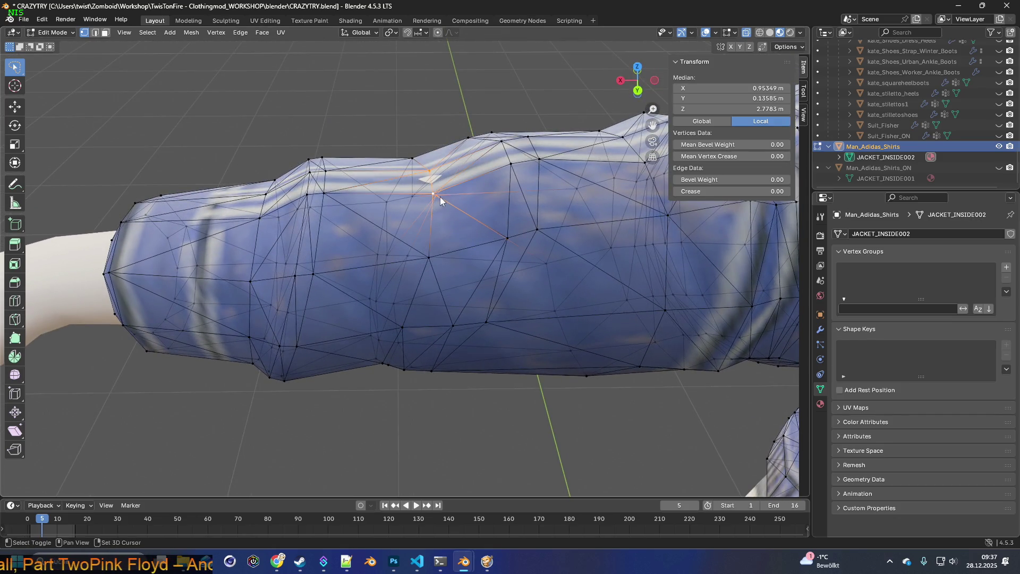
shift+click(436, 195)
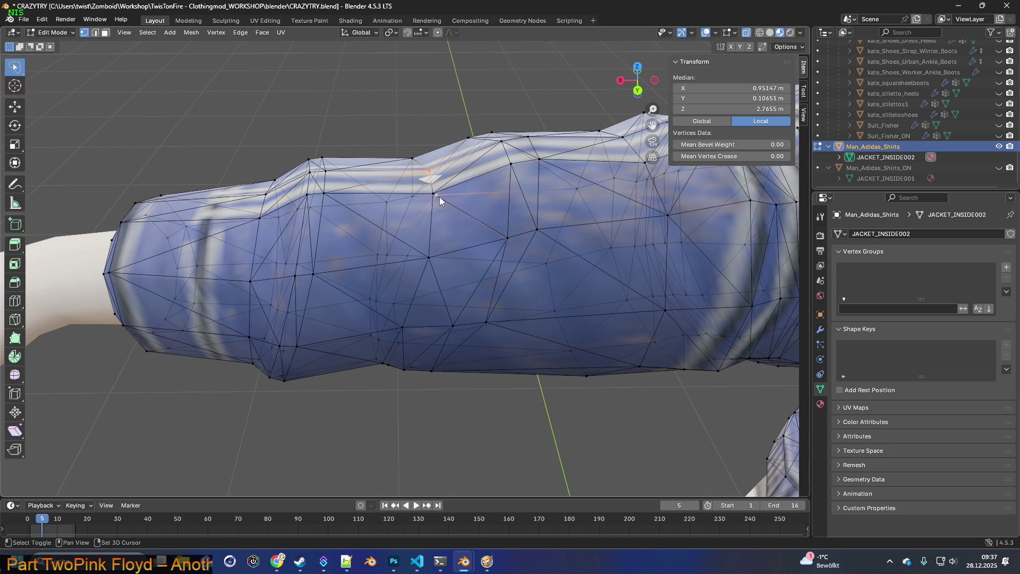
shift+click(437, 196)
middle_drag(447, 200, 455, 194)
Step: Try a vertical move, cancel it, and switch back to wireframe display
key(g)
key(z)
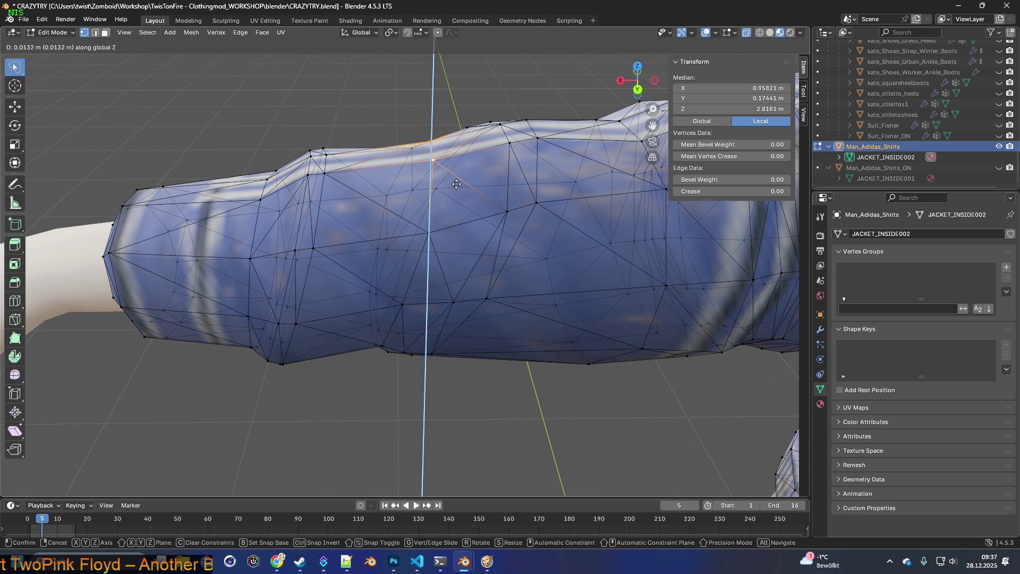
right_click(457, 180)
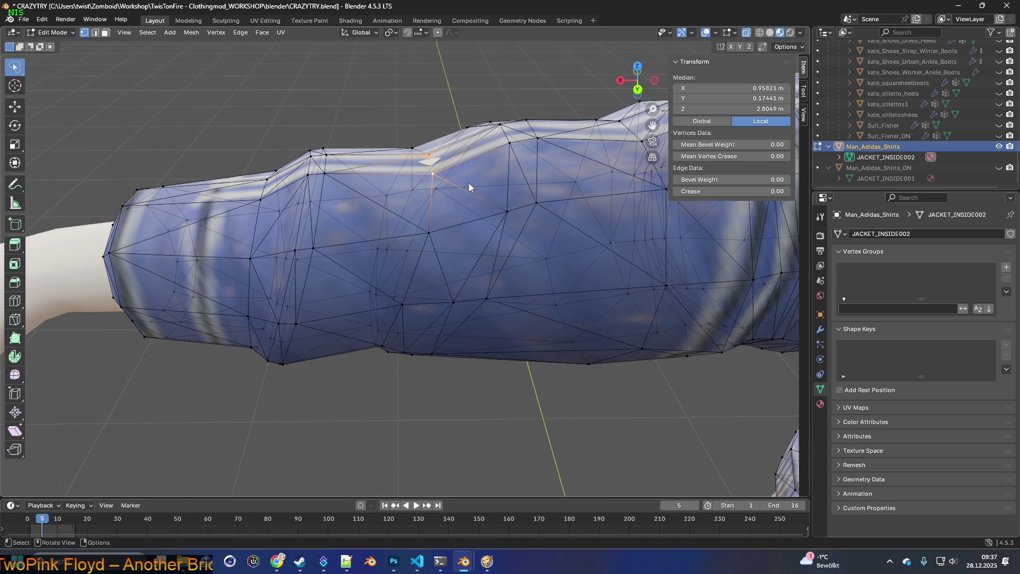
middle_drag(470, 185, 463, 168)
mouse_move(365, 301)
middle_down()
mouse_move(391, 231)
mouse_move(382, 230)
mouse_move(398, 230)
middle_up()
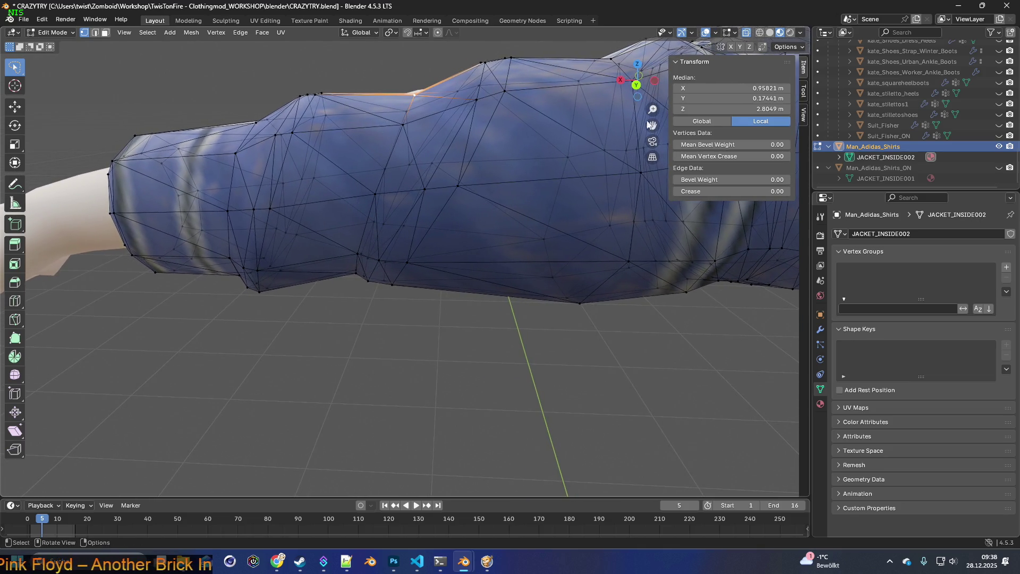
click(759, 33)
mouse_move(462, 207)
middle_down()
mouse_move(469, 200)
mouse_move(431, 175)
mouse_move(428, 197)
mouse_move(435, 182)
middle_up()
Step: Lift the sunken sleeve-top vertices 0.0127 m along Z
click(469, 125)
middle_drag(469, 125, 467, 123)
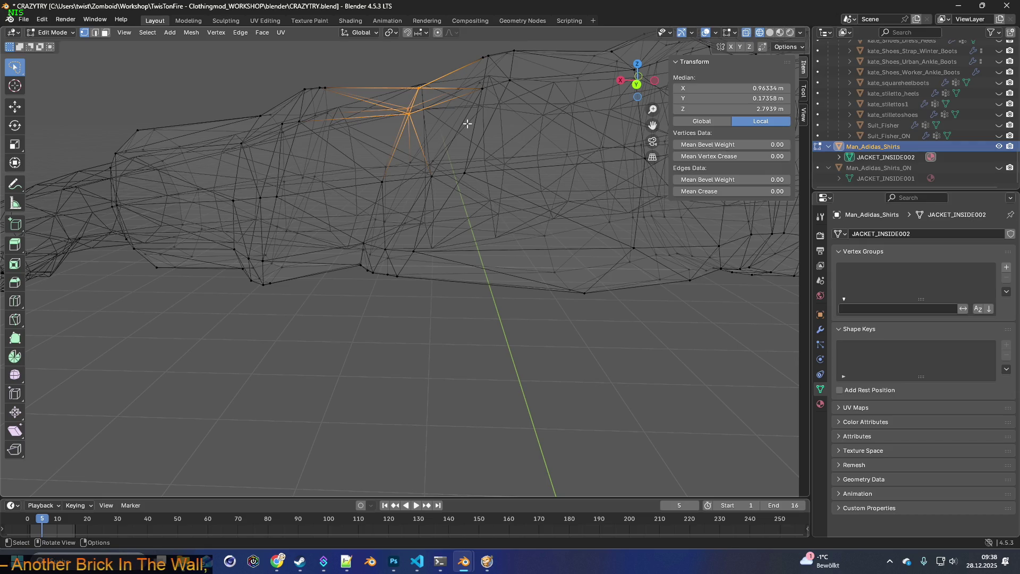
key(g)
key(z)
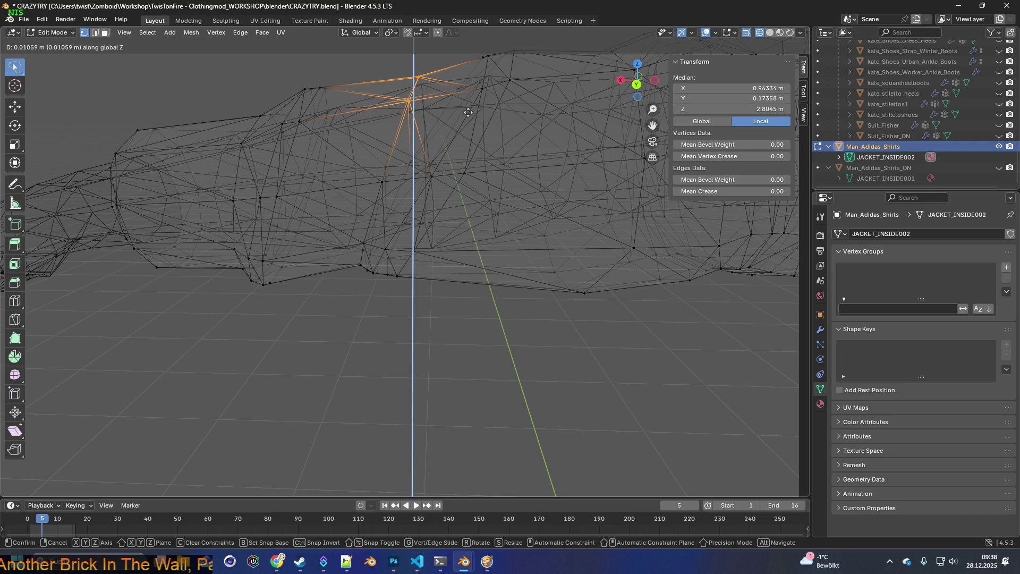
click(469, 110)
Step: Select the sunken spot on the other sleeve and raise it about 0.0187 m
scroll(459, 139, down, 5)
mouse_move(513, 175)
shift+middle_down()
mouse_move(521, 133)
mouse_move(399, 183)
mouse_move(455, 189)
mouse_move(432, 176)
mouse_move(436, 159)
mouse_move(441, 207)
mouse_move(431, 195)
shift+middle_up()
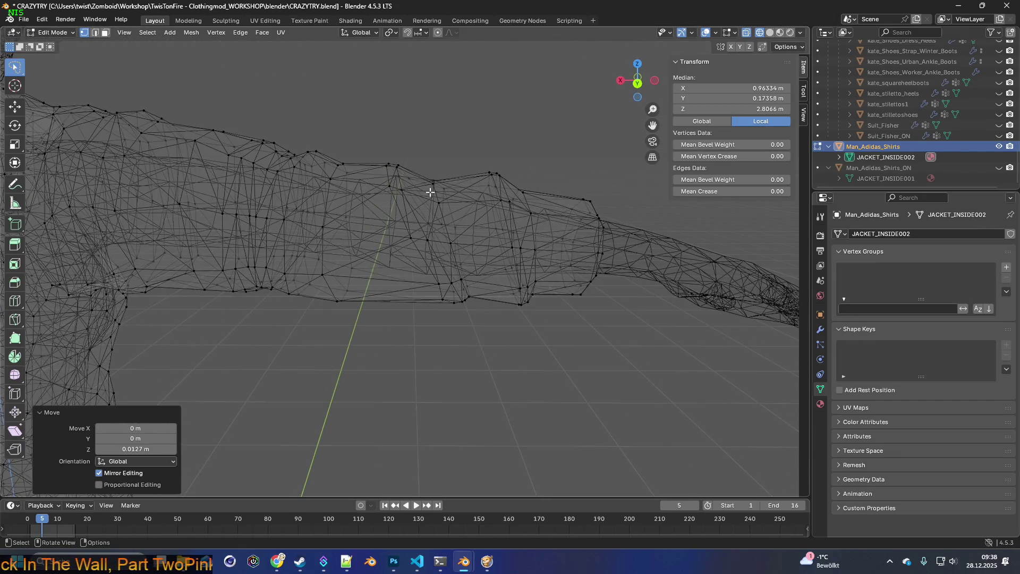
drag(456, 174, 457, 173)
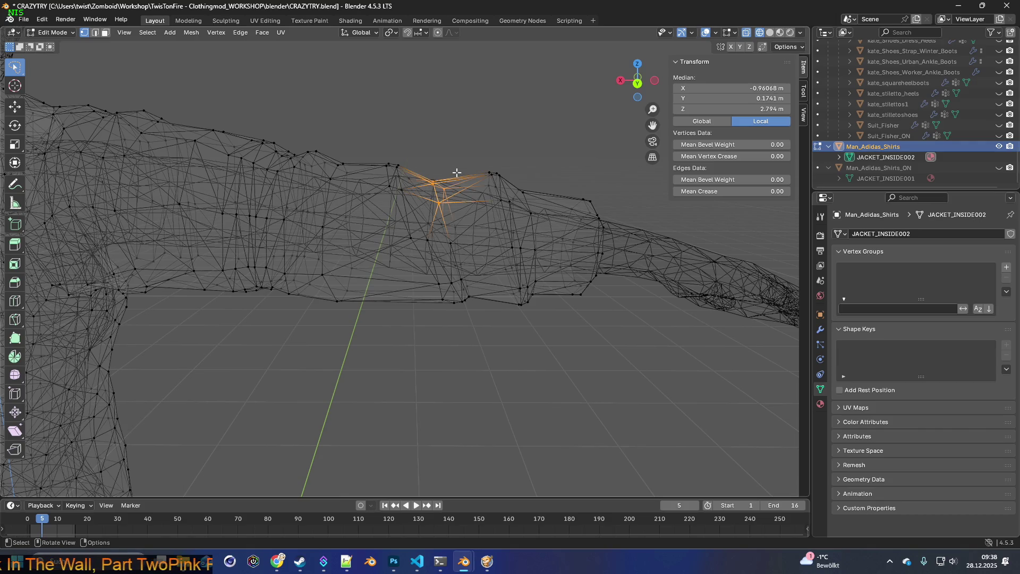
key(g)
key(z)
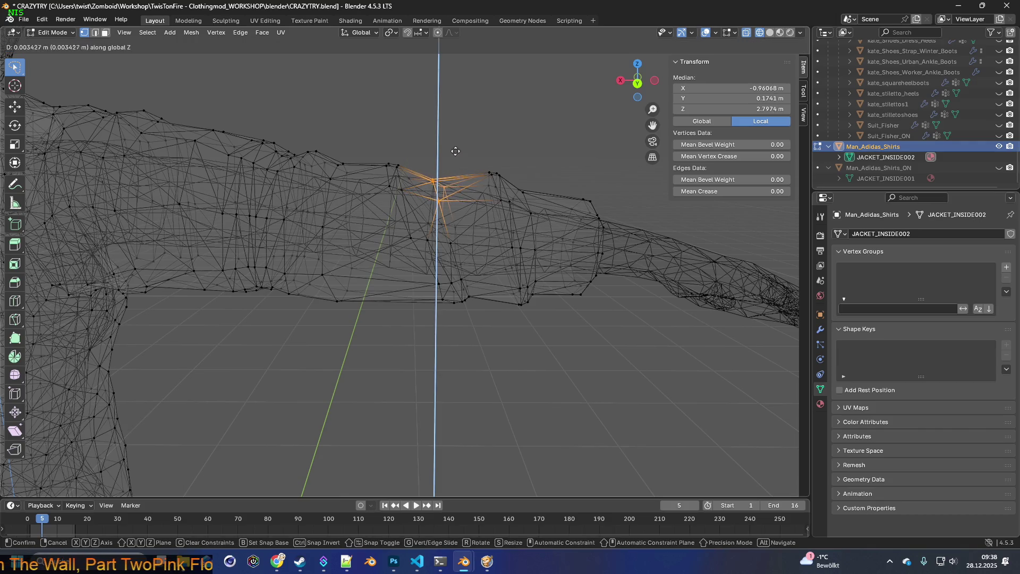
click(467, 64)
Step: Raise the underarm vertices about 0.021 m with soft falloff, then return to Object Mode
mouse_move(477, 112)
middle_down()
mouse_move(441, 155)
mouse_move(458, 181)
mouse_move(426, 216)
mouse_move(357, 258)
mouse_move(553, 227)
mouse_move(522, 232)
middle_up()
scroll(458, 181, down, 3)
scroll(506, 236, up, 1)
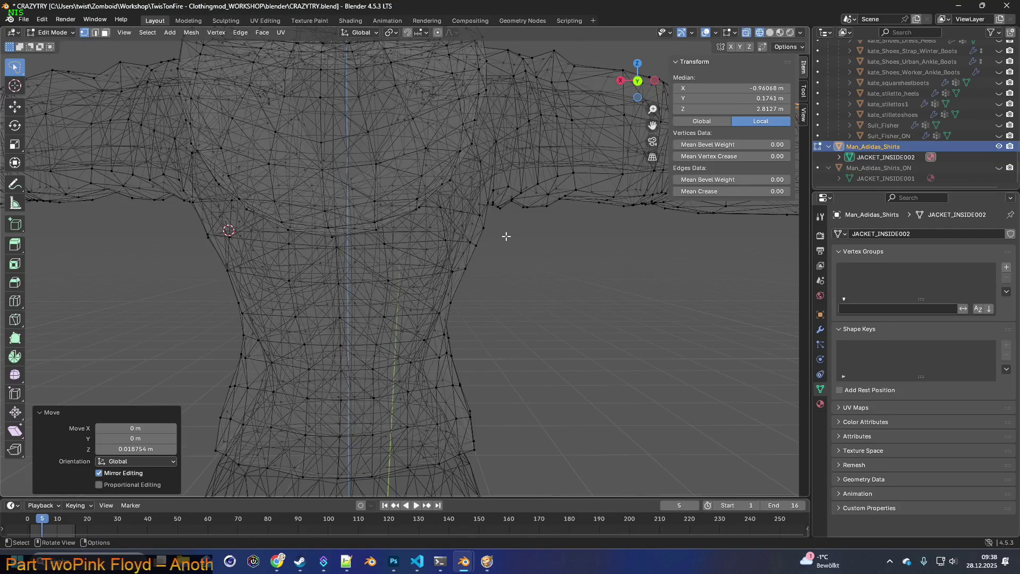
click(528, 208)
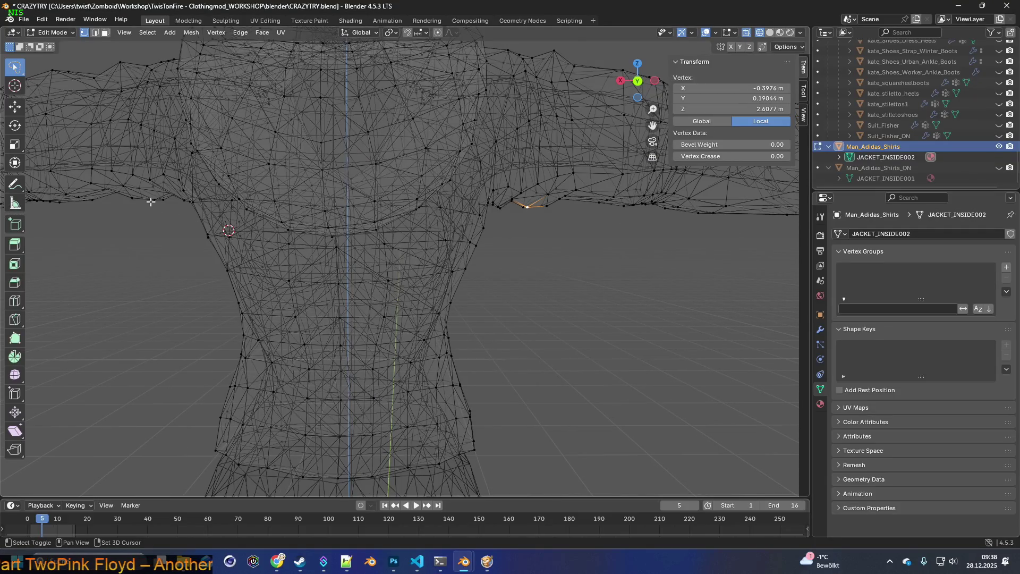
middle_drag(444, 209, 439, 207)
key(g)
key(z)
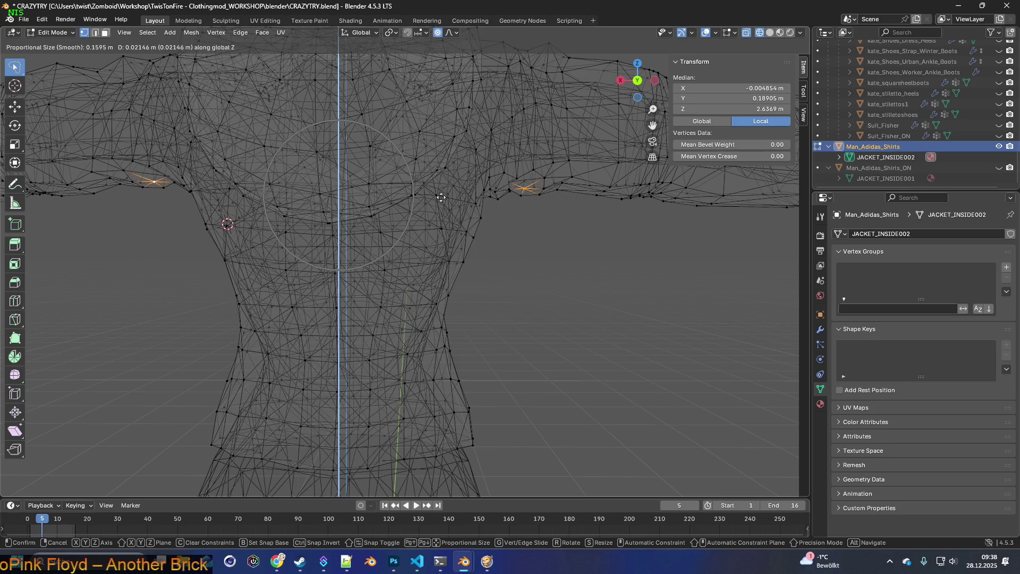
click(441, 197)
middle_drag(498, 221, 404, 226)
click(53, 32)
click(47, 43)
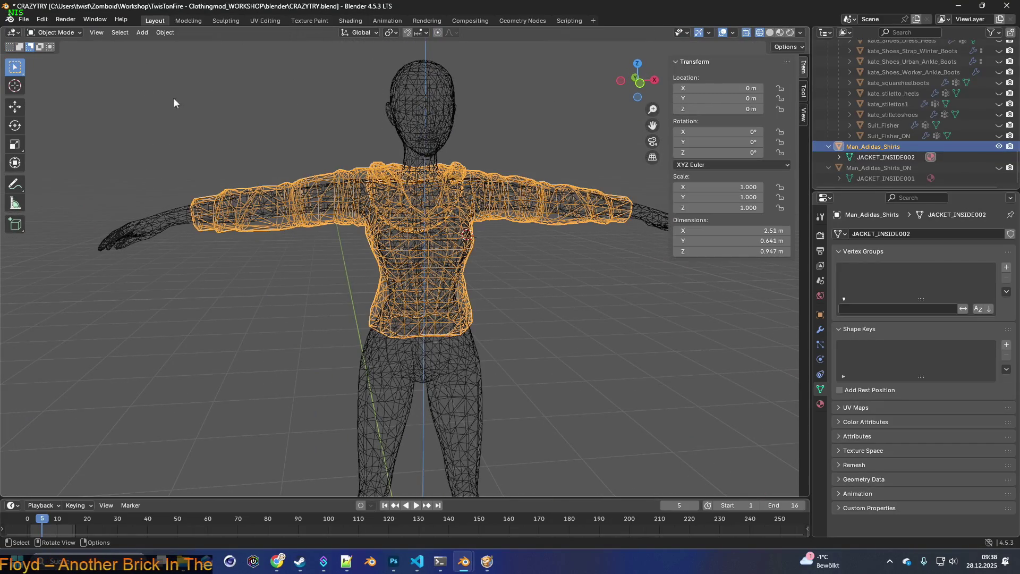
Step: Switch to Material Preview and orbit and zoom around the textured jacket on the figure
click(779, 33)
mouse_move(553, 204)
middle_down()
mouse_move(578, 160)
mouse_move(481, 155)
mouse_move(441, 136)
mouse_move(514, 156)
mouse_move(441, 169)
mouse_move(548, 165)
mouse_move(513, 180)
mouse_move(445, 181)
mouse_move(556, 176)
mouse_move(447, 174)
mouse_move(493, 167)
mouse_move(495, 135)
mouse_move(544, 173)
mouse_move(499, 195)
mouse_move(528, 190)
mouse_move(481, 168)
mouse_move(422, 177)
mouse_move(518, 185)
mouse_move(439, 177)
mouse_move(534, 168)
mouse_move(439, 159)
mouse_move(479, 164)
mouse_move(466, 177)
middle_up()
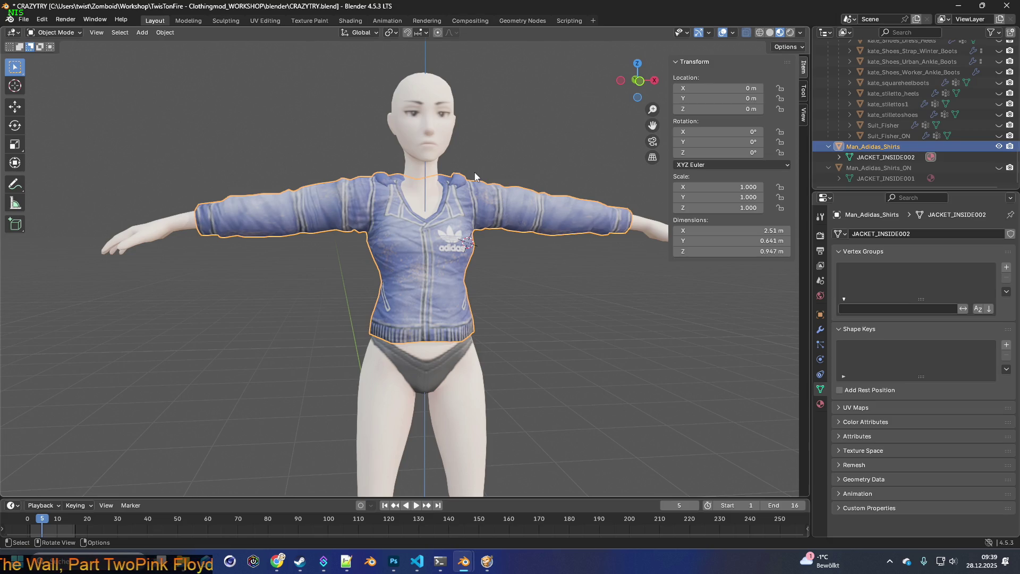
mouse_move(369, 273)
middle_down()
mouse_move(472, 275)
mouse_move(327, 276)
mouse_move(528, 270)
mouse_move(406, 263)
mouse_move(453, 236)
mouse_move(457, 205)
mouse_move(479, 265)
mouse_move(510, 256)
mouse_move(426, 278)
mouse_move(340, 272)
mouse_move(598, 278)
mouse_move(582, 275)
mouse_move(550, 317)
middle_up()
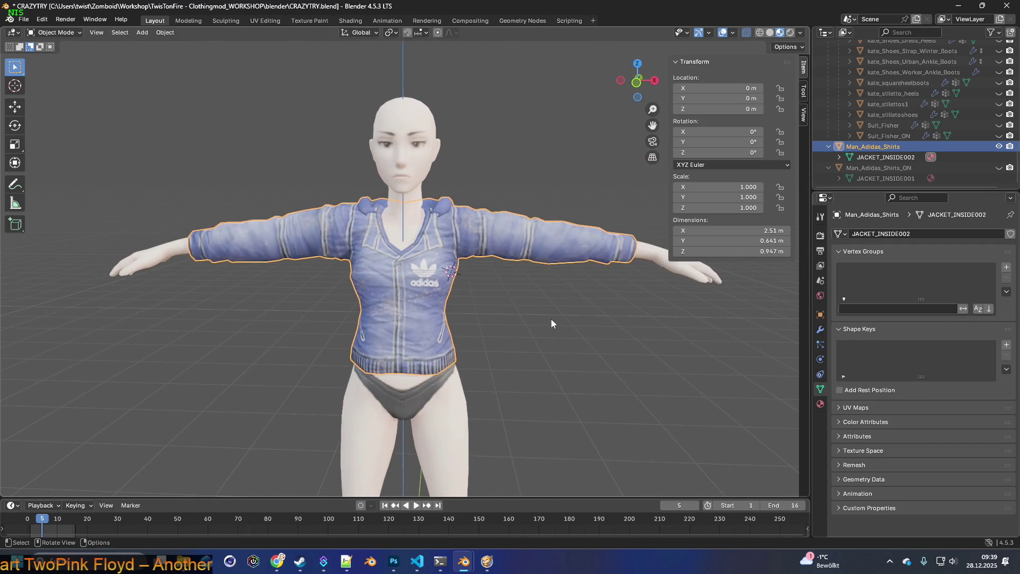
scroll(550, 316, up, 2)
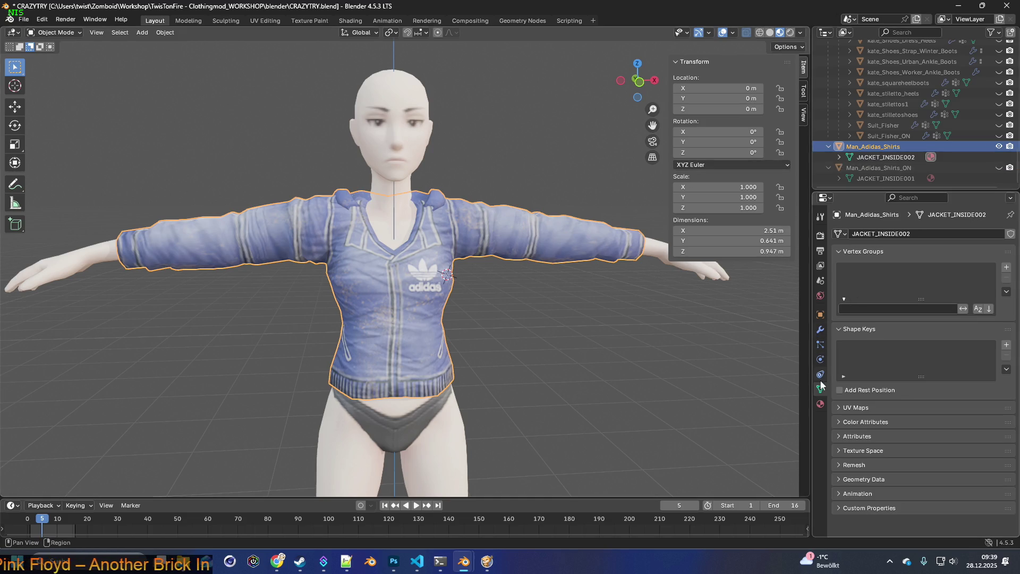
Step: Add a Data Transfer modifier to the jacket with source Female, Vertex Data and generated data layers
click(820, 329)
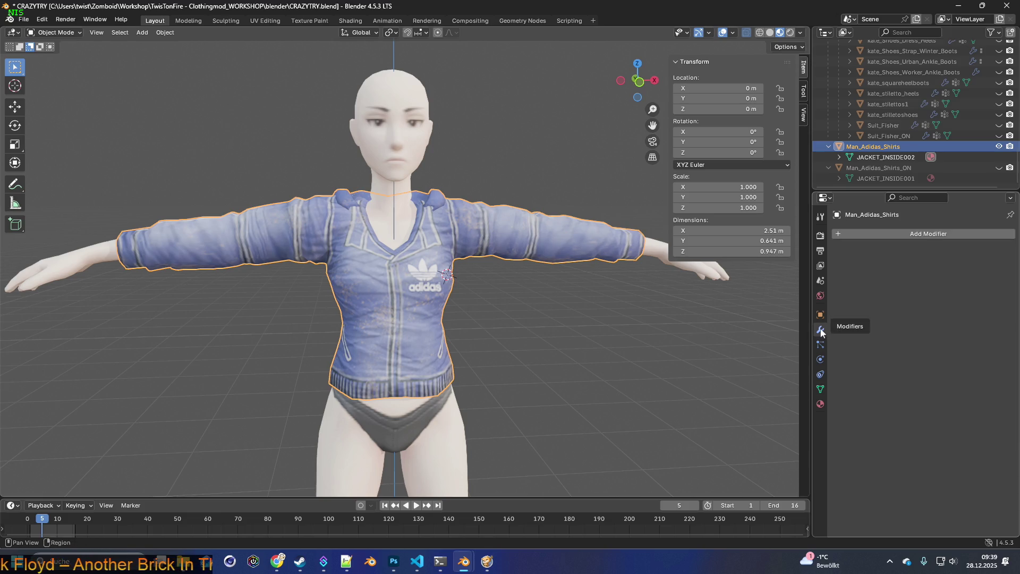
click(930, 236)
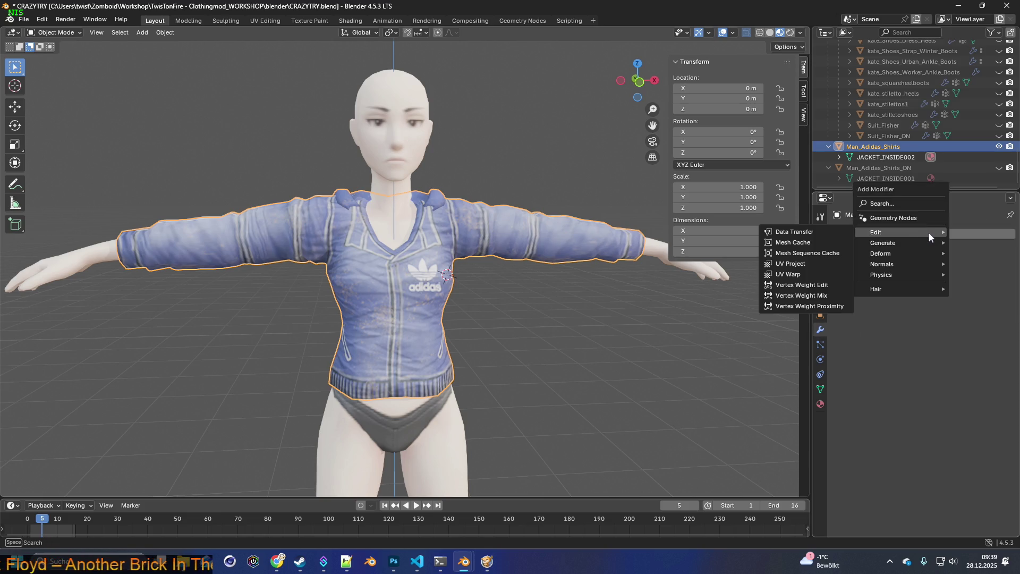
click(811, 234)
click(921, 267)
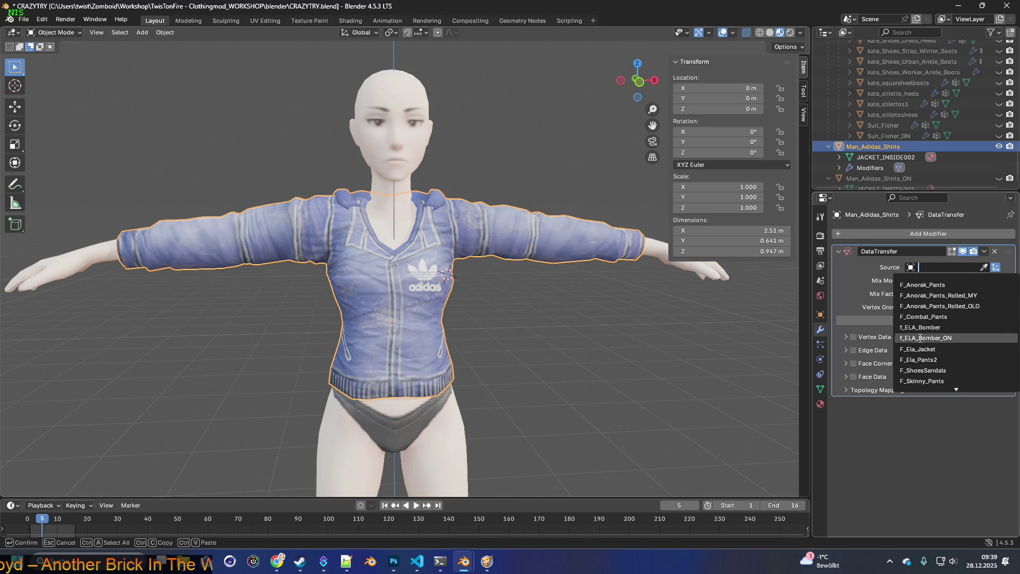
click(922, 370)
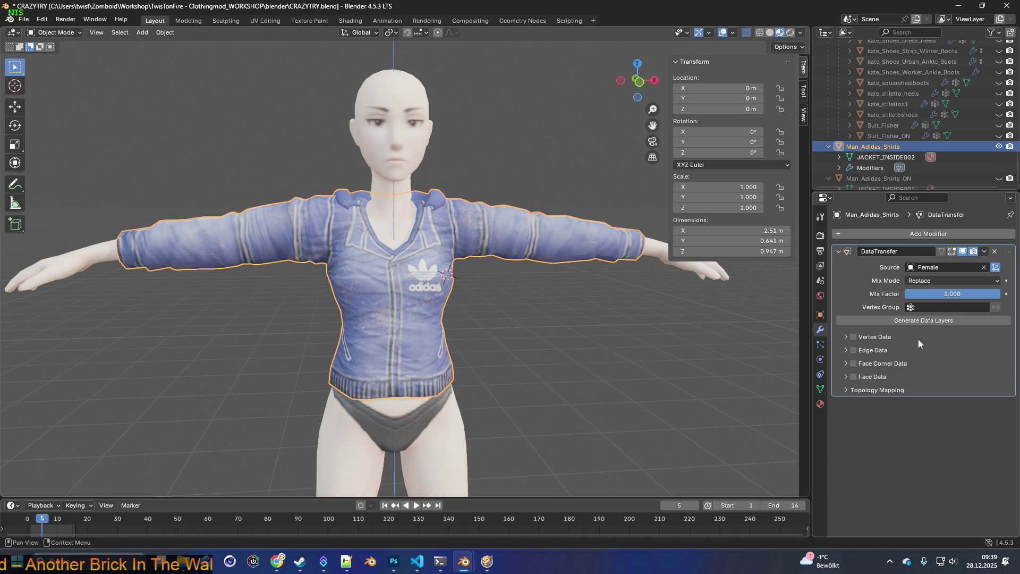
click(848, 337)
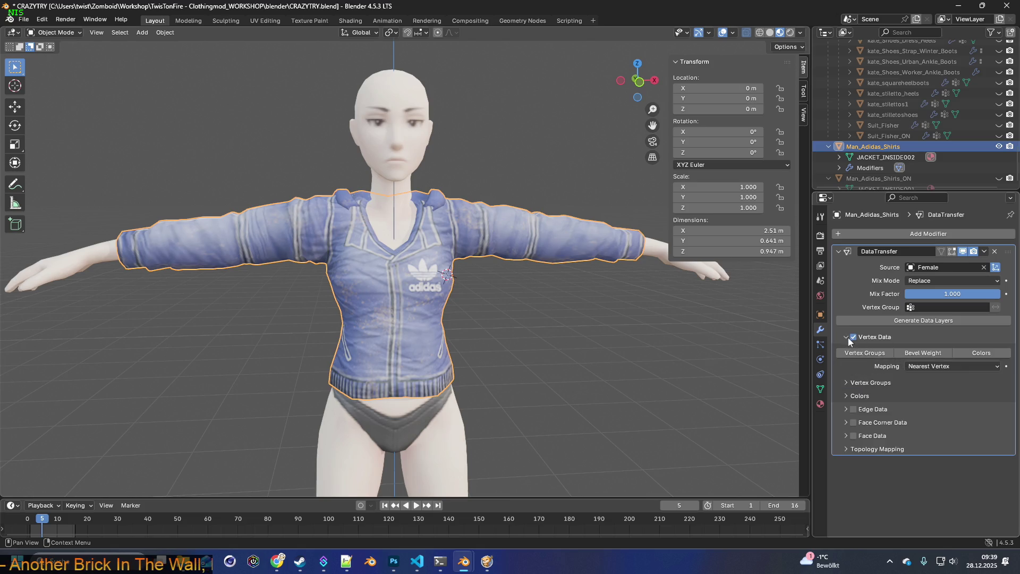
click(925, 322)
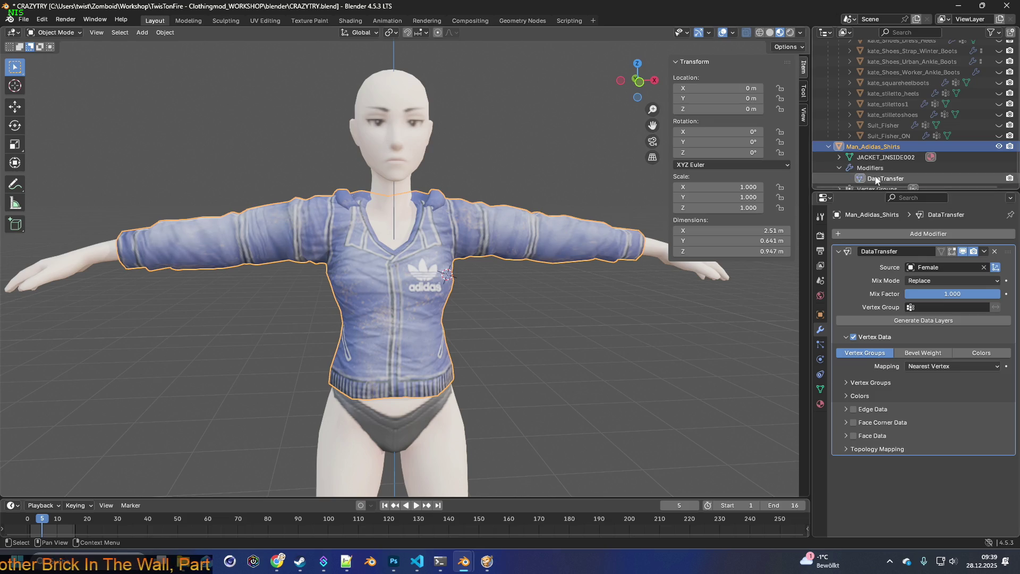
Step: Apply the DataTransfer modifier and hide the blue Adidas jacket
right_click(886, 177)
click(849, 178)
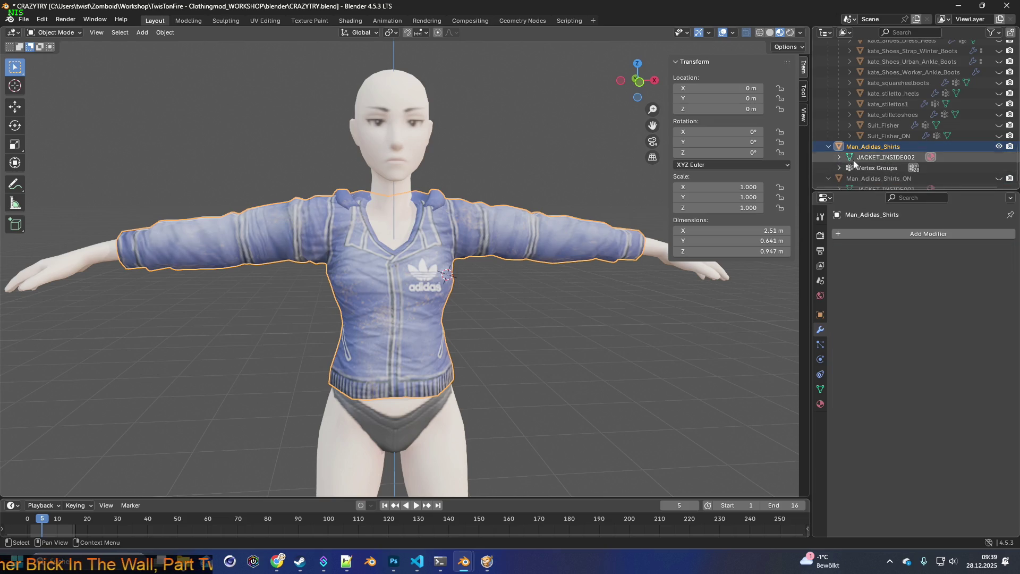
scroll(871, 169, down, 1)
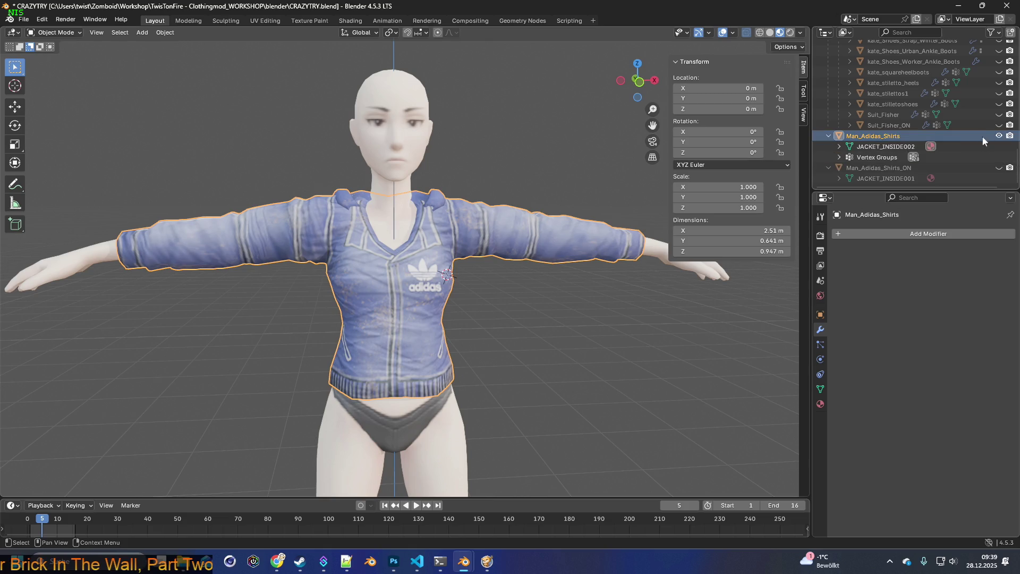
click(1000, 136)
Step: Unhide and select Man_Adidas_Shirts_ON and add a Data Transfer modifier to it
click(999, 168)
click(897, 169)
click(839, 178)
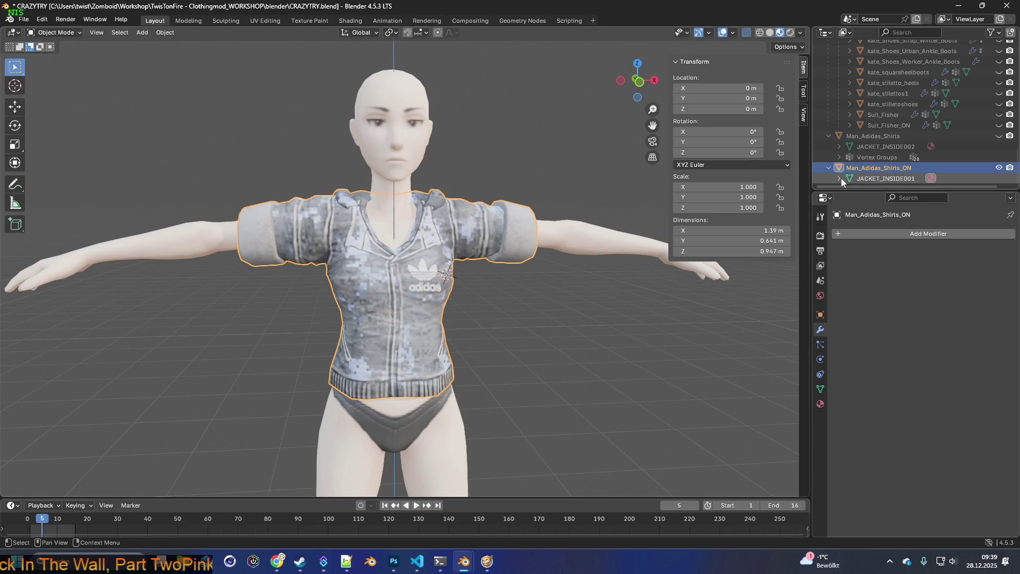
click(898, 234)
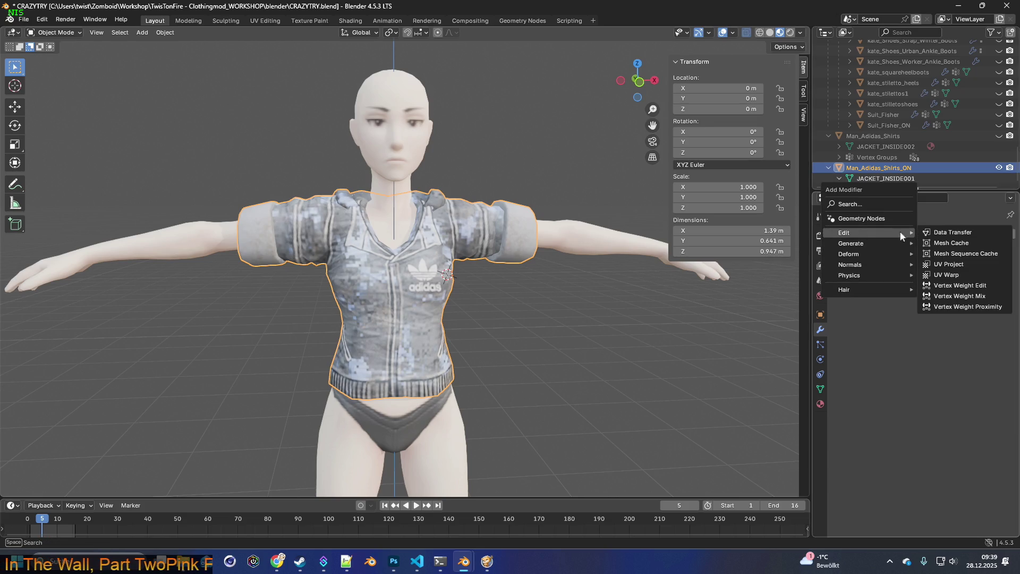
click(917, 234)
Step: Set the modifier source to Female, transferring Vertex Groups with generated data layers
click(946, 267)
scroll(933, 342, down, 6)
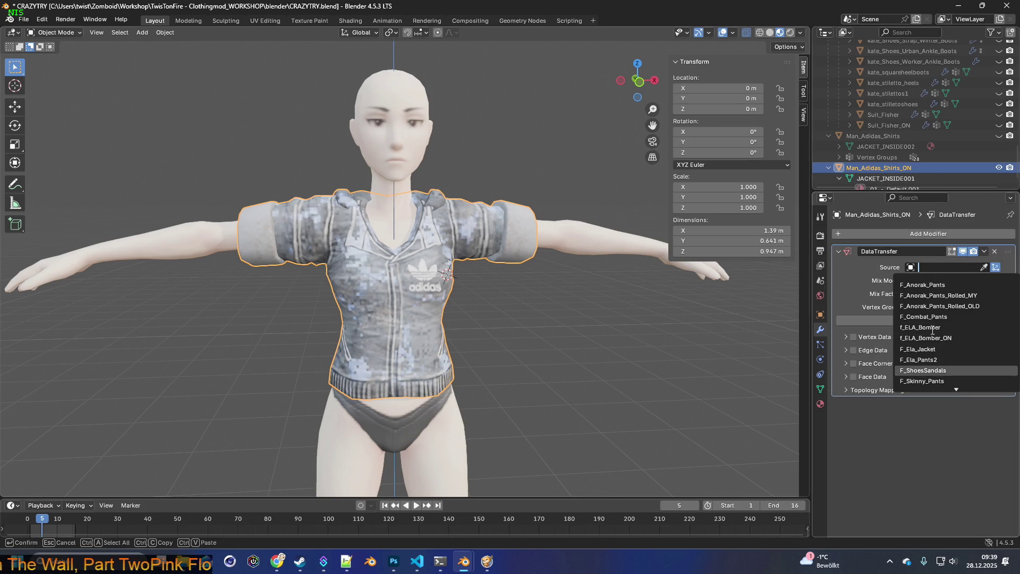
click(924, 326)
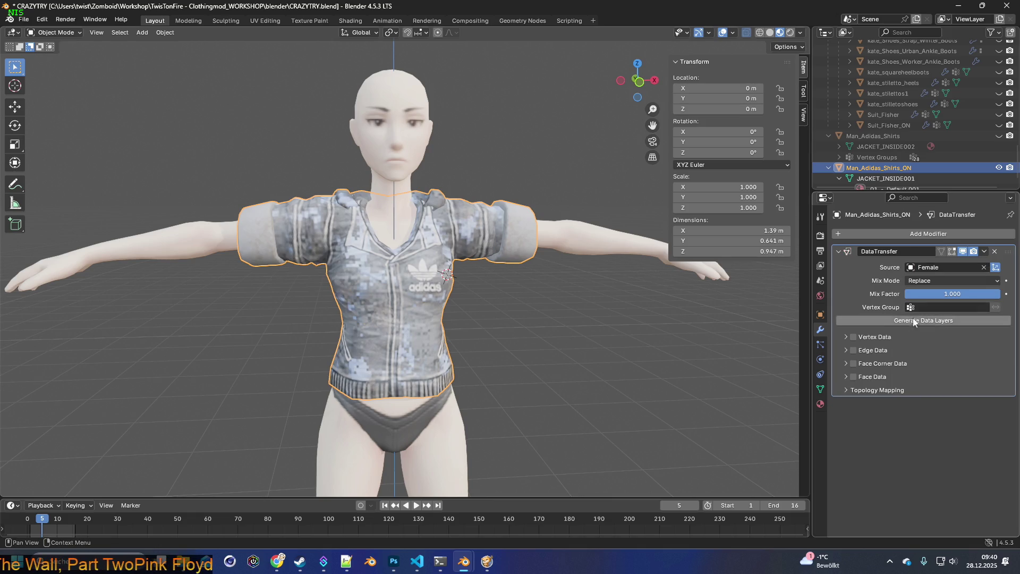
click(847, 336)
click(852, 337)
click(865, 352)
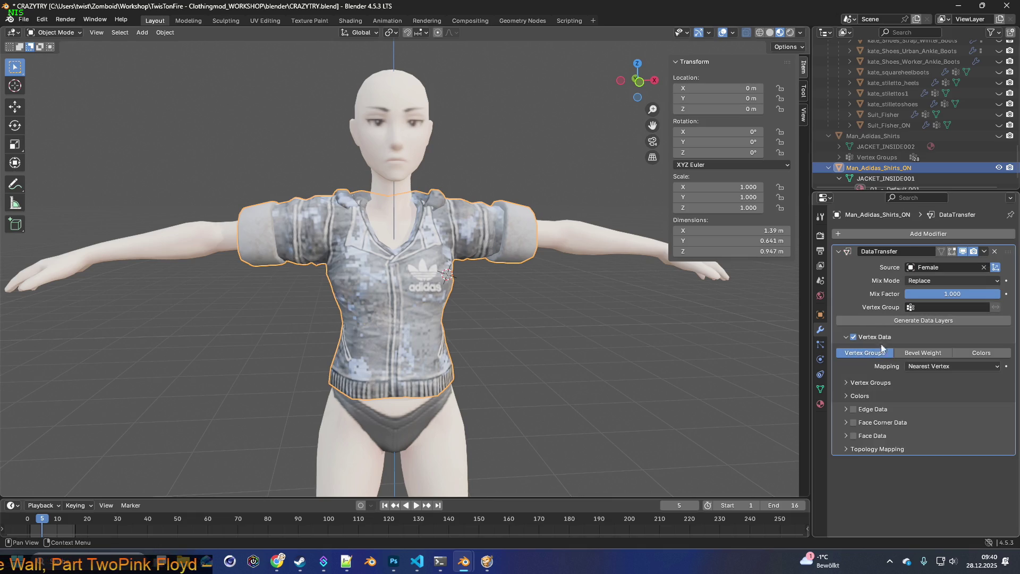
click(929, 321)
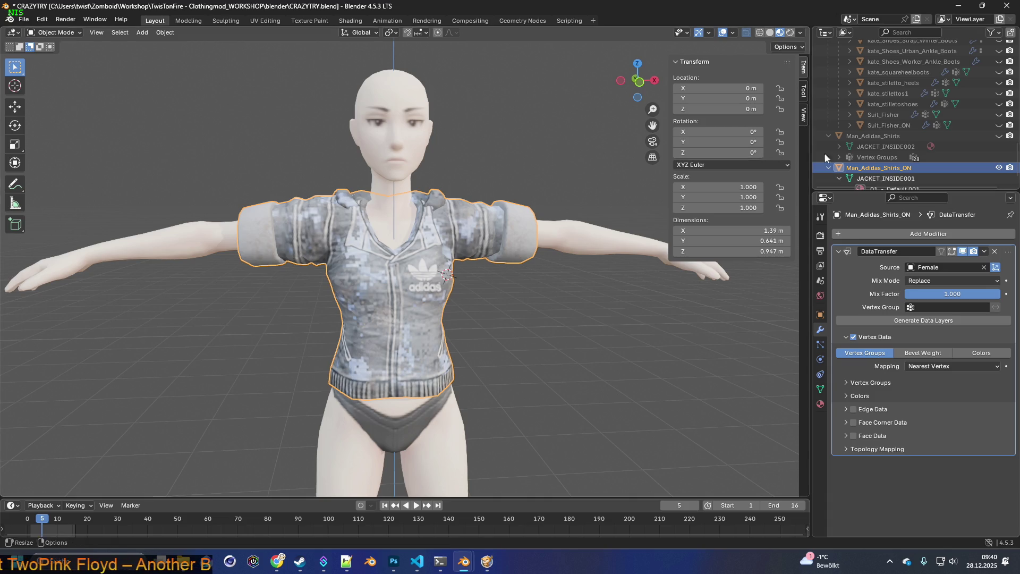
scroll(903, 123, up, 10)
scroll(916, 121, down, 2)
Step: Show the armature and hide the Female body
click(999, 78)
scroll(987, 110, down, 3)
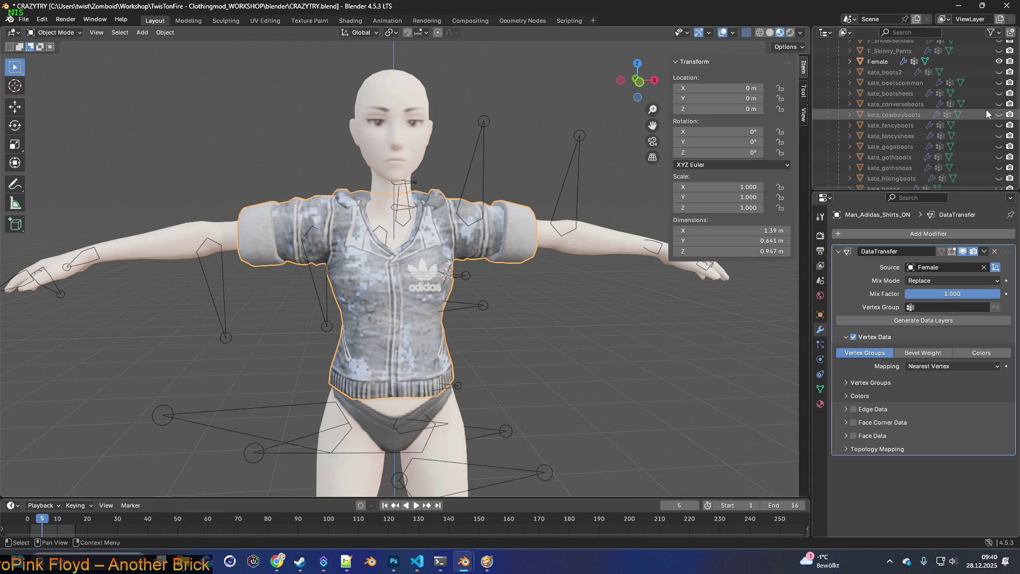
click(999, 61)
middle_drag(547, 172, 540, 171)
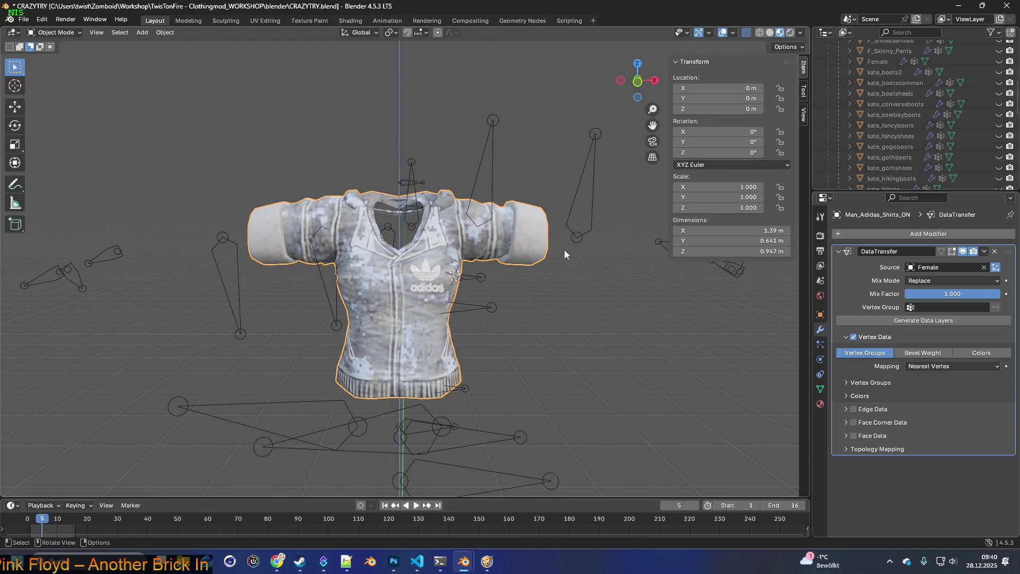
scroll(905, 157, down, 10)
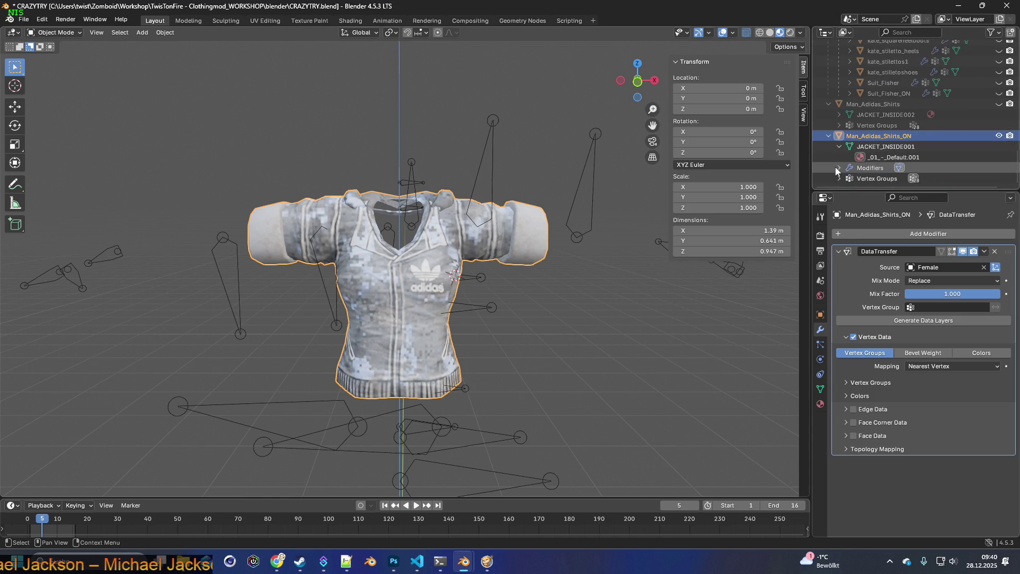
Step: Apply the T-shirt's DataTransfer modifier permanently
click(839, 167)
scroll(841, 168, down, 1)
click(878, 168)
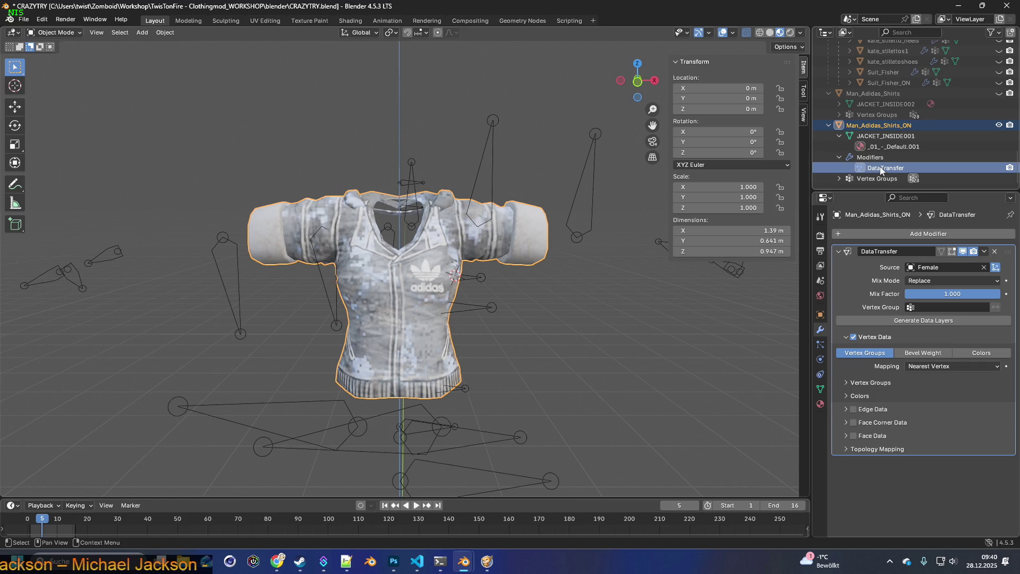
right_click(881, 169)
click(842, 168)
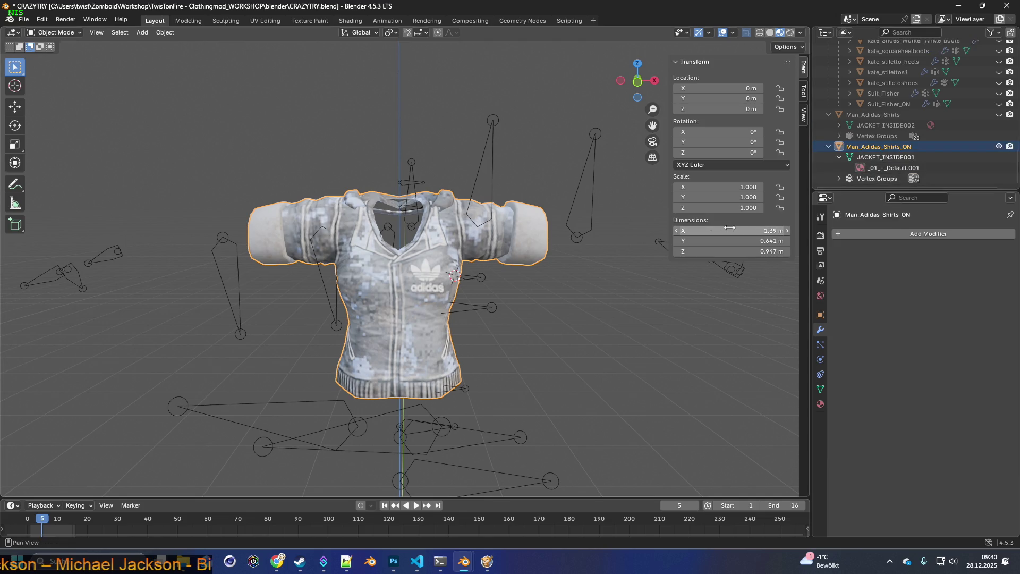
Step: Select the T-shirt, then add the Bip01 armature as the active object
click(664, 305)
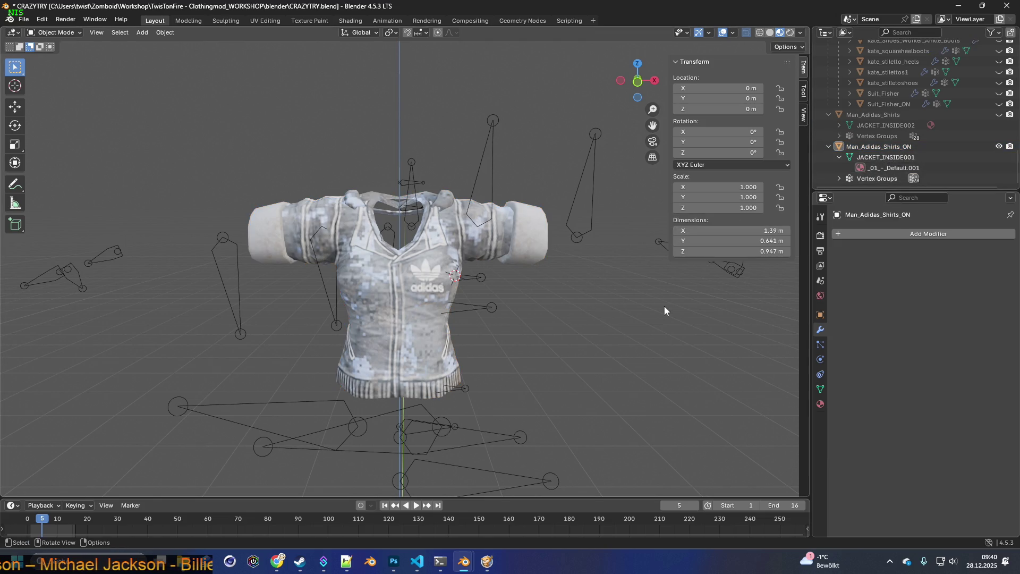
click(527, 247)
shift+click(489, 187)
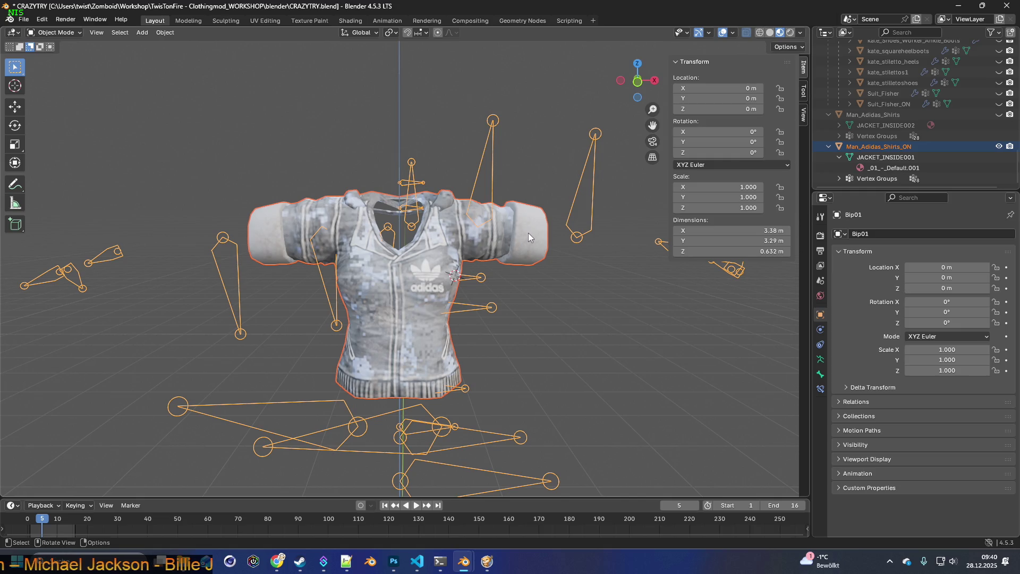
Step: Parent the camo T-shirt to Bip01 with empty groups
key(ctrl+p)
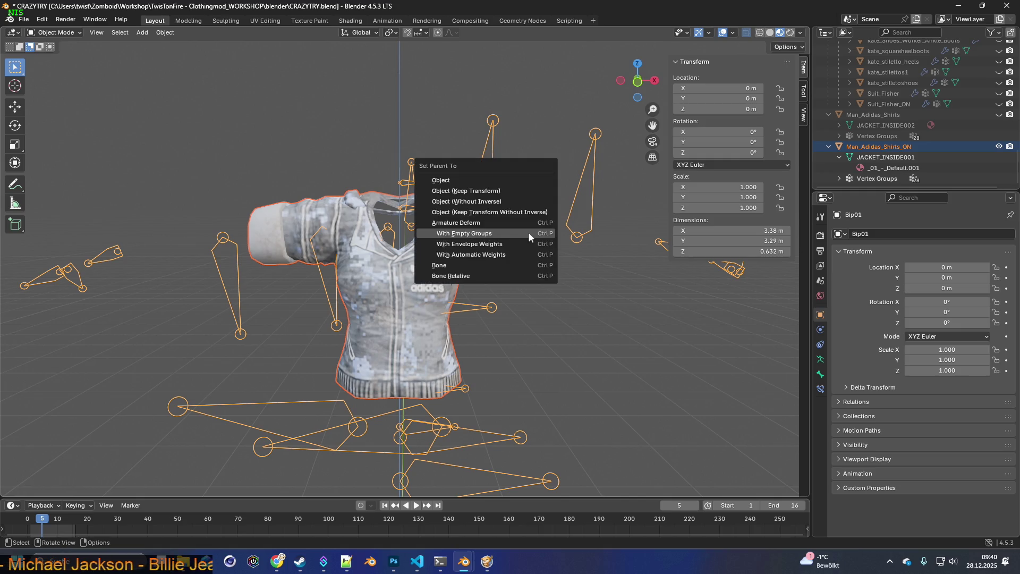
click(495, 237)
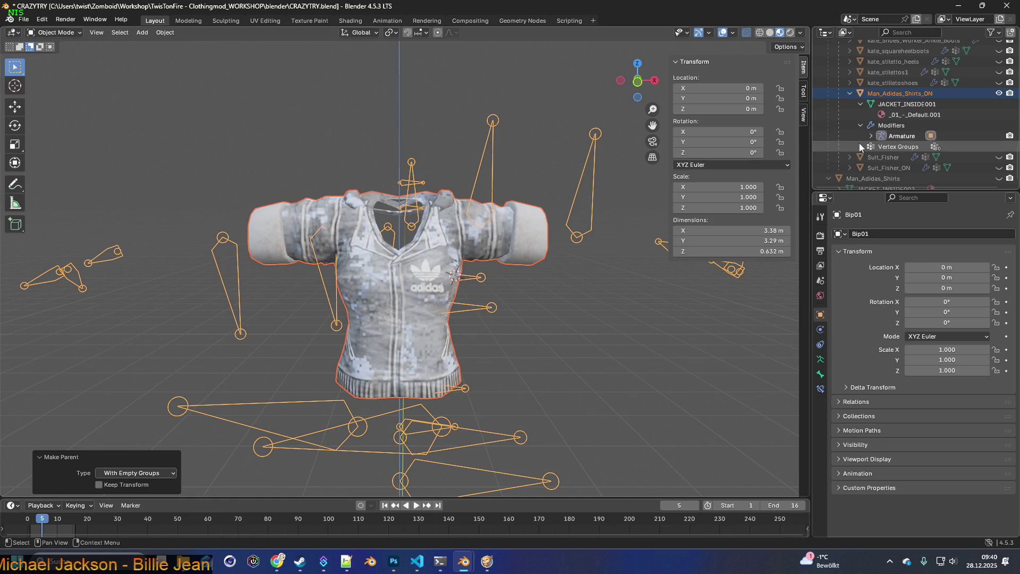
click(850, 93)
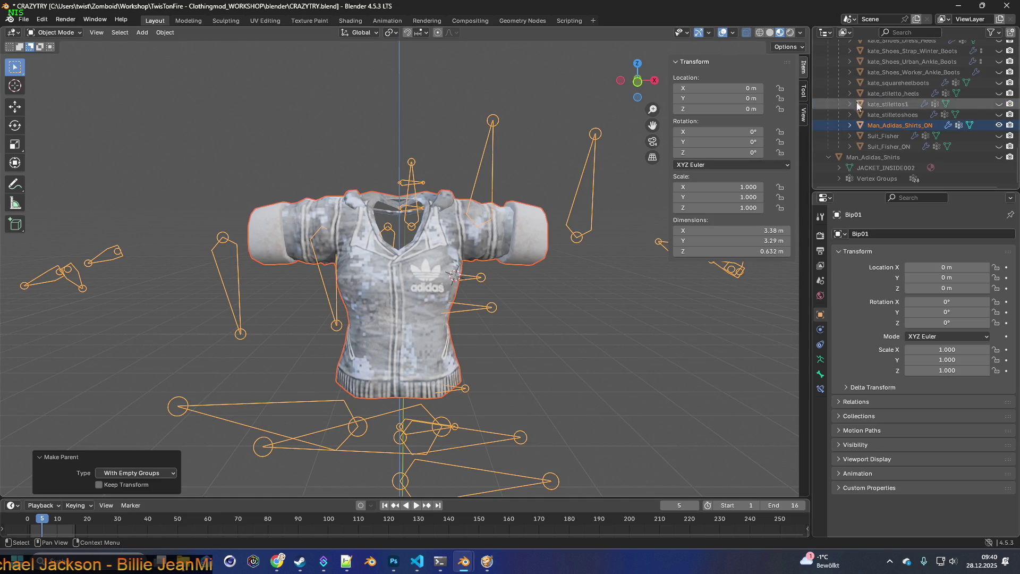
Step: Show the blue Man_Adidas_Shirts jacket and hide the camo T-shirt
click(873, 158)
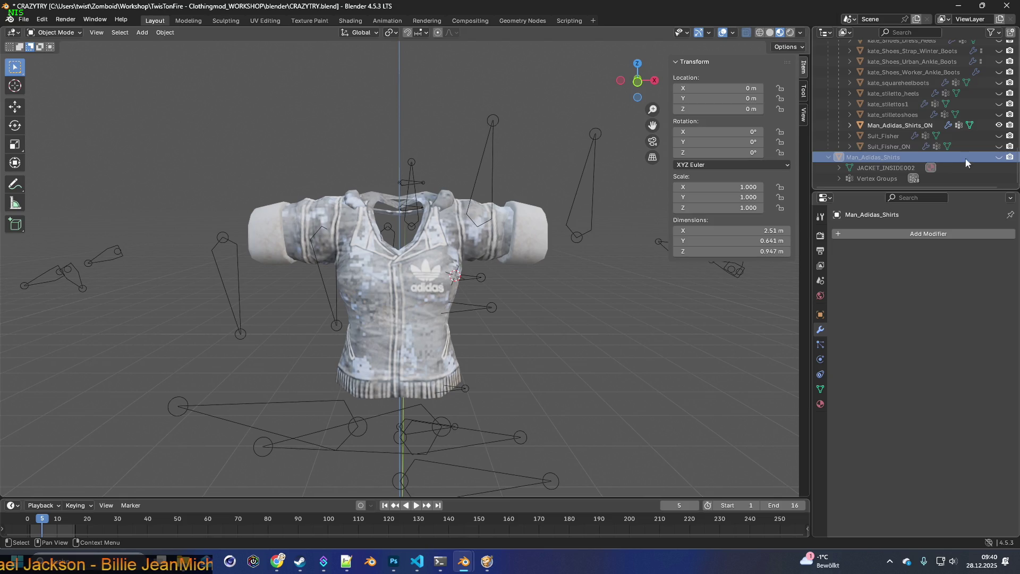
click(999, 157)
click(999, 125)
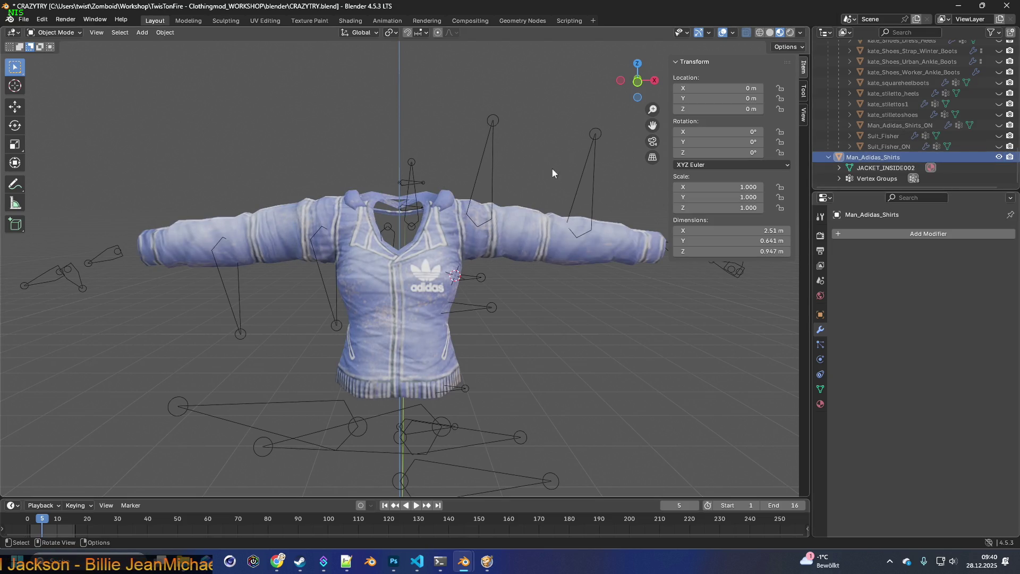
Step: Parent Man_Adidas_Shirts to the Bip01 armature using Armature Deform With Empty Groups
click(531, 227)
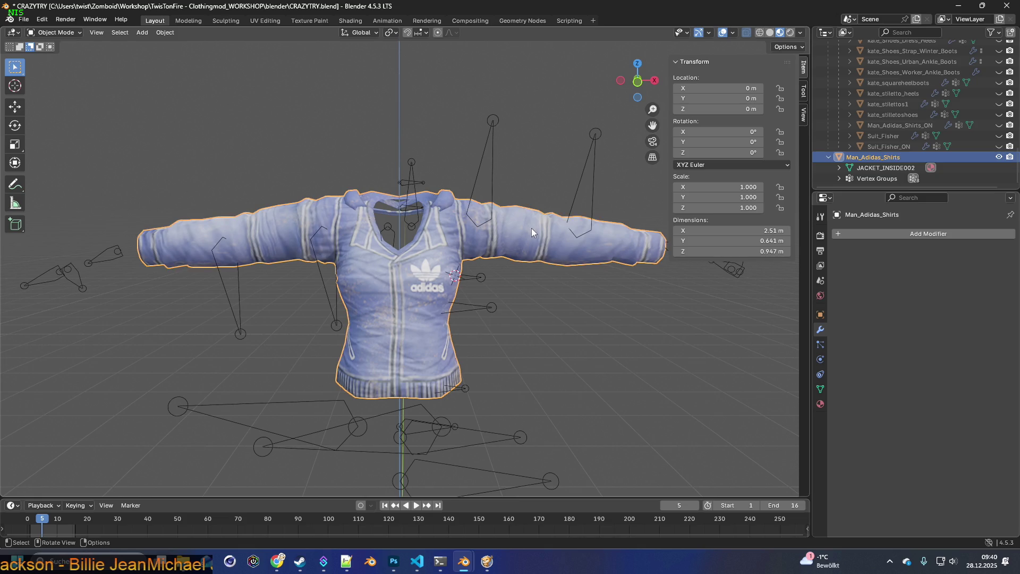
shift+click(488, 172)
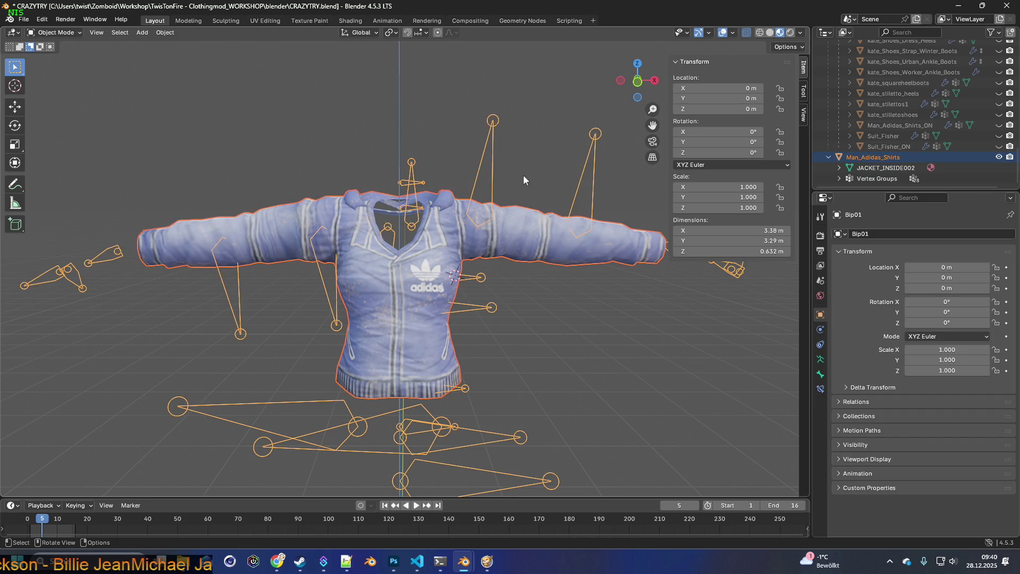
key(ctrl+p)
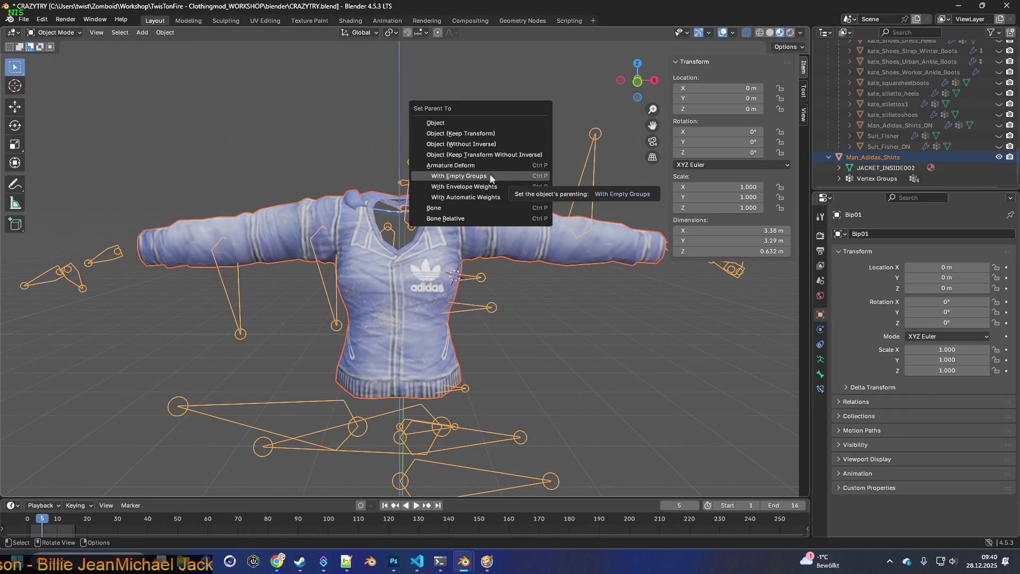
click(482, 176)
scroll(888, 151, down, 2)
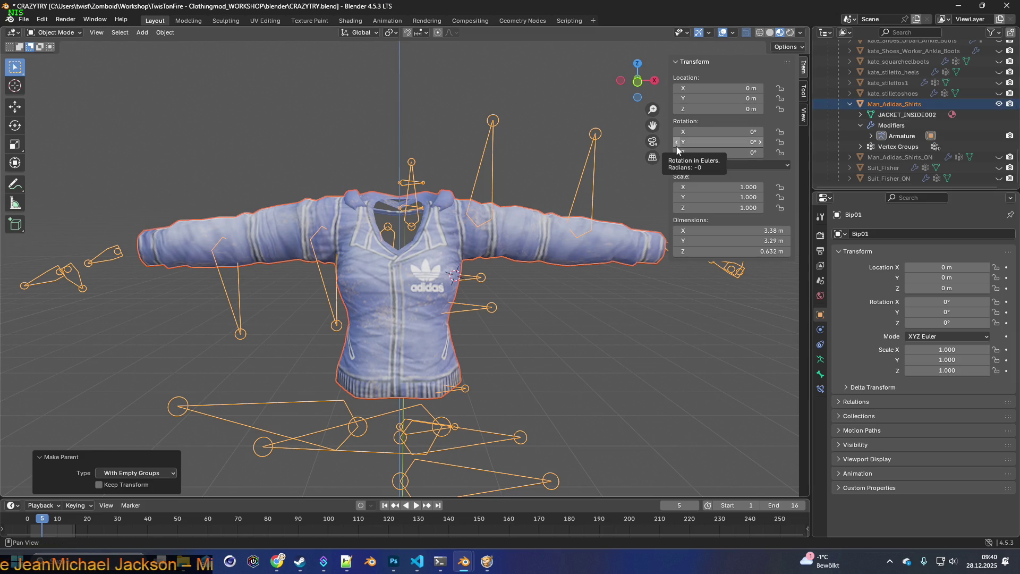
click(526, 151)
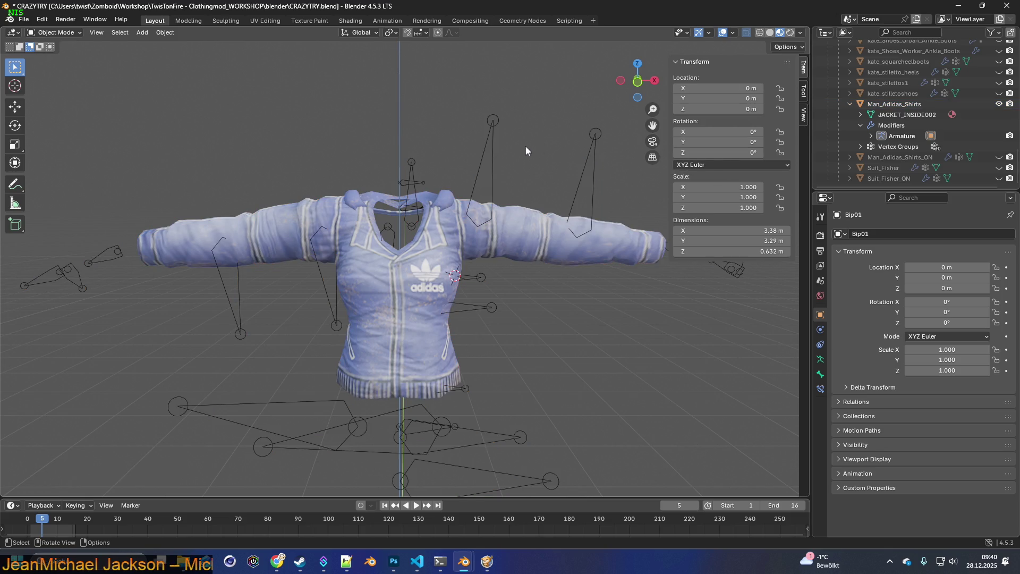
click(526, 224)
mouse_move(524, 220)
middle_down()
mouse_move(512, 186)
mouse_move(493, 197)
mouse_move(709, 187)
mouse_move(536, 199)
mouse_move(481, 190)
middle_up()
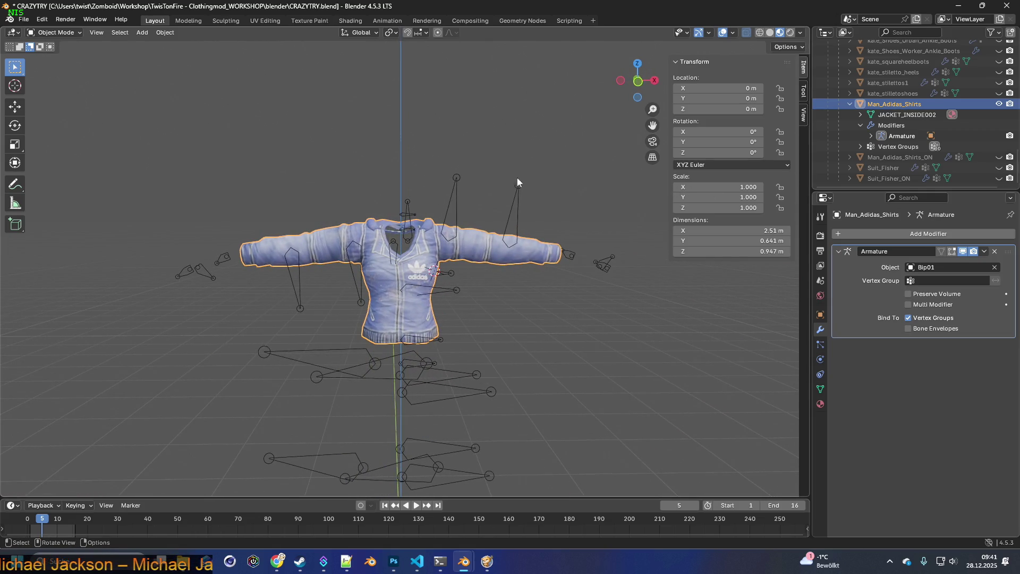
Step: Save the CRAZYTRY.blend file
click(503, 162)
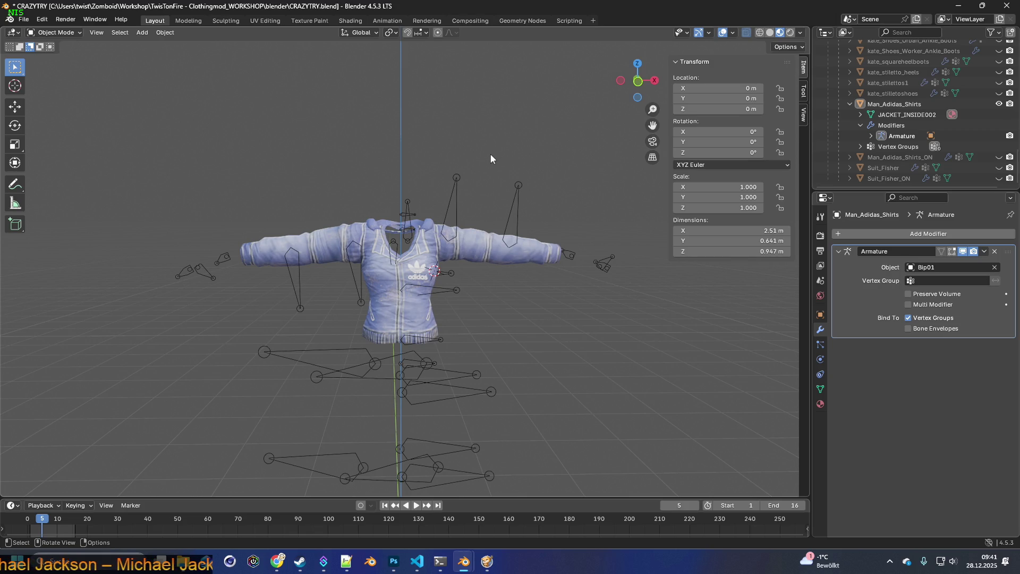
click(24, 21)
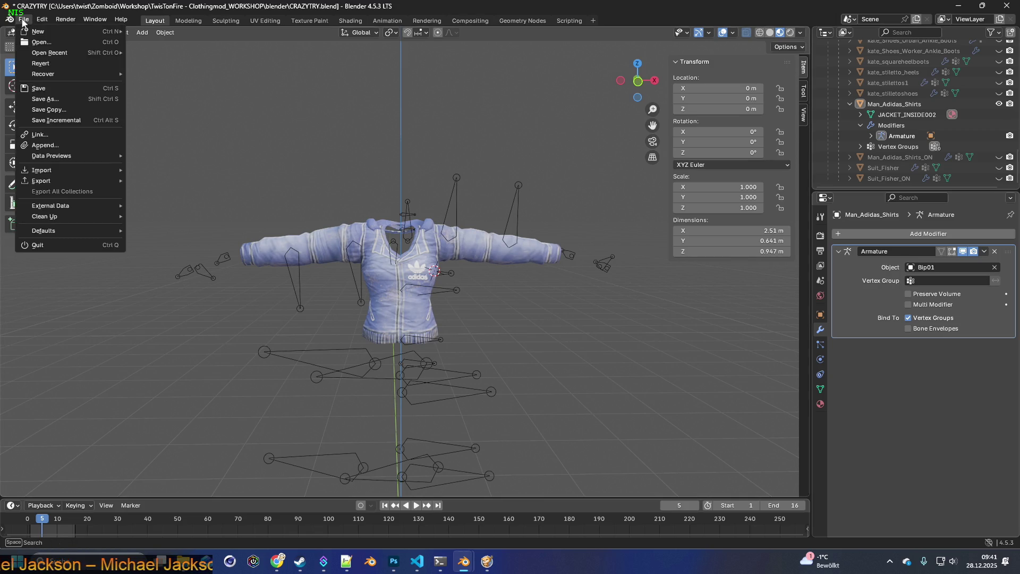
click(43, 91)
Step: Start renaming Man_Adidas_Shirts in the Outliner, then cancel, keeping its name
click(23, 19)
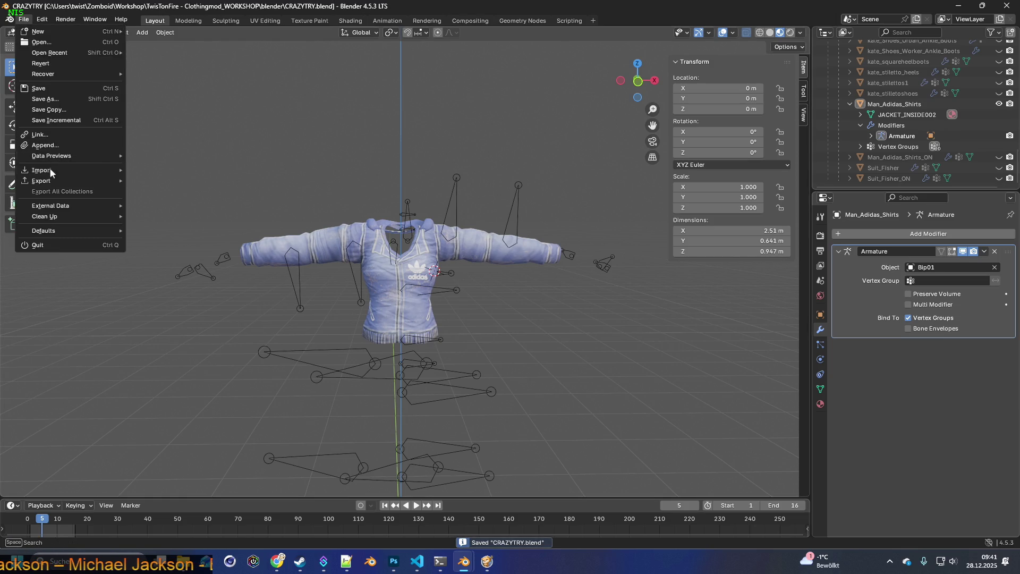
mouse_move(53, 181)
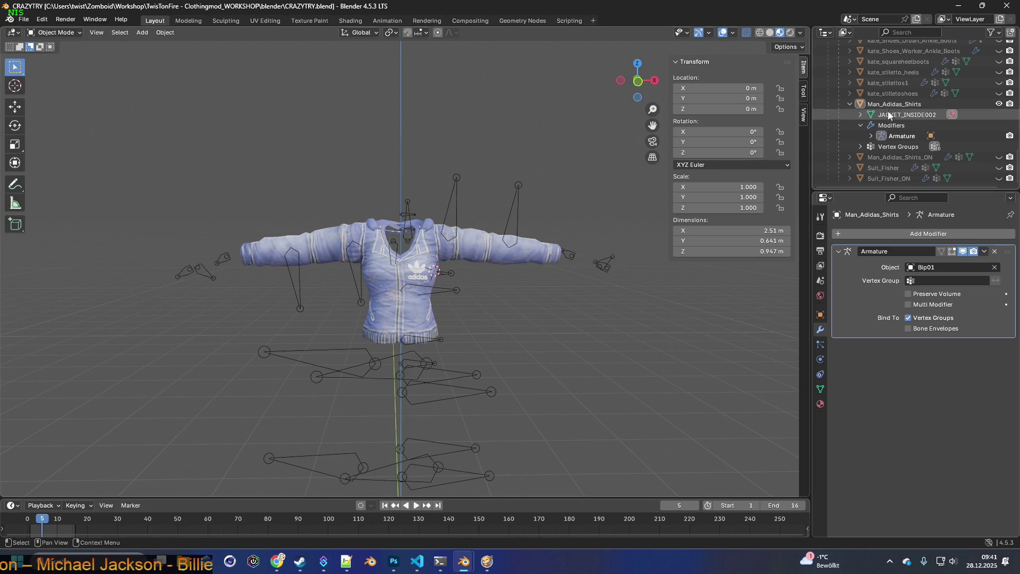
click(902, 106)
scroll(905, 106, up, 1)
double_click(925, 108)
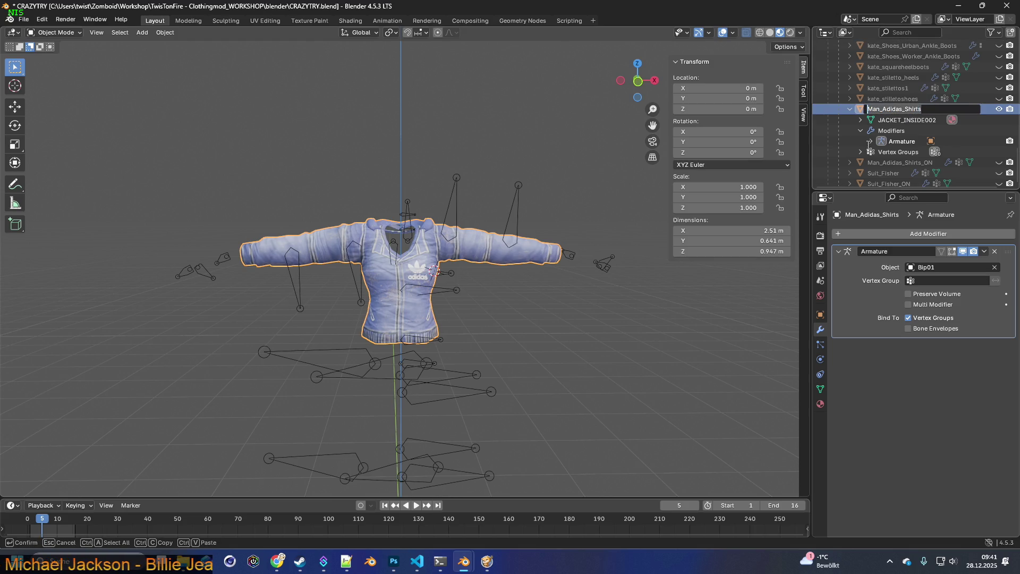
key(Return)
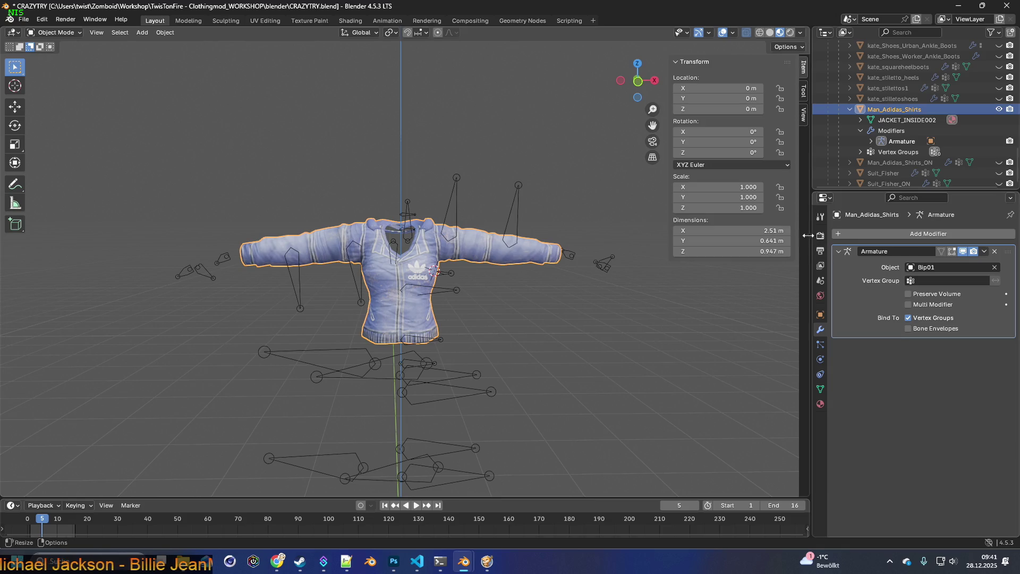
Step: Begin exporting the scene as FBX from the File menu
click(23, 19)
mouse_move(43, 183)
click(198, 275)
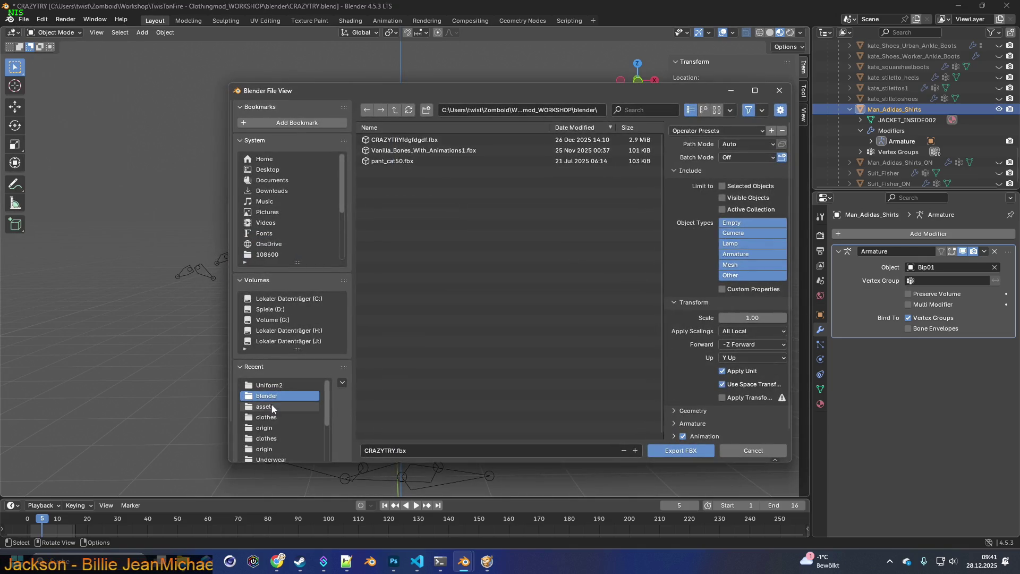
Step: Export the jacket to Skinned\clothes as Man_Adidas_Shirts.fbx using the scale 0.10, visible-only preset
click(267, 418)
click(274, 437)
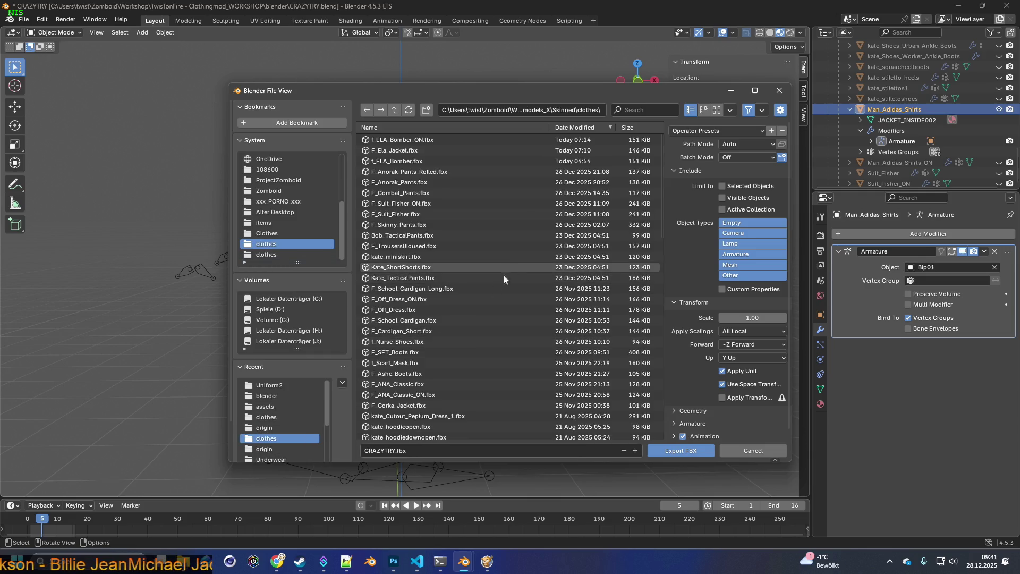
click(393, 451)
key(Left)
key(Left)
key(Left)
key(BackSpace)
key(BackSpace)
key(BackSpace)
text(Man_Adidas_Shirts)
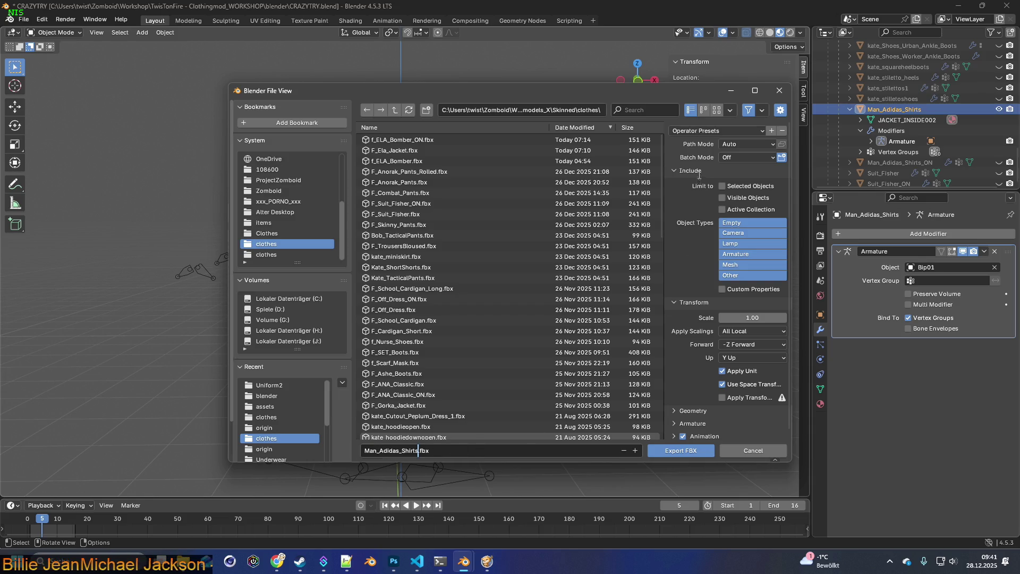
click(716, 127)
click(709, 154)
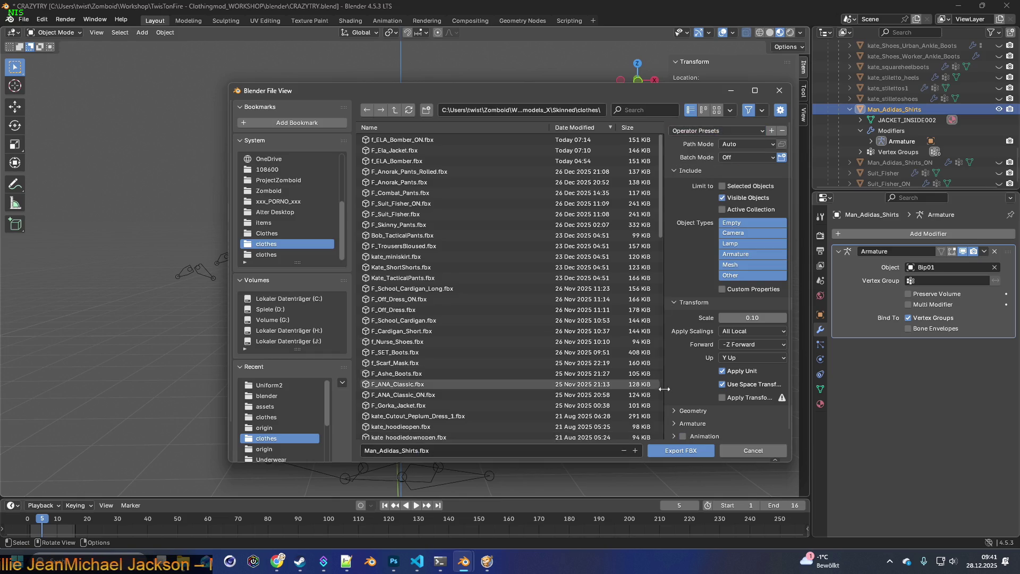
click(686, 452)
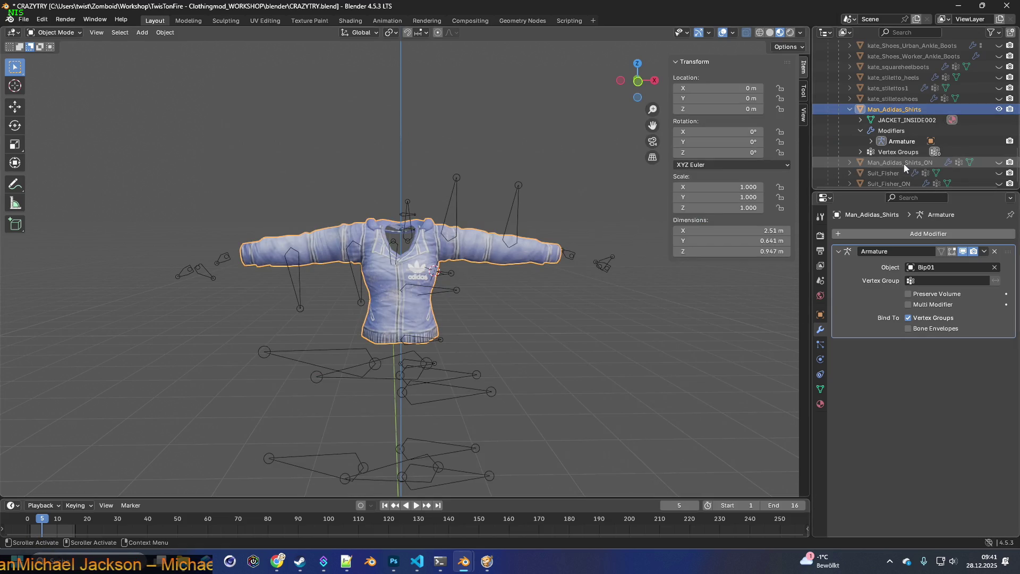
Step: In Notepad++, append .fbx to the female model path in Man_Adidas_Shirts.xml and save it
key(alt+Tab)
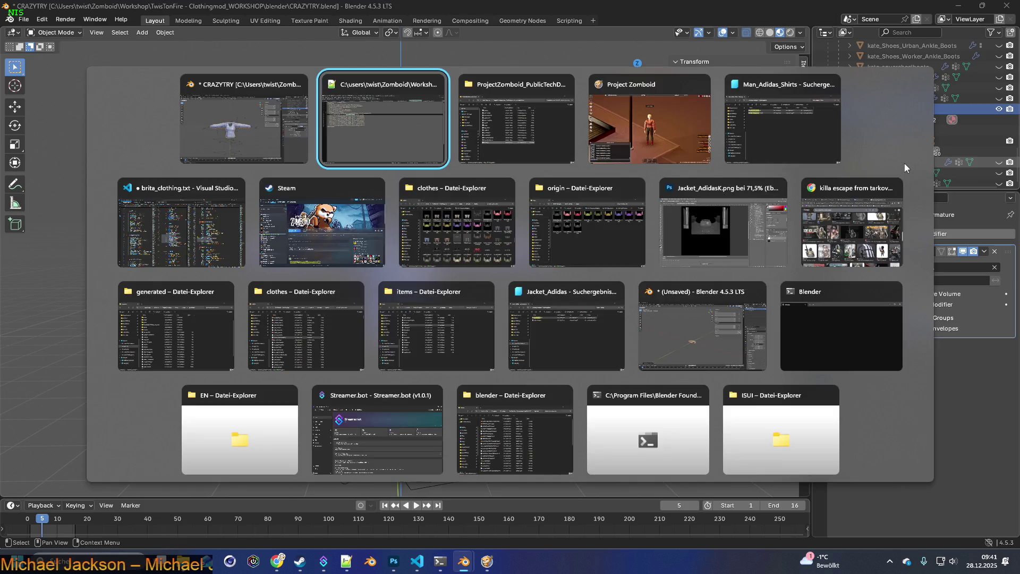
key(Tab)
key(Tab)
key(Tab)
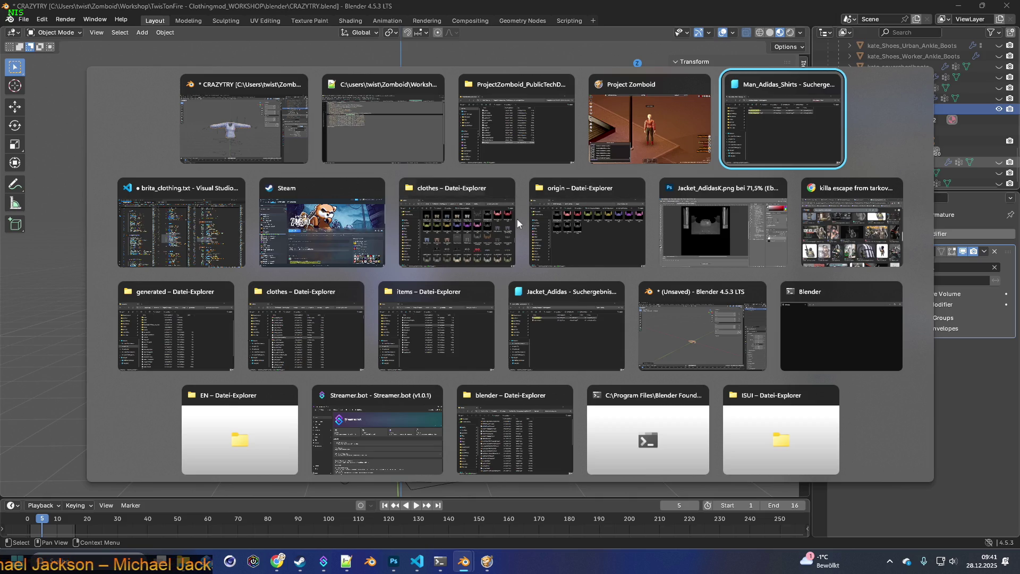
click(372, 128)
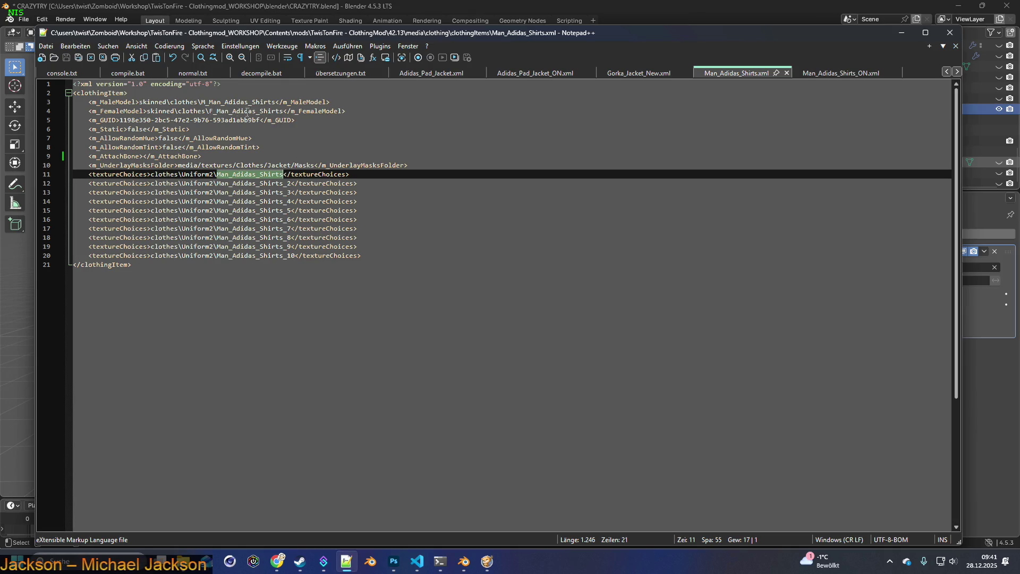
click(283, 110)
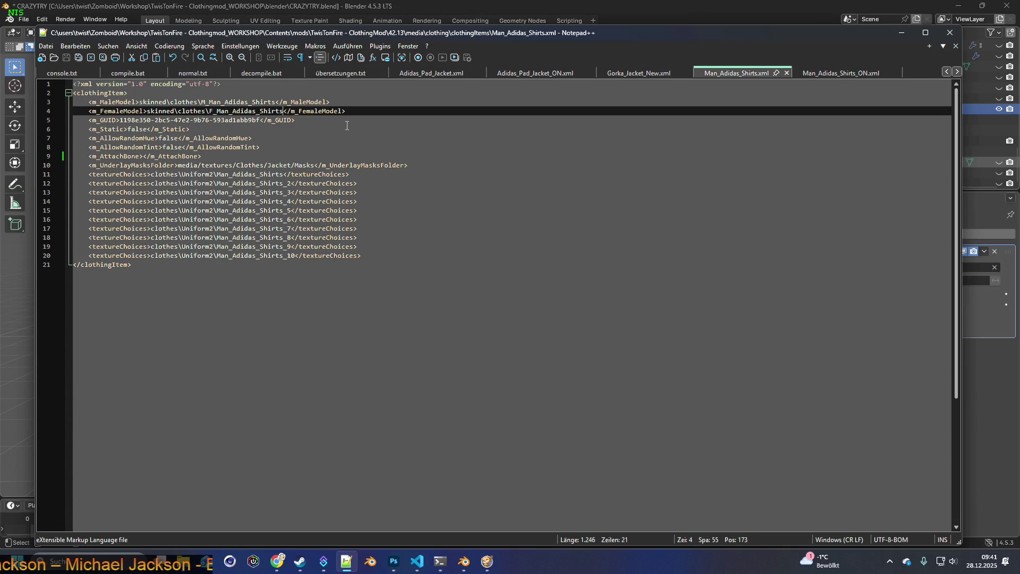
text(.fbx)
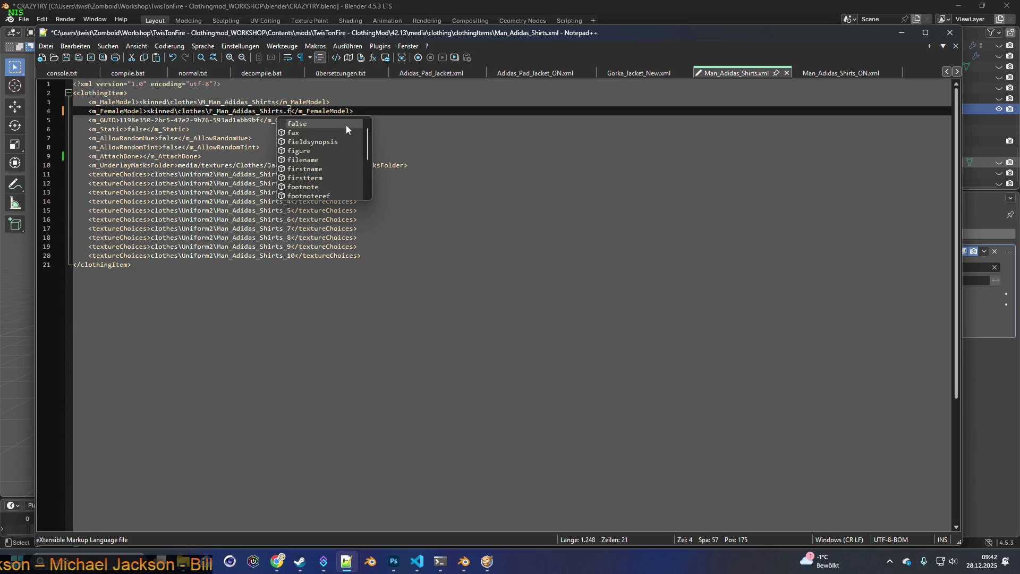
key(ctrl+s)
Step: Append .fbx after F_Man_Adidas_Shirts_ON in Man_Adidas_Shirts_ON.xml, save, recheck both files, and minimize
click(843, 74)
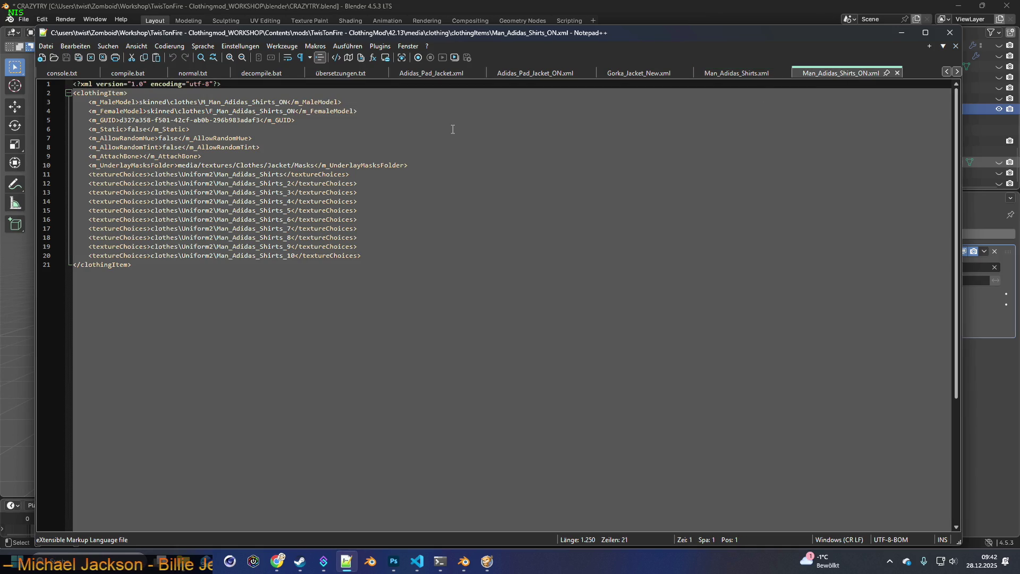
mouse_move(210, 111)
mouse_down()
mouse_move(295, 110)
mouse_move(209, 110)
mouse_up()
key(ctrl+c)
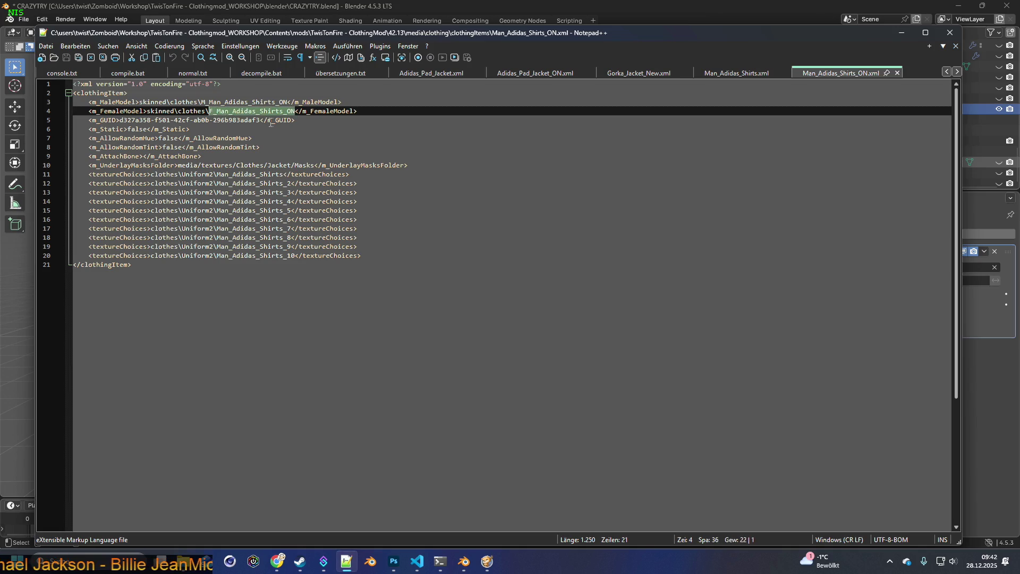
click(295, 111)
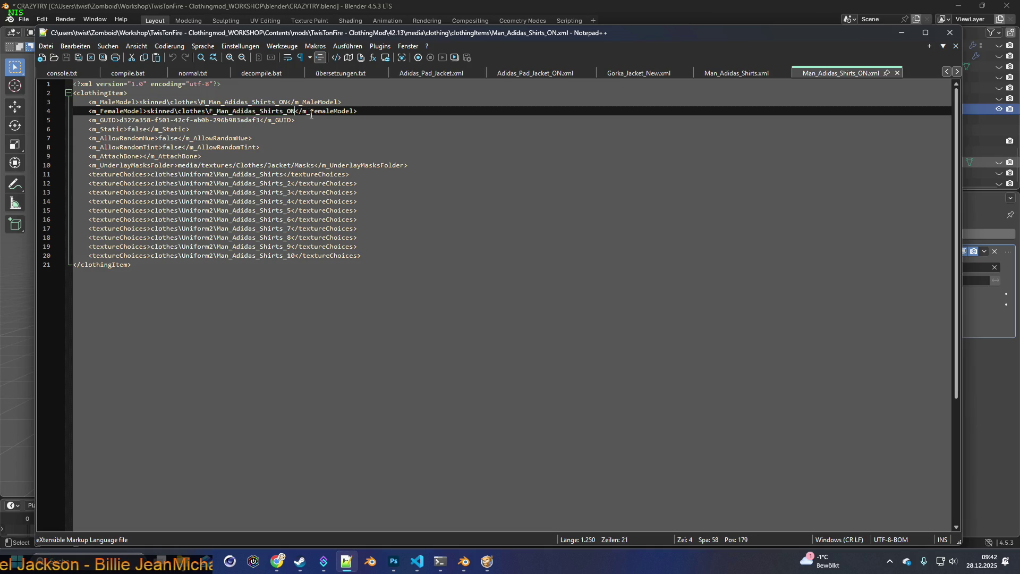
text(.fbx)
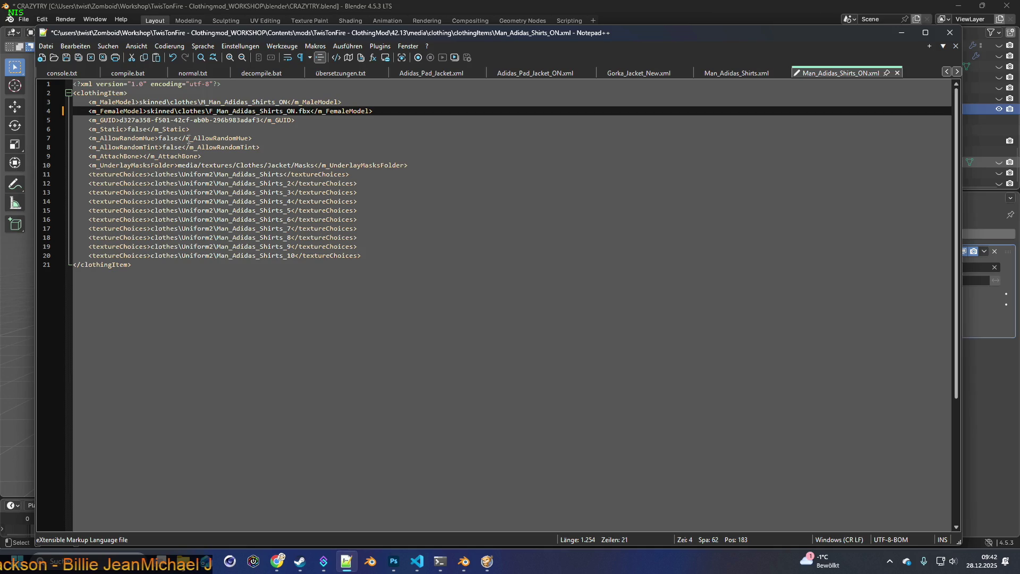
click(66, 57)
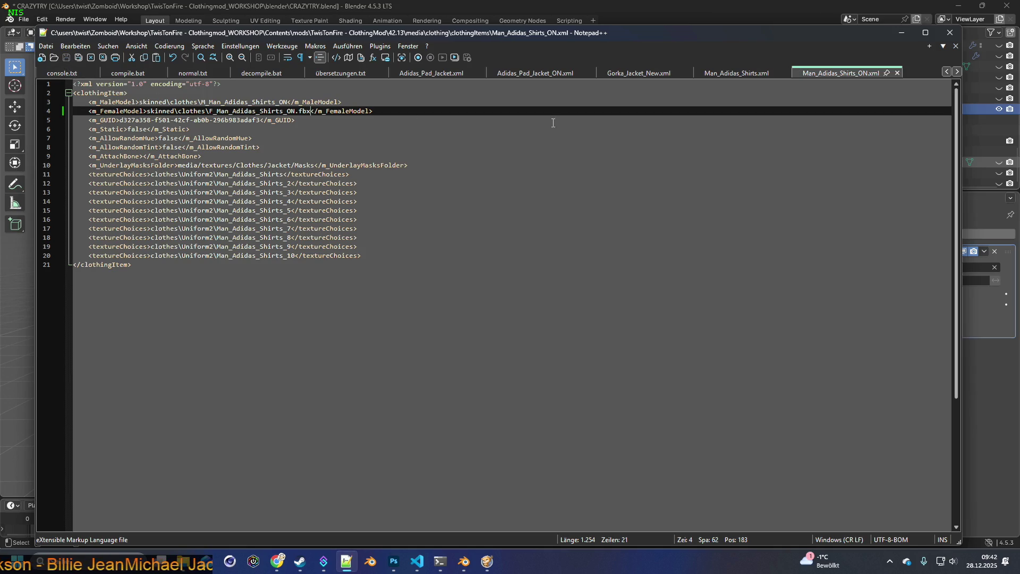
click(731, 73)
click(839, 73)
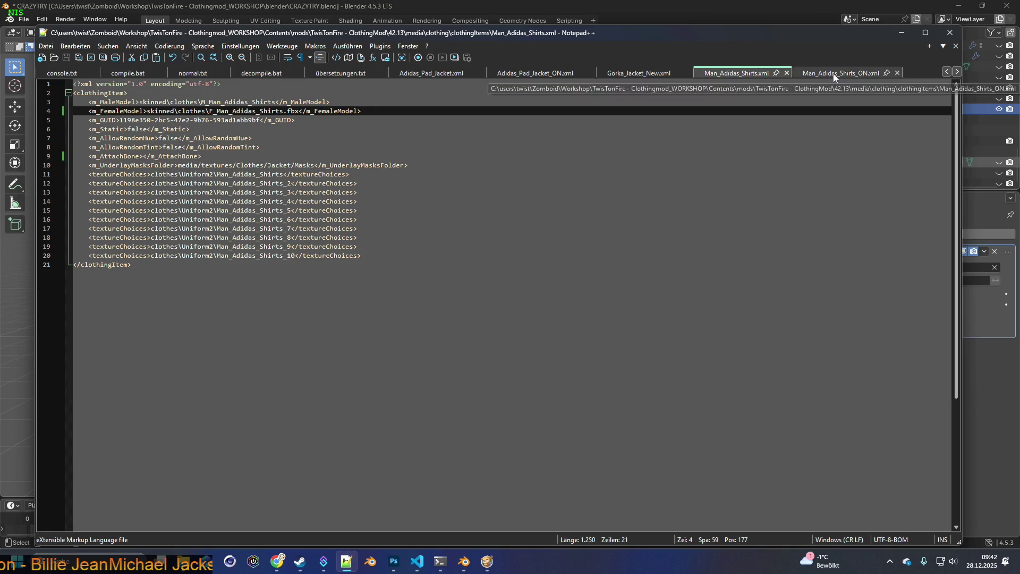
click(896, 32)
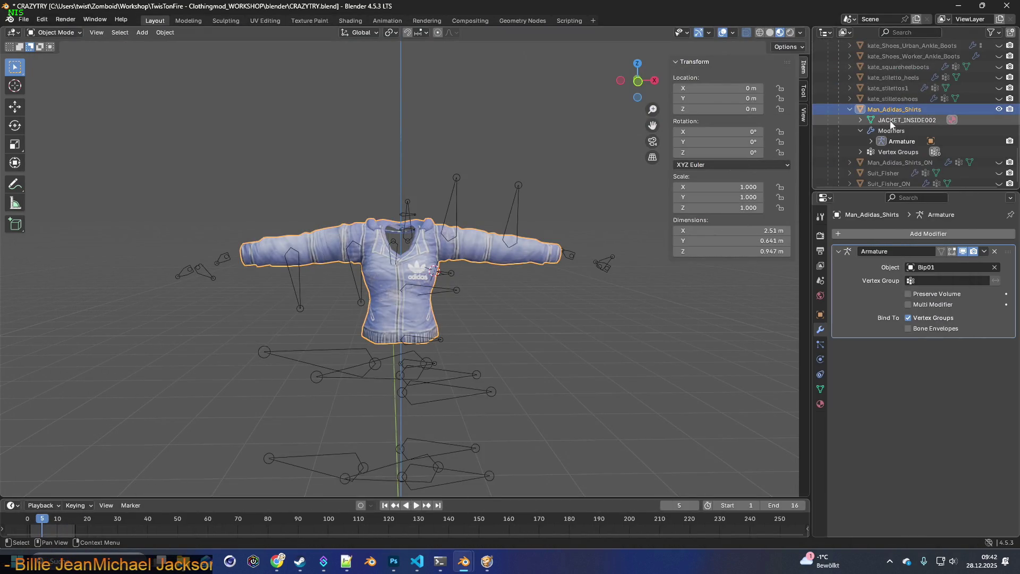
Step: Hide the long-sleeve jacket, show the short-sleeve Man_Adidas_Shirts_ON shirt, and start an FBX export
click(999, 109)
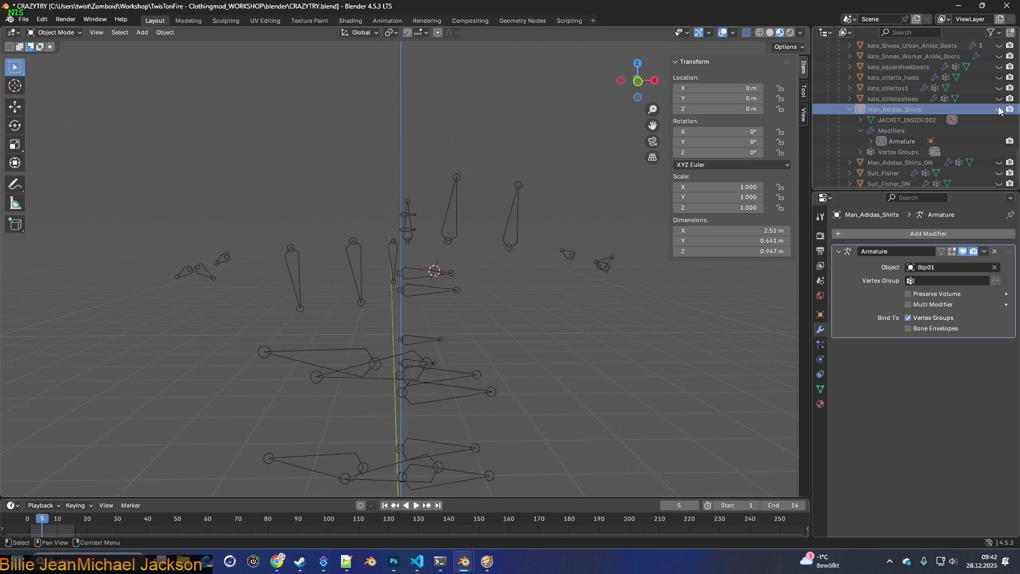
click(999, 162)
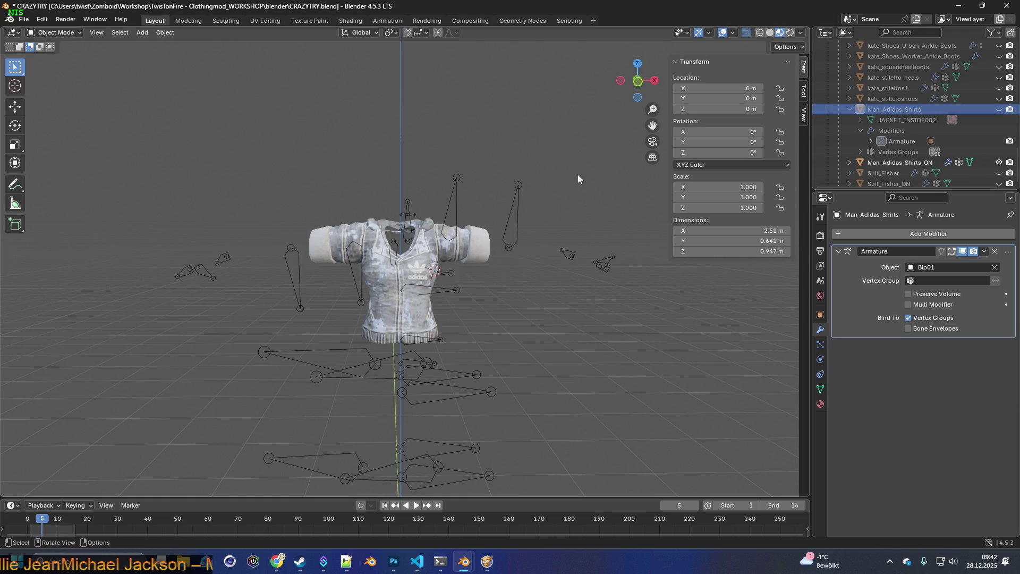
click(24, 19)
mouse_move(96, 181)
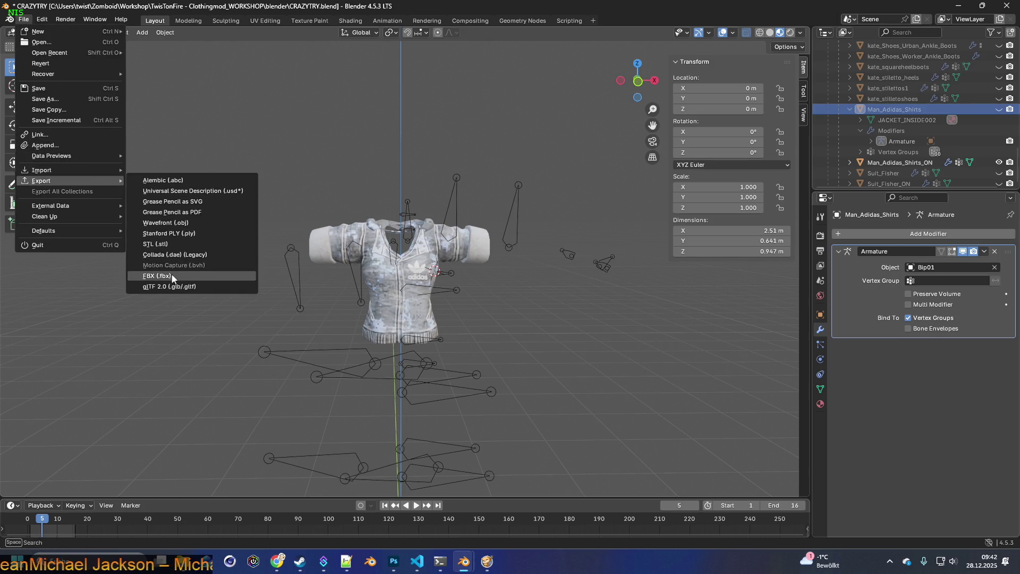
click(169, 276)
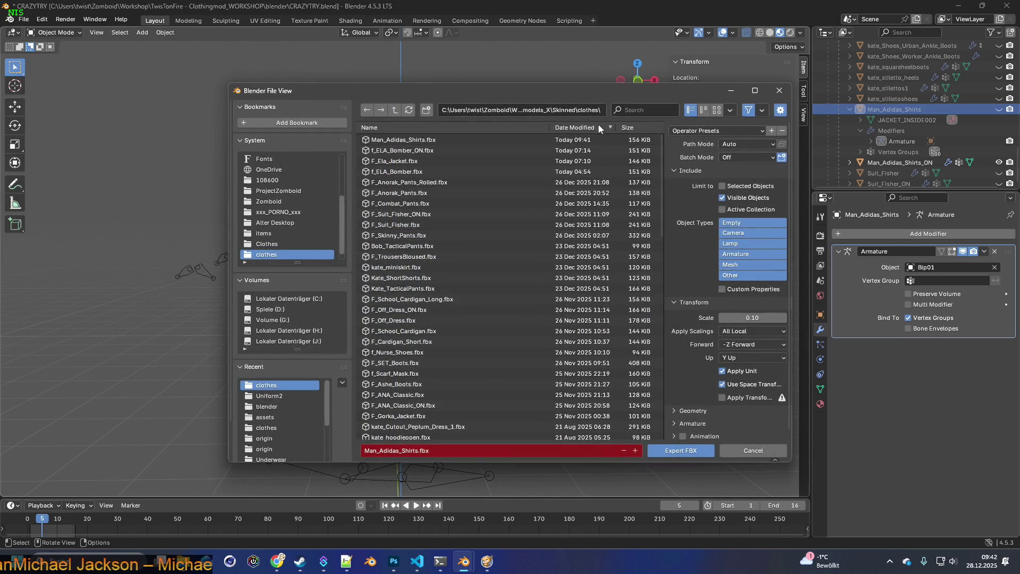
Step: Export the shirt as F_Man_Adidas_Shirts_ON.fbx with the 'scale 0 10 only visible' preset
click(408, 455)
drag(418, 456, 354, 451)
key(ctrl+v)
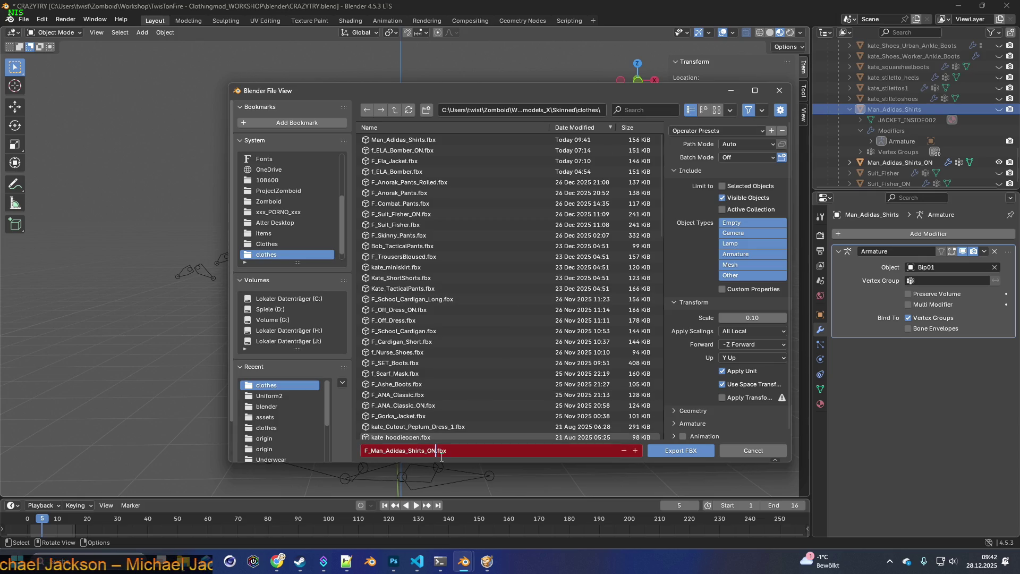
click(684, 385)
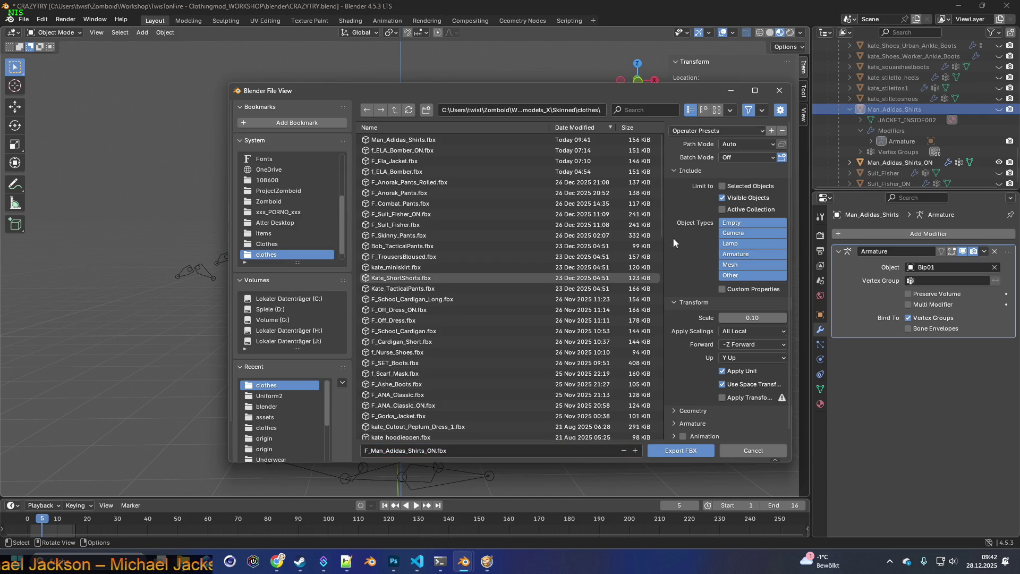
click(733, 131)
click(712, 158)
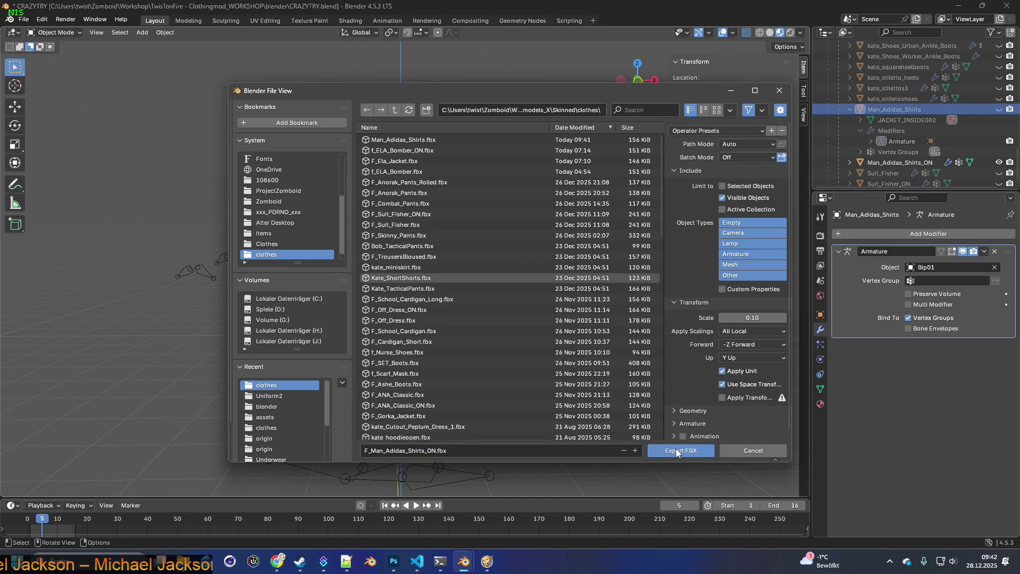
click(675, 449)
click(489, 562)
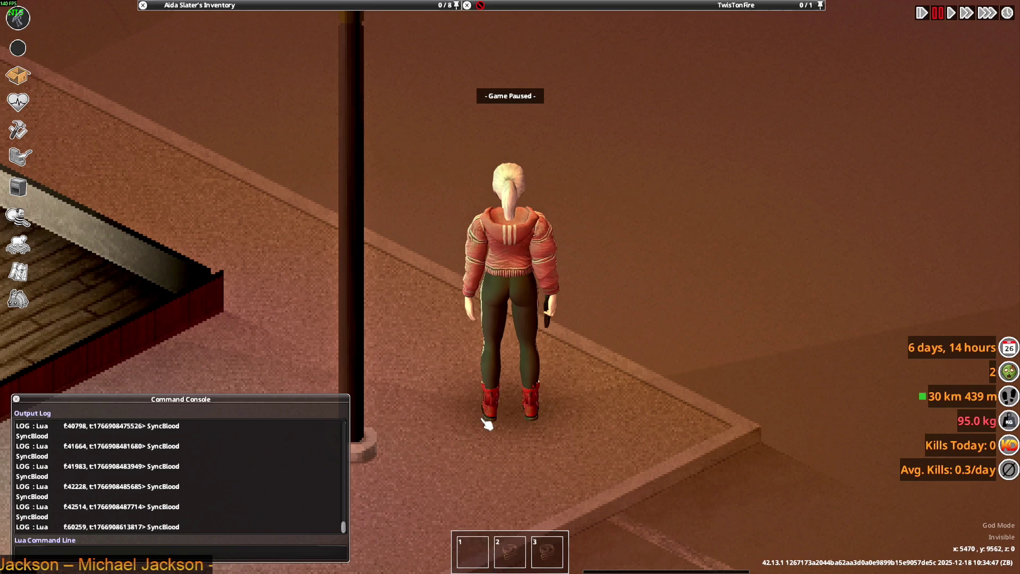
Step: Quit Project Zomboid to desktop and relaunch it from the Steam library, confirming the launch option
key(Escape)
click(185, 412)
click(499, 307)
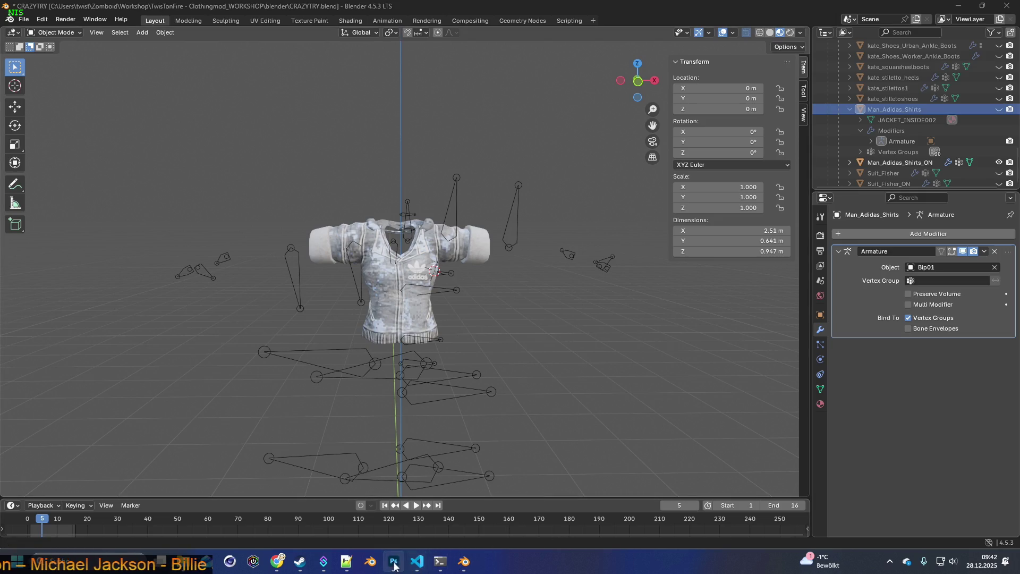
click(301, 561)
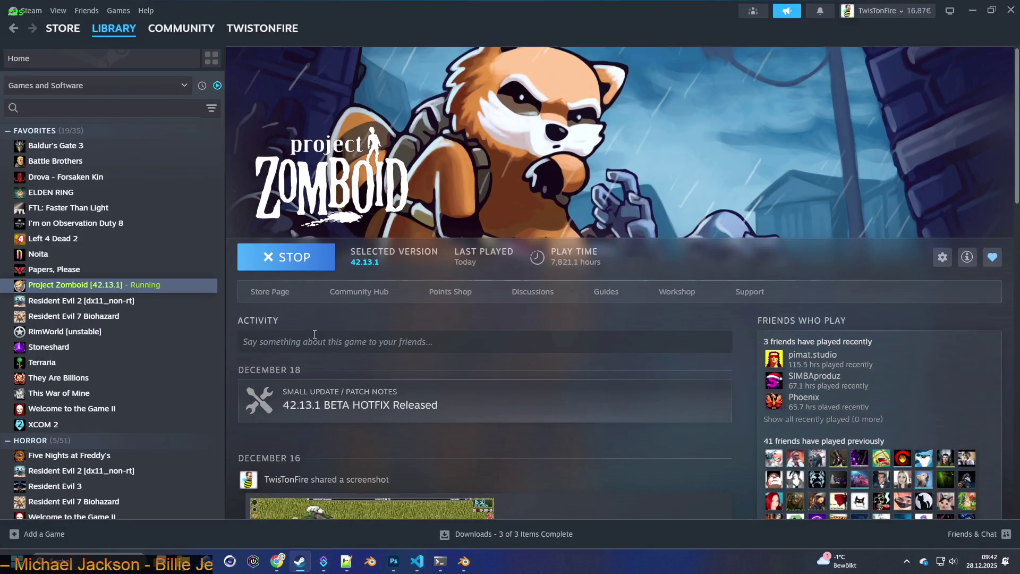
click(295, 257)
click(567, 392)
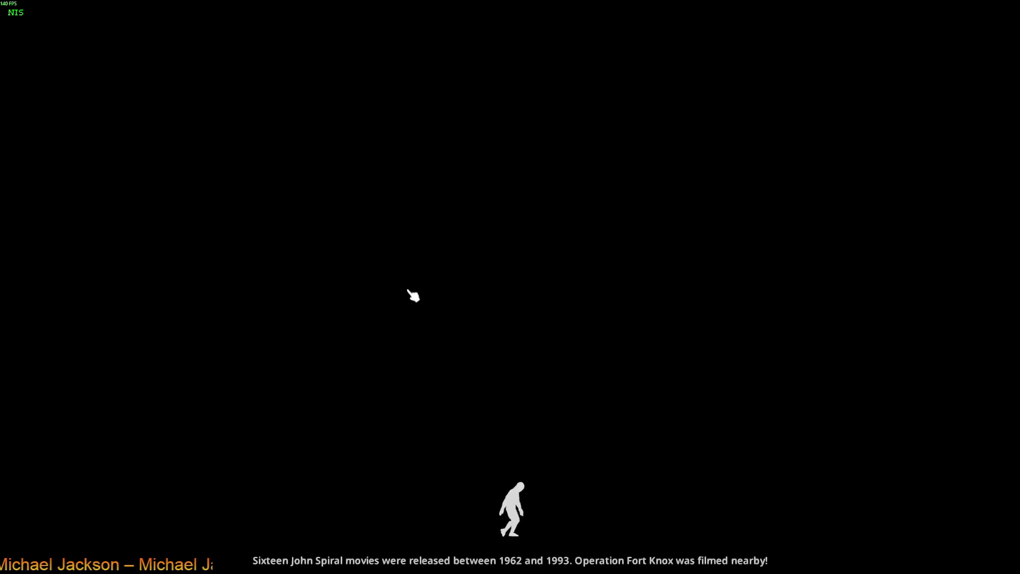
Step: Enter the game, zoom onto the character, and read the console's failed f_man_adidas_shirts.fbx warning
click(413, 296)
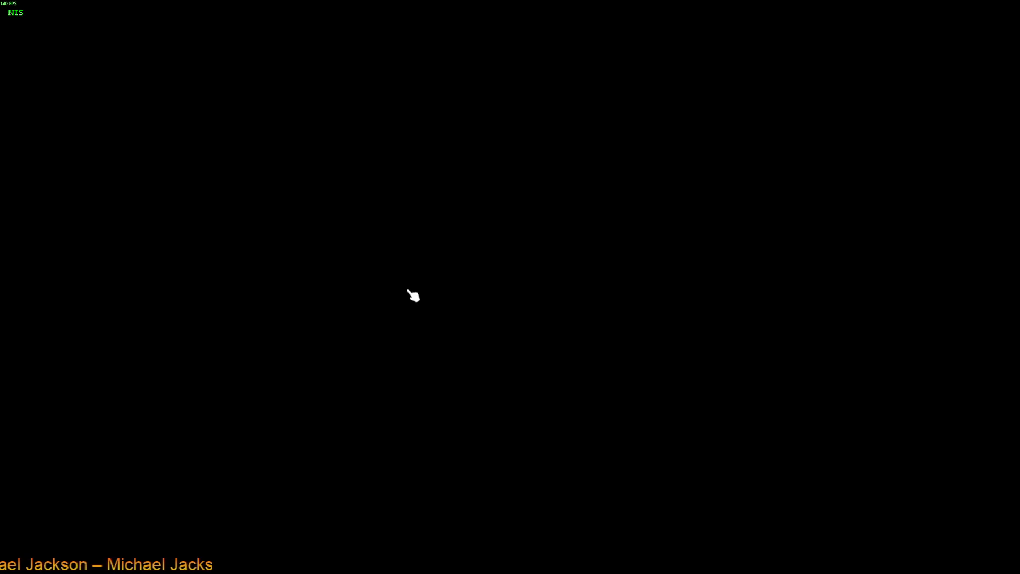
scroll(494, 298, up, 3)
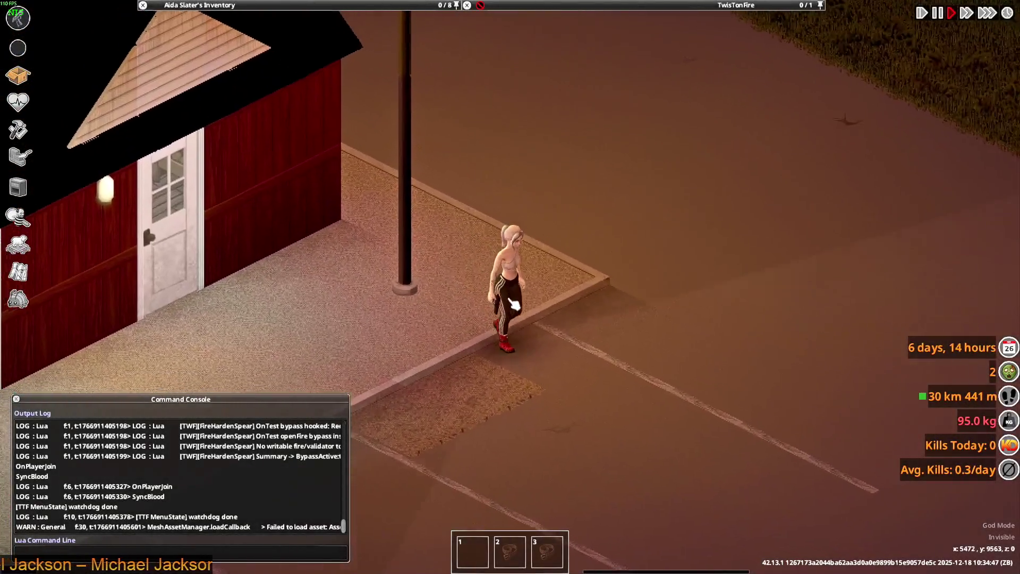
drag(351, 433, 557, 425)
key(a)
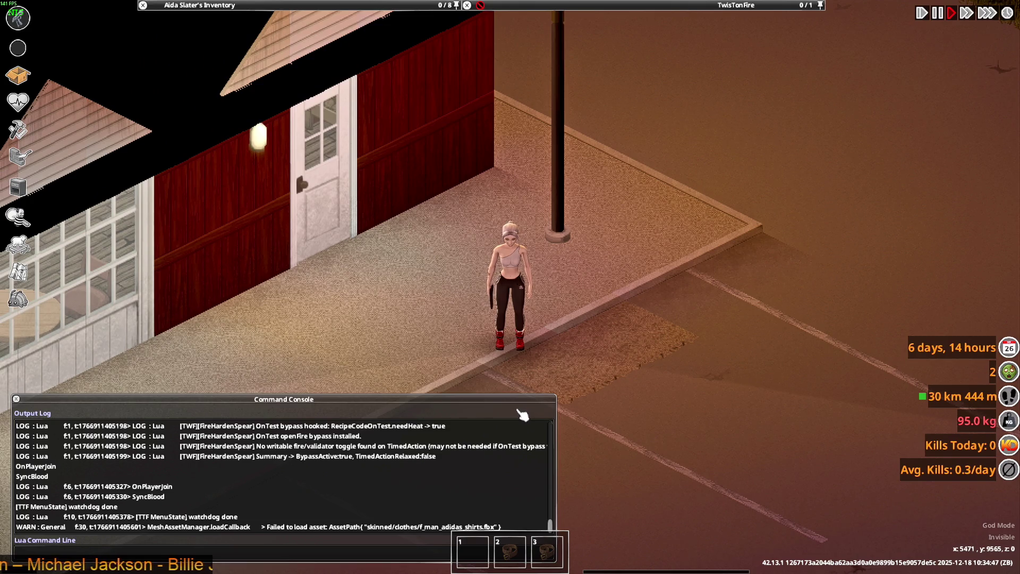
key(alt+Tab)
key(alt+Tab)
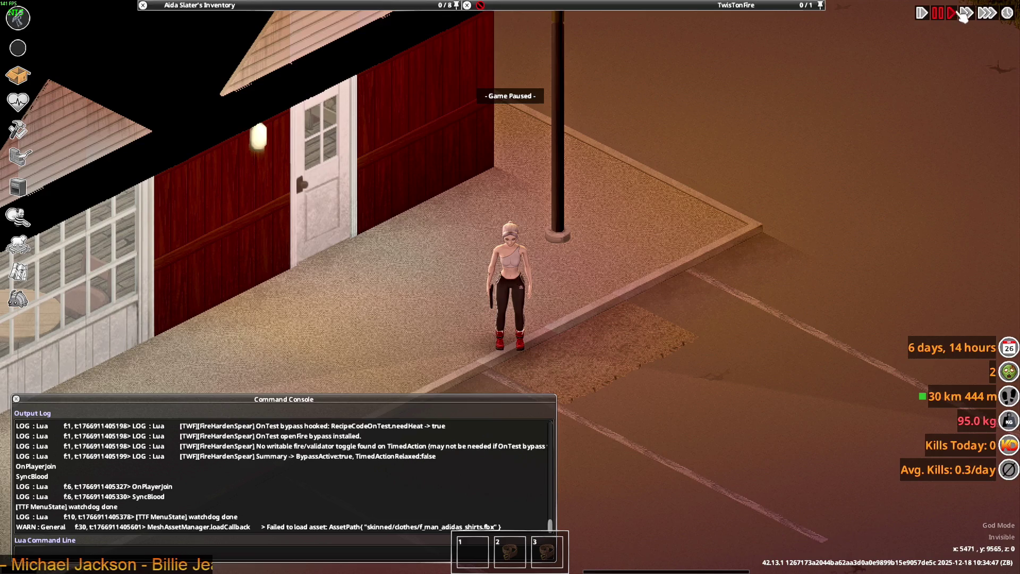
key(alt+Tab)
key(Tab)
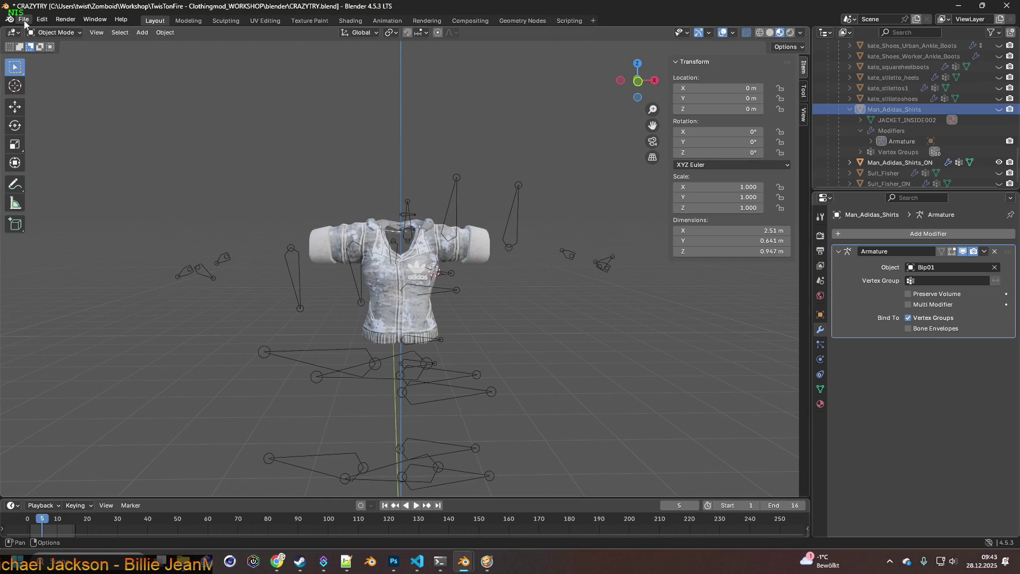
Step: Reopen Blender's FBX export dialog for F_Man_Adidas_Shirts_ON.fbx
click(23, 19)
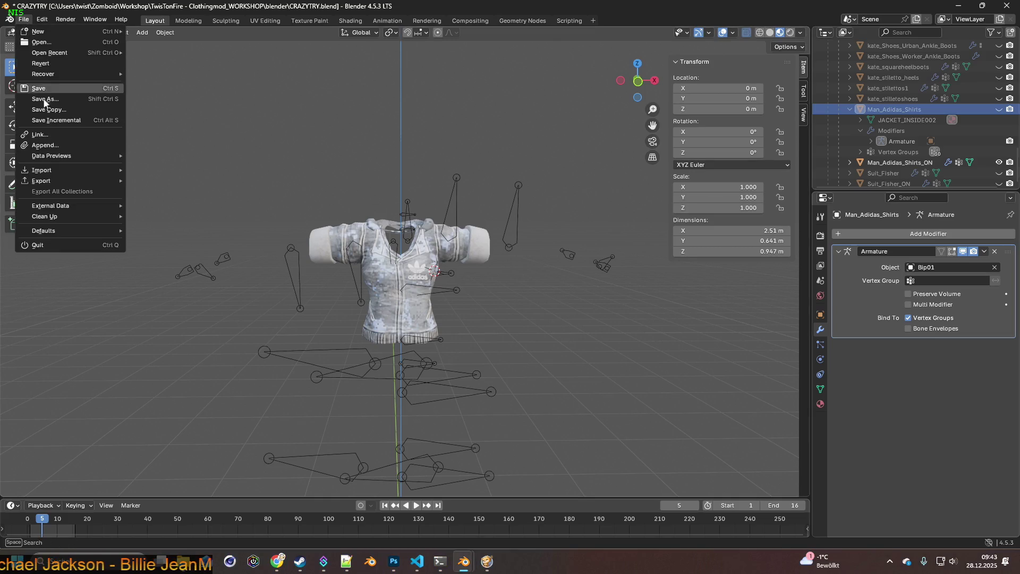
mouse_move(48, 180)
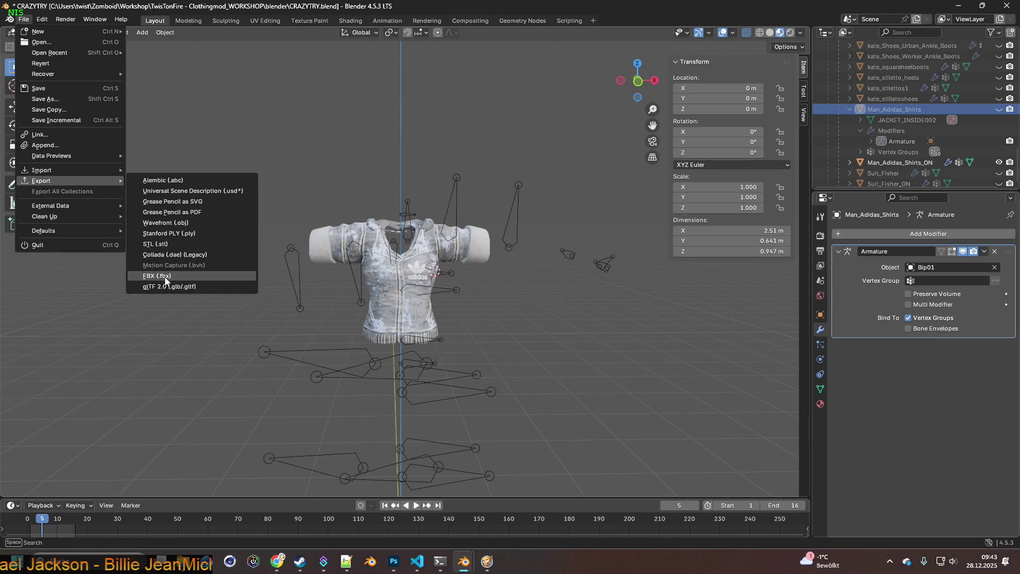
click(173, 275)
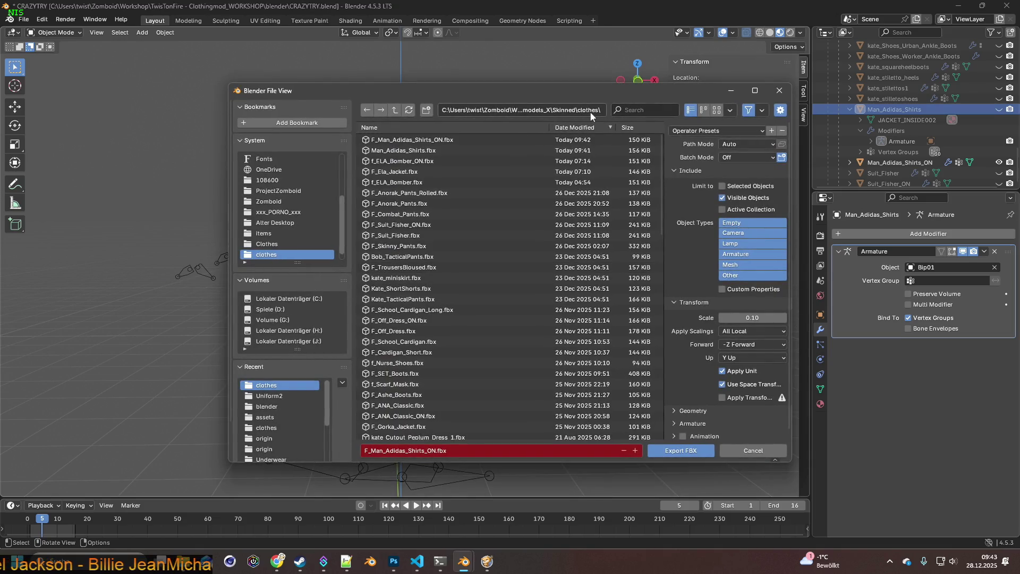
Step: Compare the female model path in Man_Adidas_Shirts.xml in Notepad++, switching back and forth with Blender
key(alt+Tab)
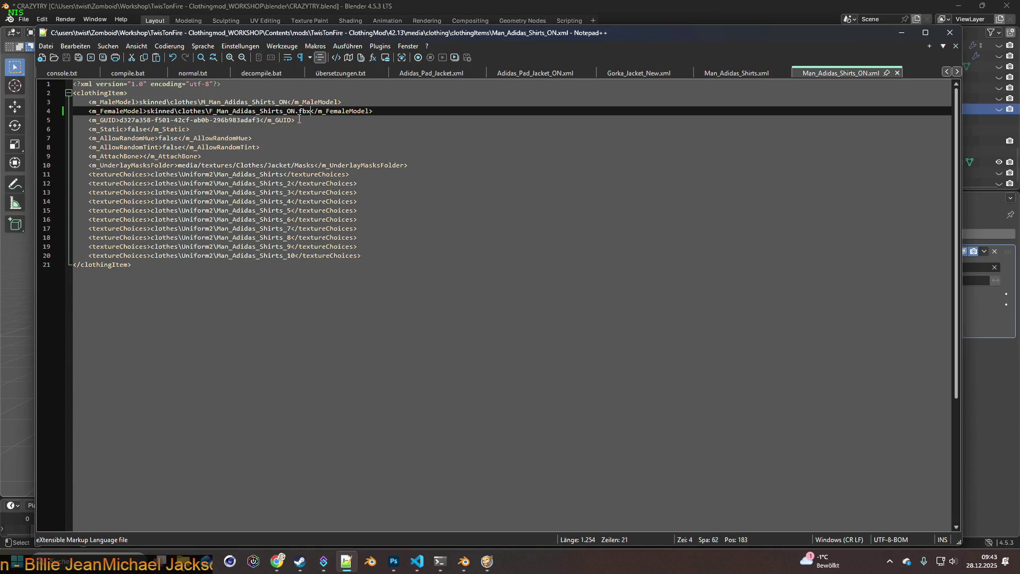
key(alt)
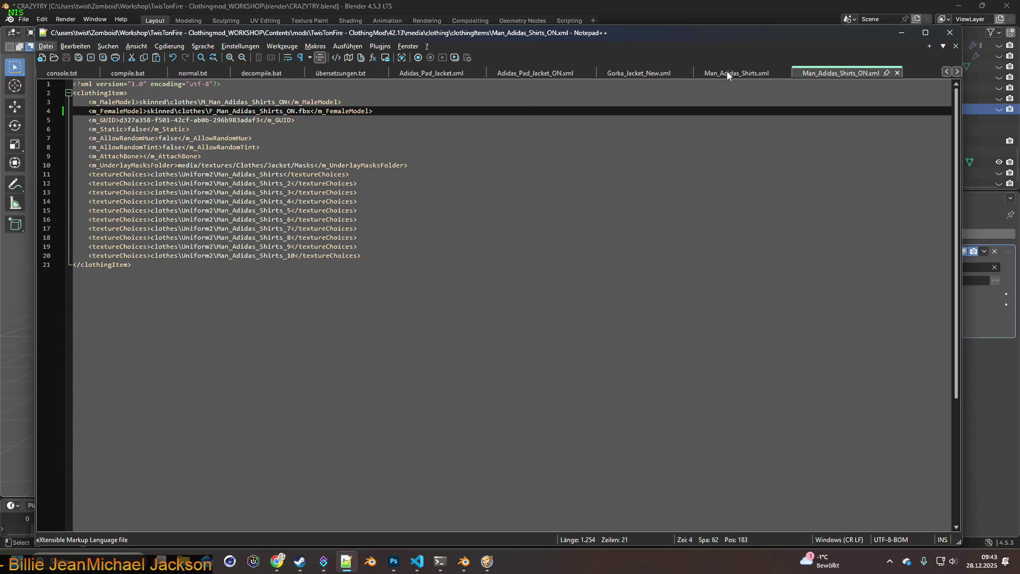
click(728, 76)
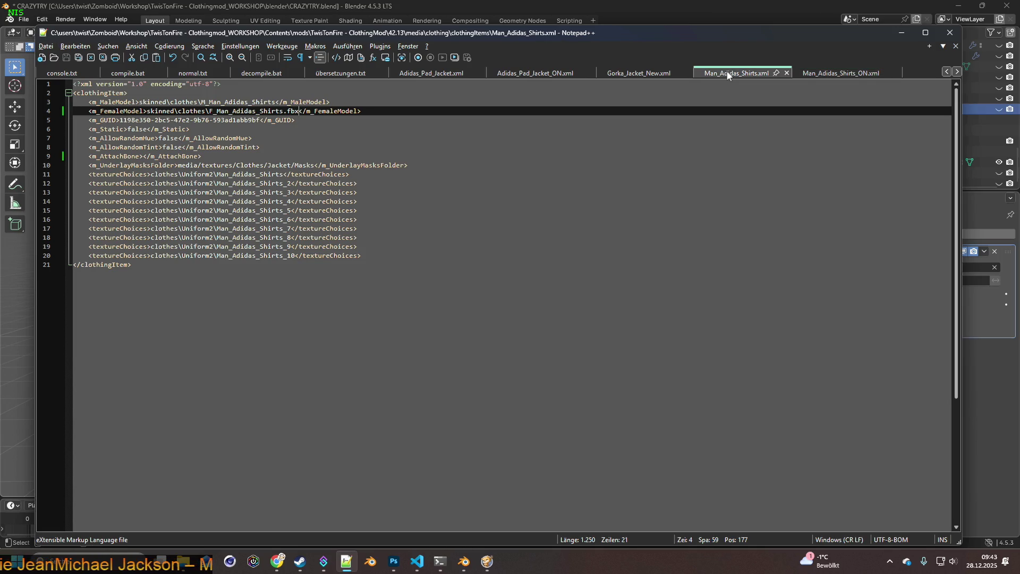
key(alt+Tab)
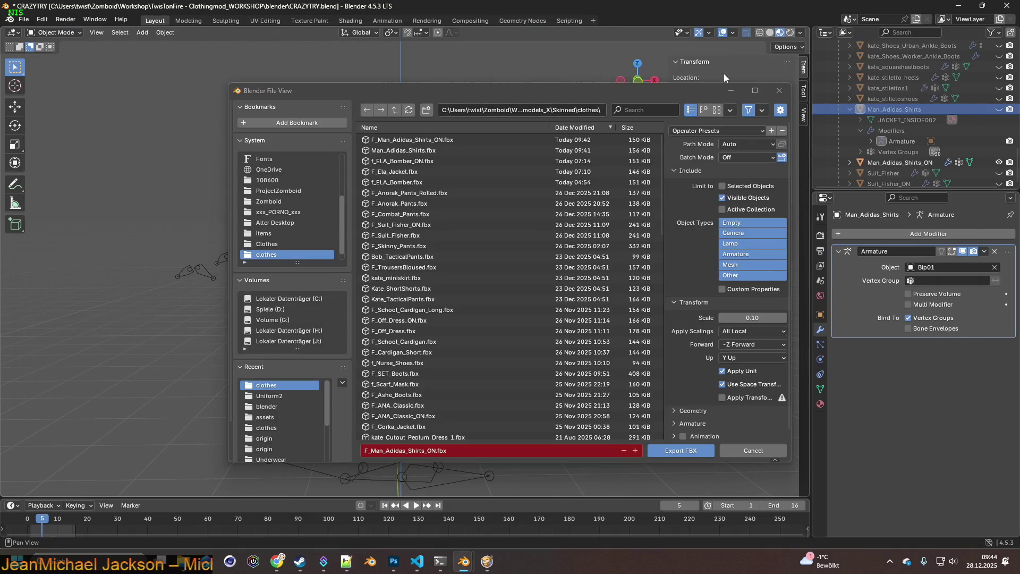
key(alt+Tab)
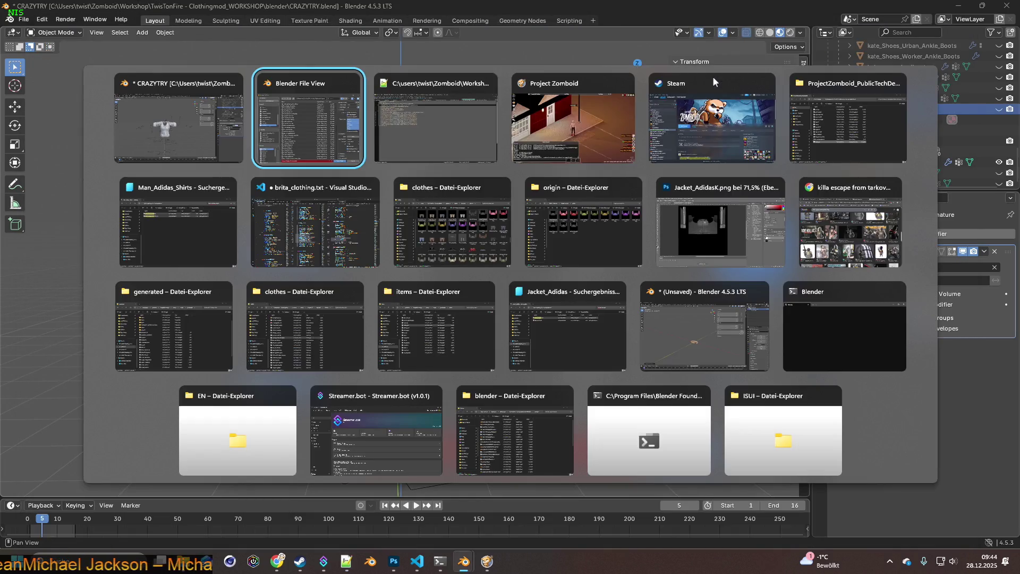
key(alt+Tab)
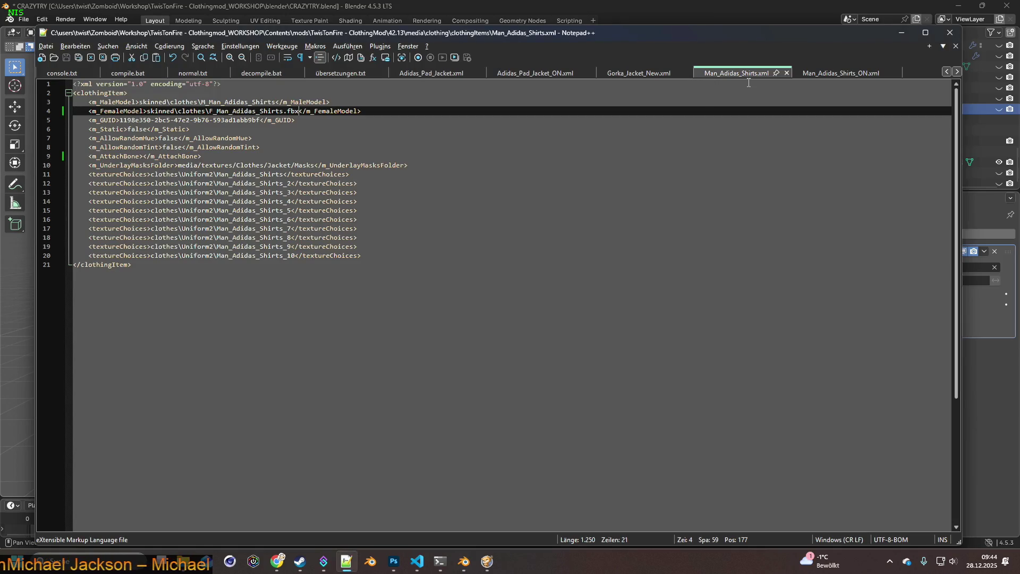
Step: In the clothes Explorer folder, sort by Änderungsdatum and begin renaming Man_Adidas_Shirts.fbx
key(alt+Tab)
key(alt+Tab)
key(alt+Tab)
key(alt+Tab)
key(alt+Tab)
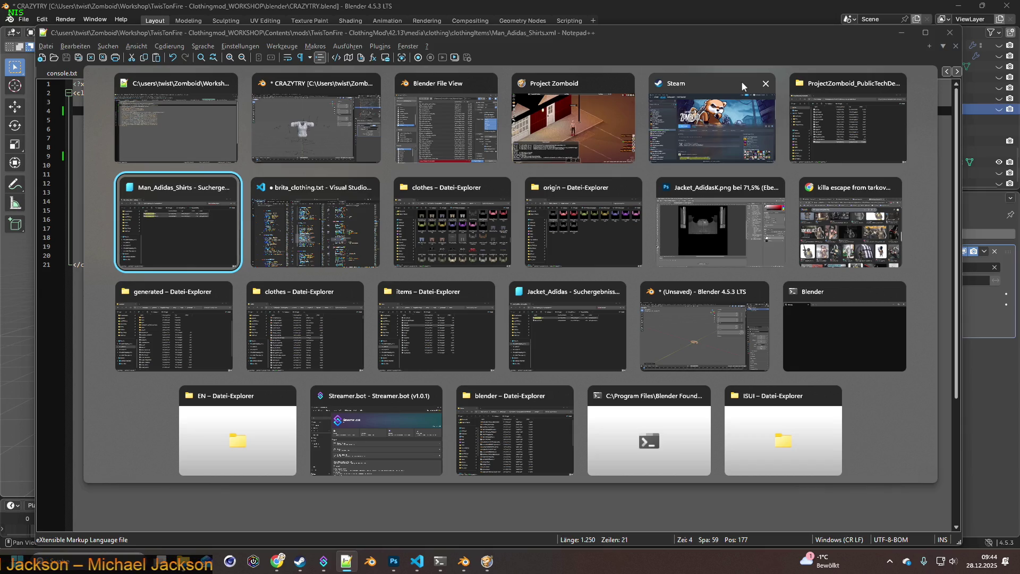
click(298, 295)
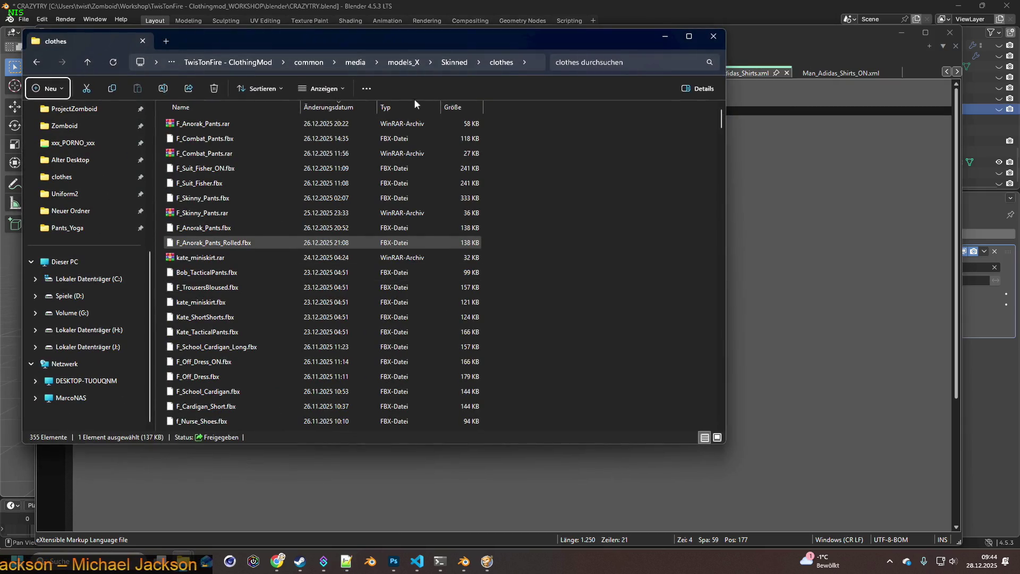
click(329, 107)
scroll(351, 265, up, 14)
scroll(658, 335, up, 6)
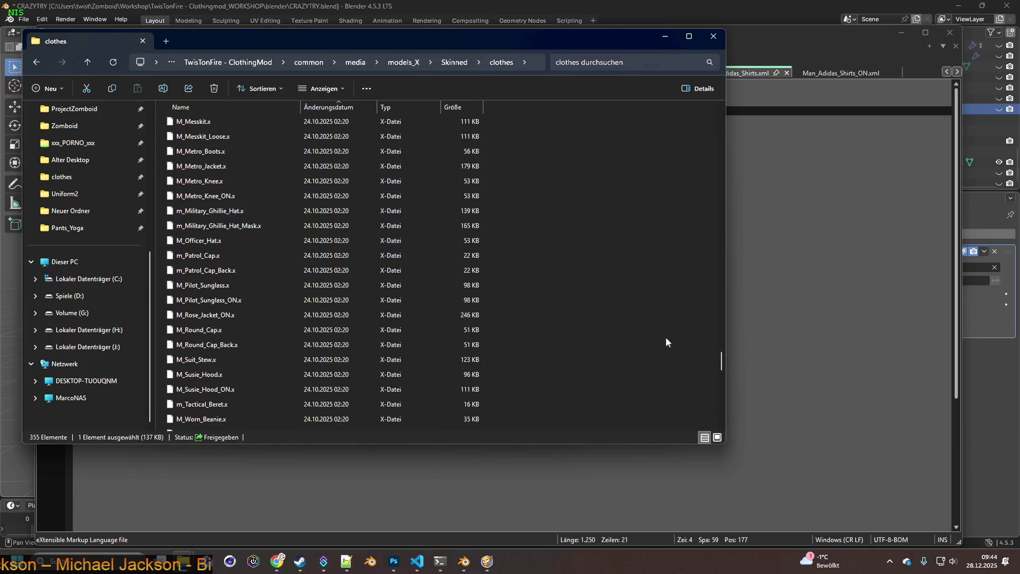
drag(721, 364, 713, 103)
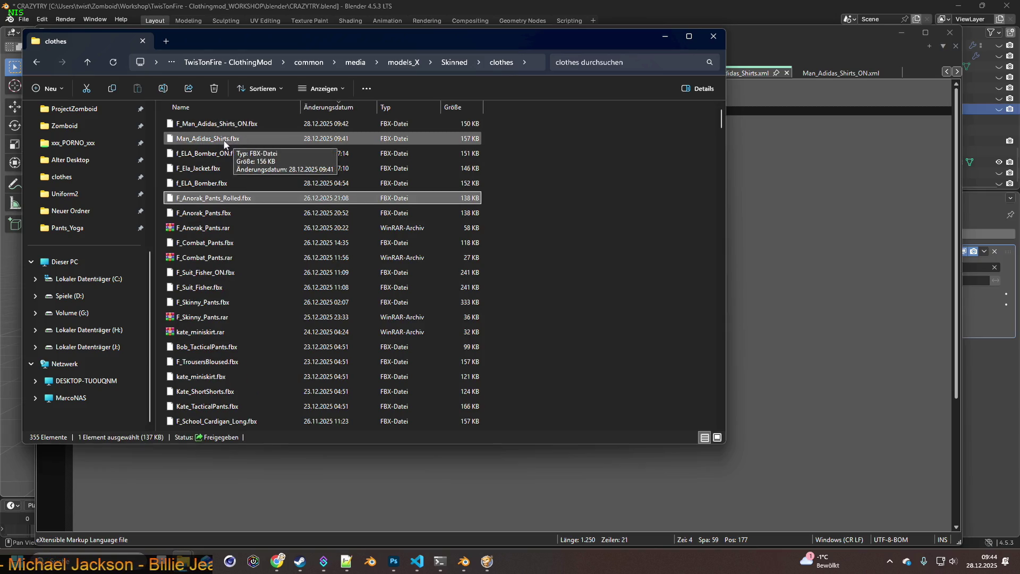
click(192, 140)
click(179, 141)
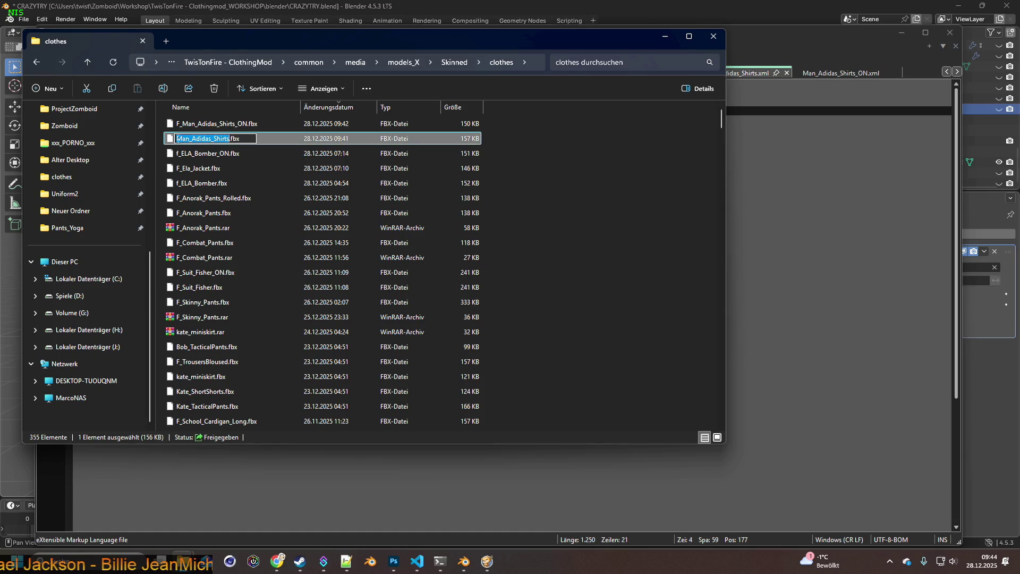
key(alt+Tab)
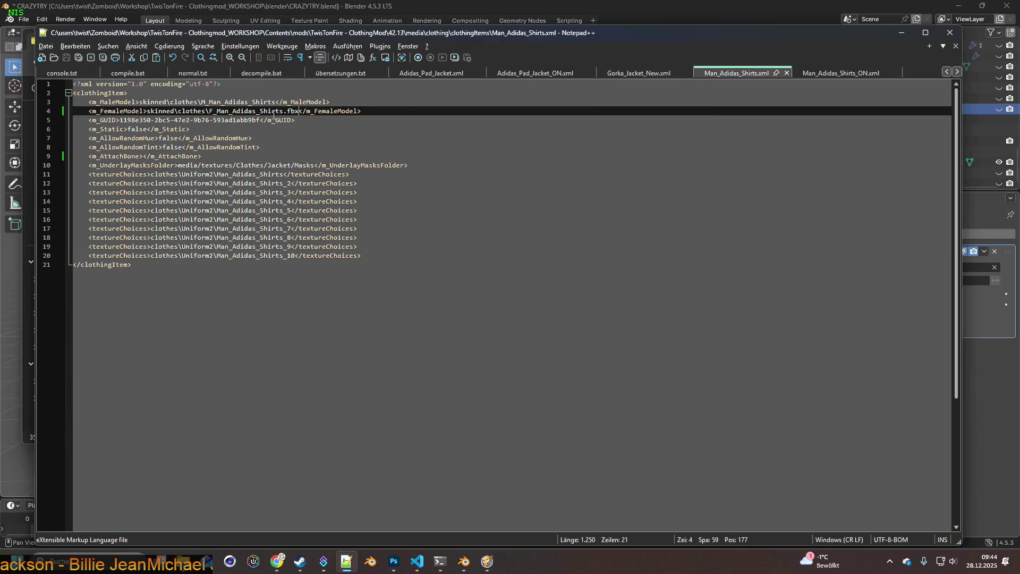
Step: Select F_Man_Adidas_Shirts in the m_FemaleModel line on line 4
drag(222, 110, 290, 111)
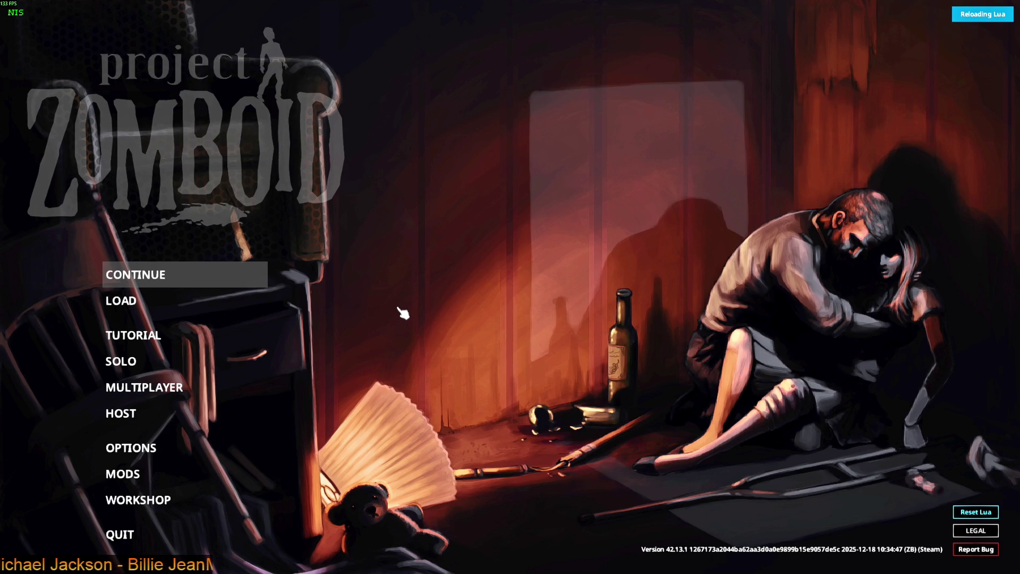
Step: Continue the most recent save from the main menu and enter the game world
key(Return)
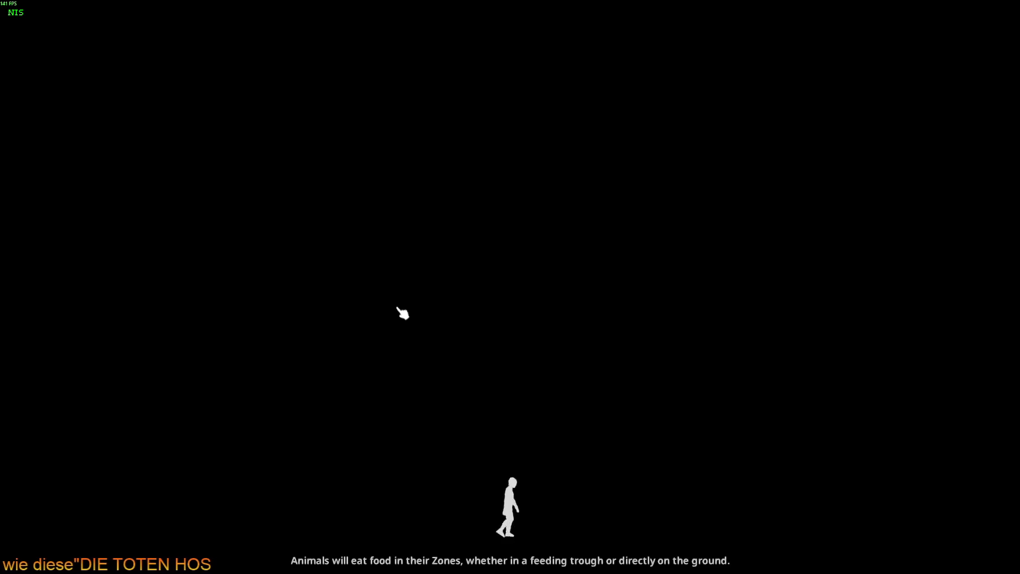
click(401, 312)
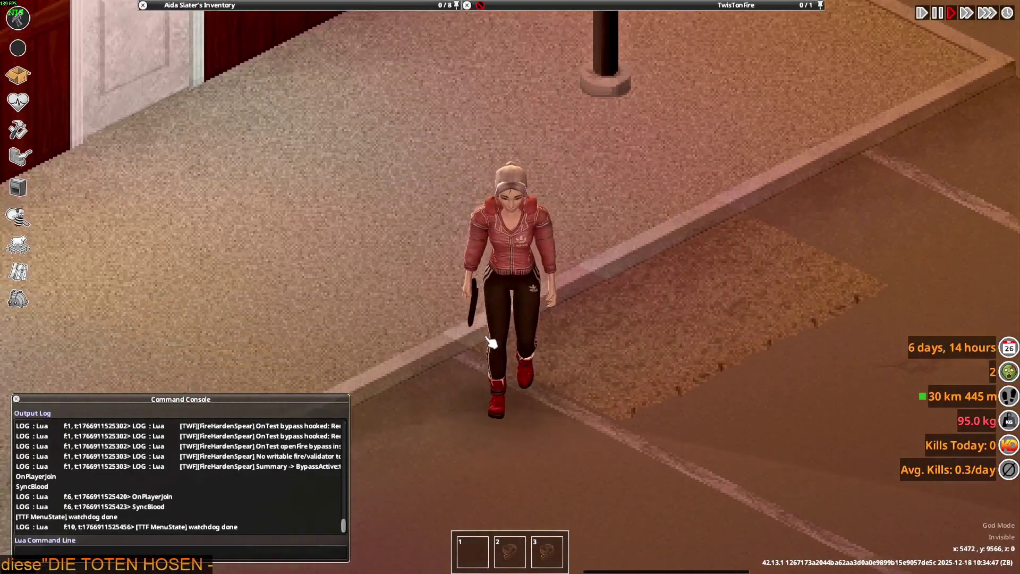
Step: Walk up and down, then aim and fire the pistol repeatedly while moving
key(w)
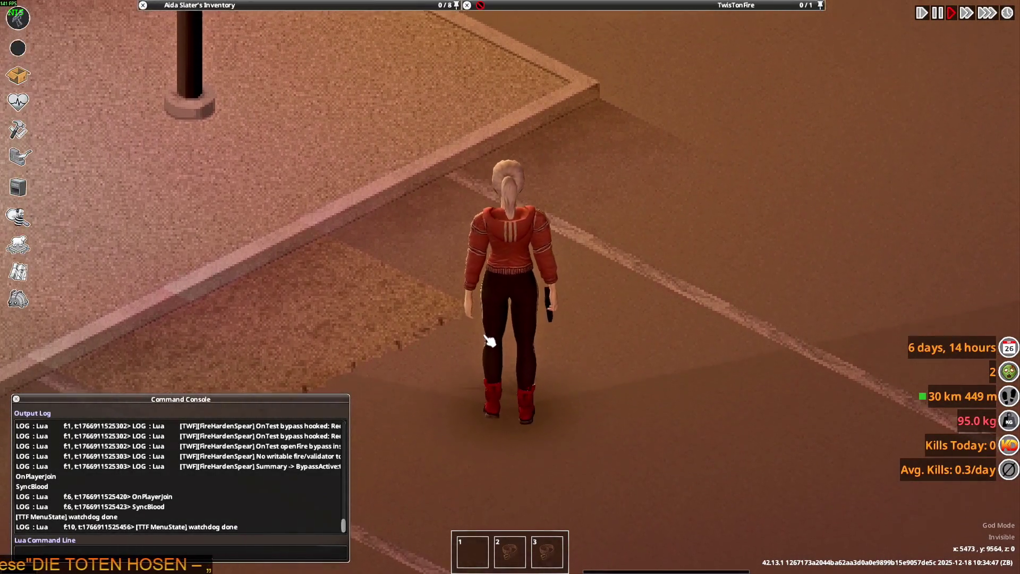
key(s)
mouse_move(488, 340)
right_down()
mouse_move(637, 128)
mouse_move(572, 117)
mouse_move(457, 153)
mouse_move(521, 149)
mouse_move(631, 178)
mouse_move(524, 165)
mouse_move(410, 176)
mouse_move(346, 251)
mouse_move(433, 159)
mouse_move(665, 120)
mouse_move(615, 126)
mouse_move(538, 348)
mouse_move(494, 86)
mouse_move(579, 139)
mouse_move(619, 365)
mouse_move(628, 155)
mouse_move(631, 207)
mouse_move(514, 285)
mouse_move(428, 276)
mouse_move(342, 234)
mouse_move(388, 214)
mouse_move(394, 221)
right_up()
key(w)
click(537, 348)
click(494, 87)
click(629, 154)
click(630, 208)
click(515, 285)
click(428, 275)
click(432, 271)
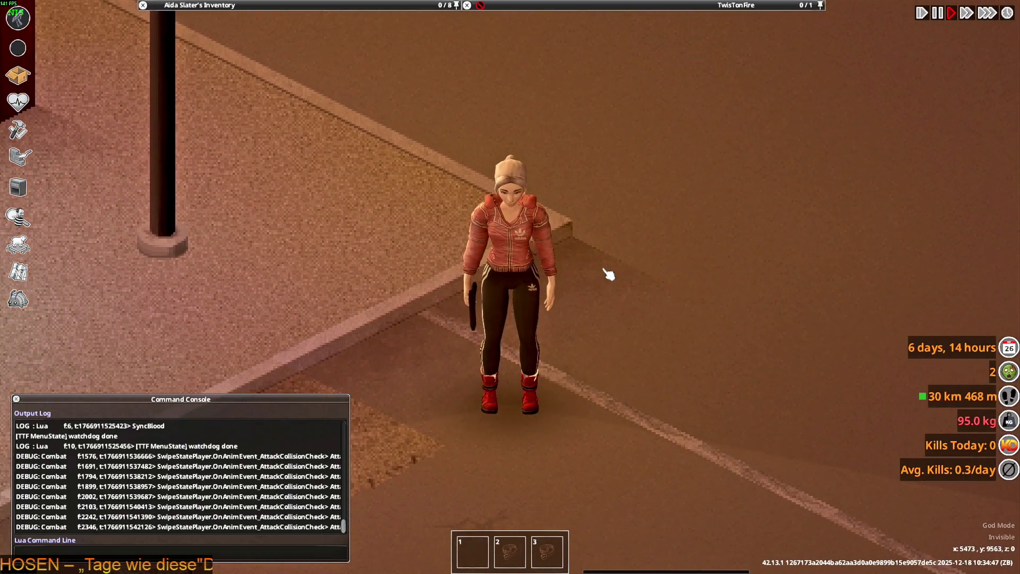
Step: Walk past the pole, aim down-screen, crouch-sneak, then stand and raise the pistol again
key(w)
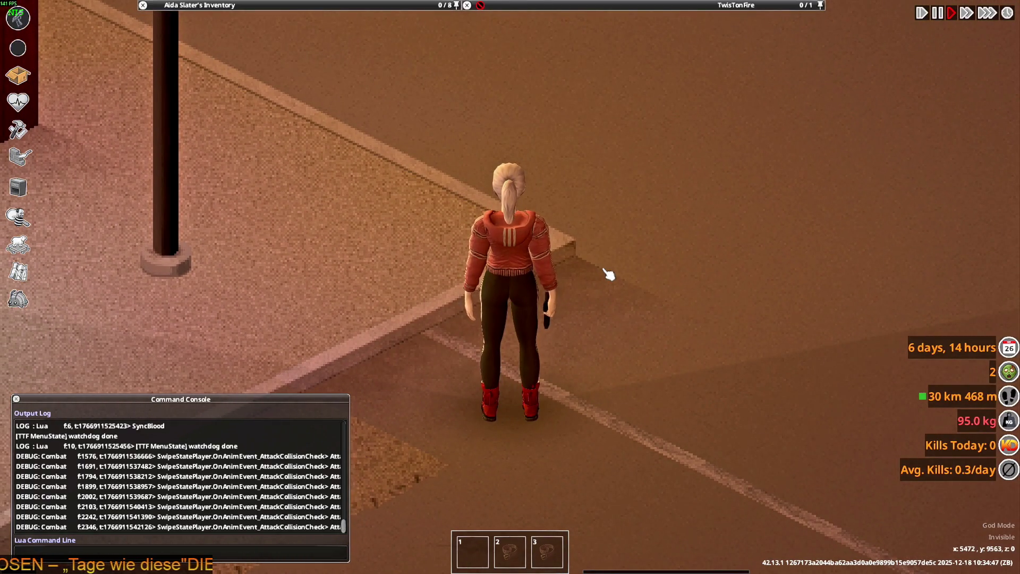
key(w)
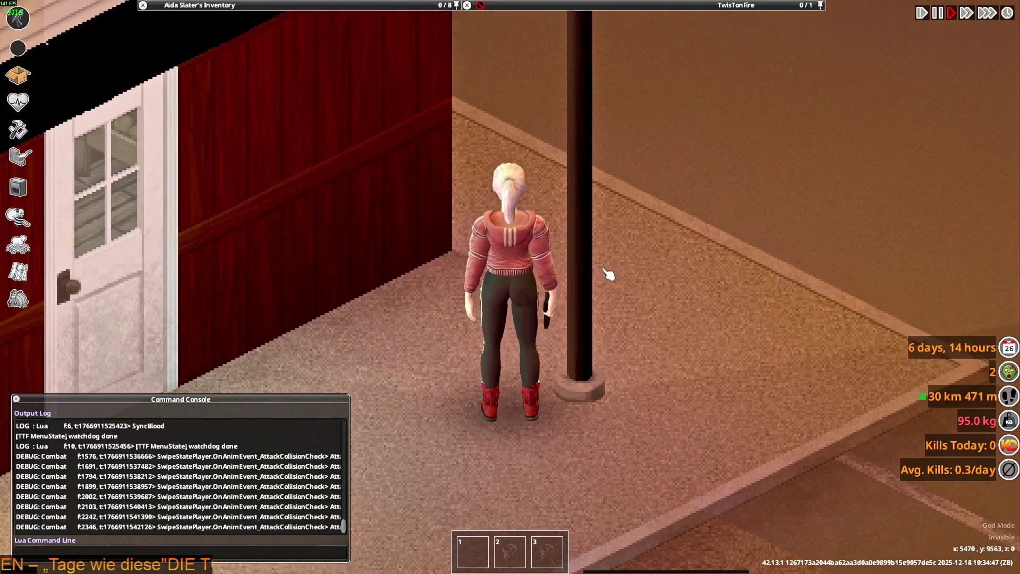
key(s)
mouse_move(608, 274)
right_down()
mouse_move(645, 175)
mouse_move(599, 173)
mouse_move(372, 221)
mouse_move(340, 244)
right_up()
key(c)
key(w)
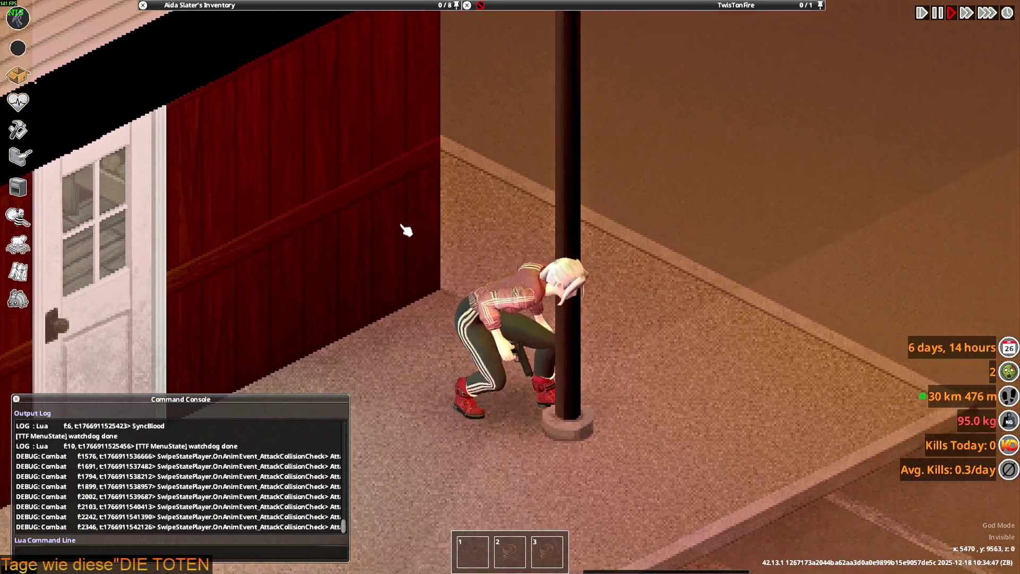
key(c)
key(s)
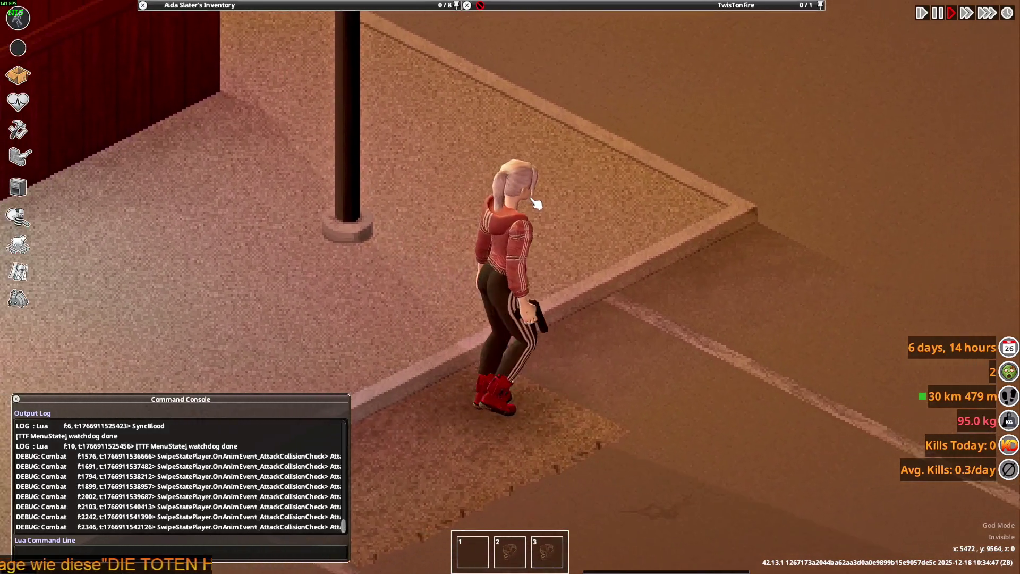
mouse_move(537, 205)
right_down()
mouse_move(357, 170)
mouse_move(326, 205)
mouse_move(335, 215)
right_up()
Step: Walk around the area in all directions, aiming the pistol while moving right and down-left
key(a)
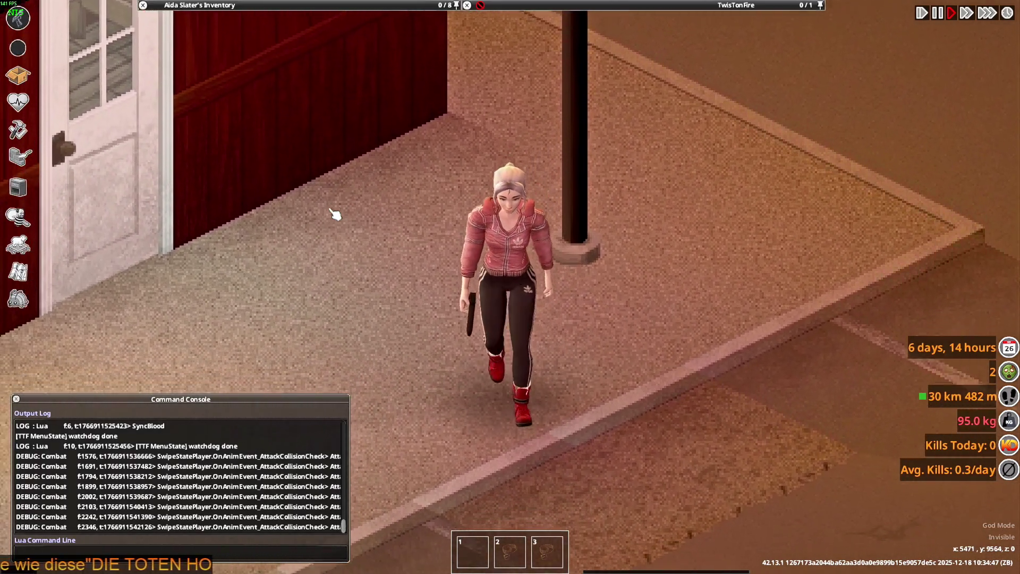
key(d)
key(w)
key(a)
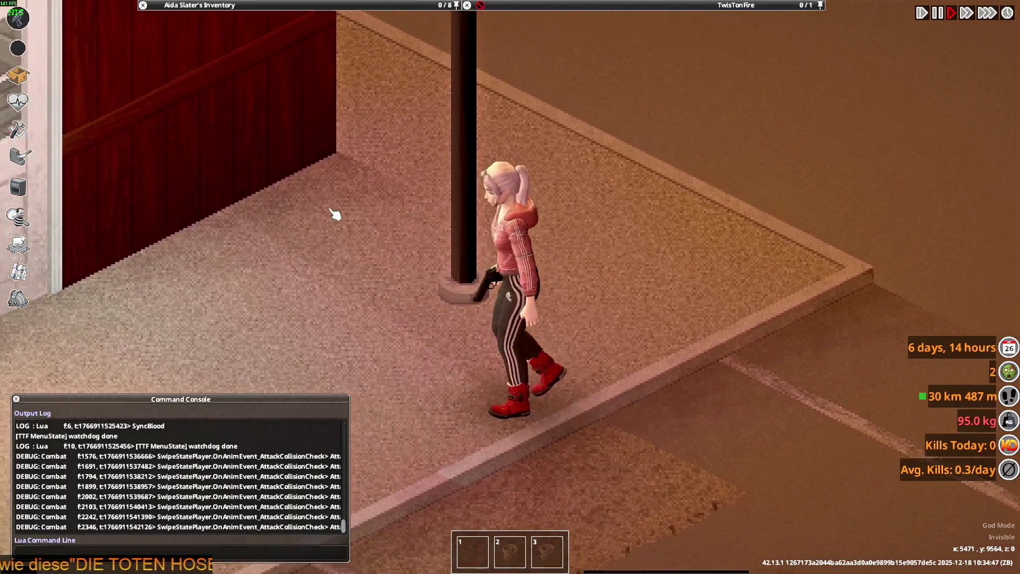
key(s)
key(w)
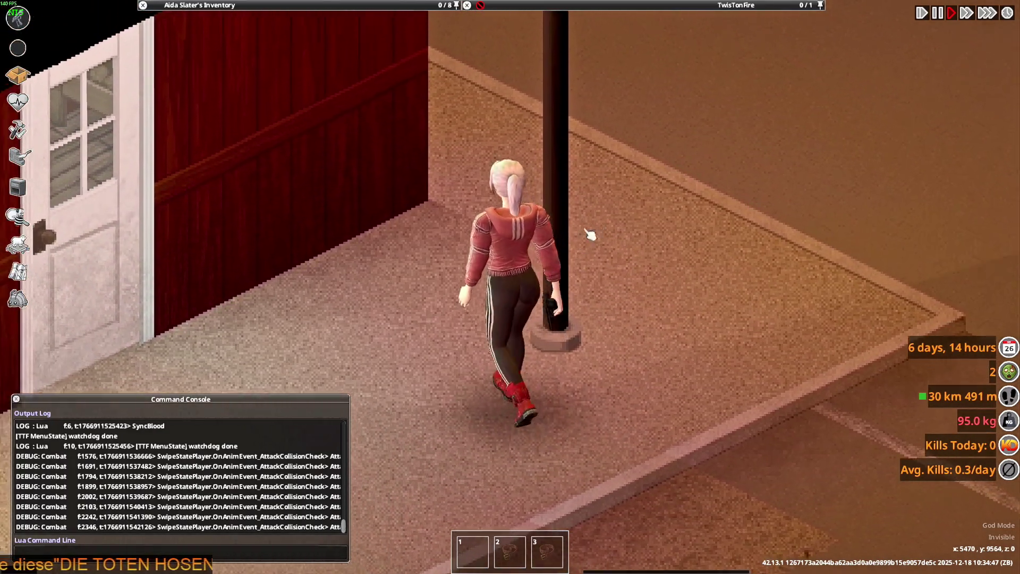
mouse_move(587, 230)
right_down()
mouse_move(674, 177)
mouse_move(597, 269)
mouse_move(366, 307)
mouse_move(576, 316)
mouse_move(595, 305)
mouse_move(369, 255)
mouse_move(384, 208)
mouse_move(445, 171)
mouse_move(395, 243)
mouse_move(558, 164)
mouse_move(675, 257)
mouse_move(471, 335)
right_up()
key(d)
key(s)
key(a)
key(d)
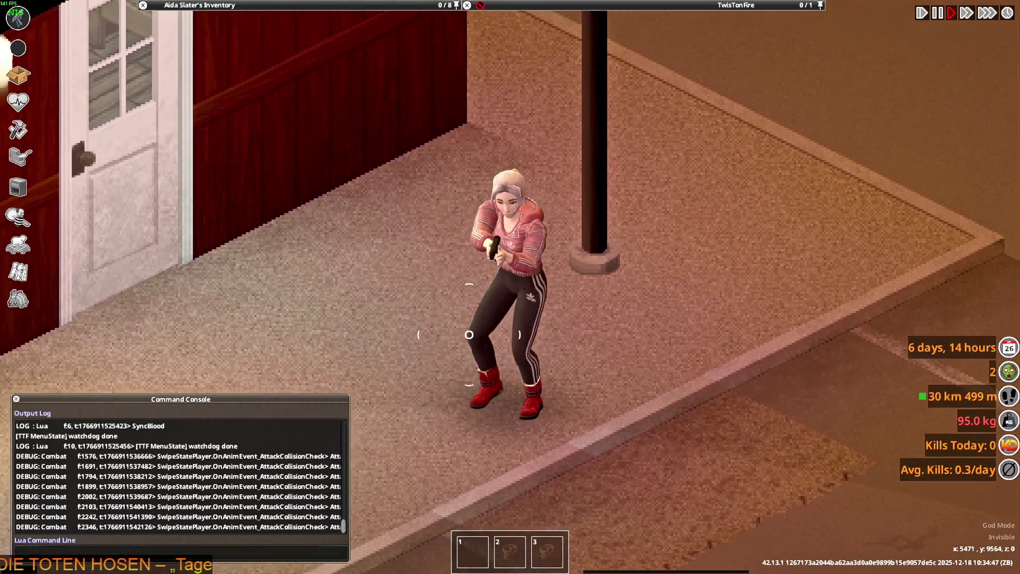
key(w)
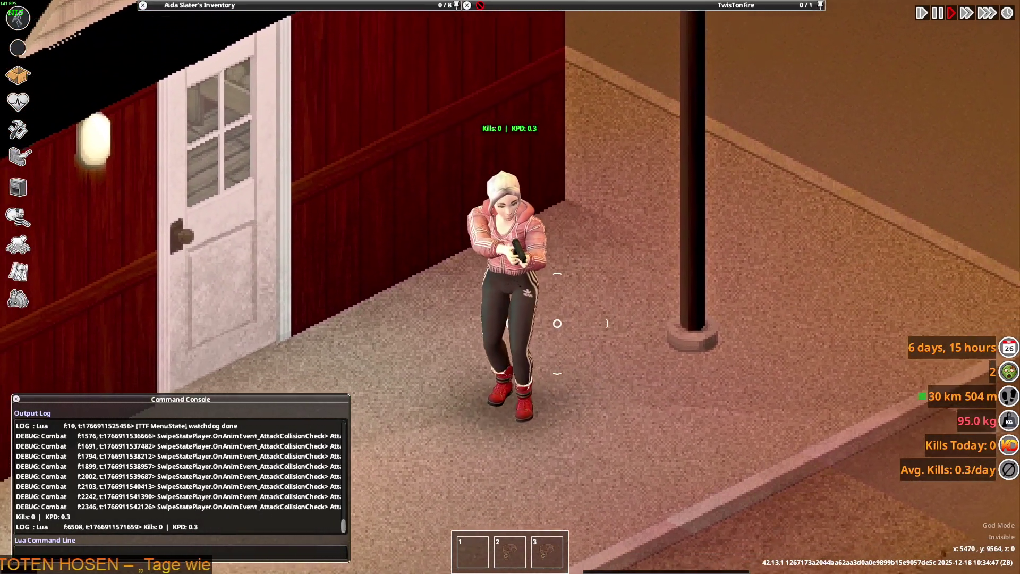
key(a)
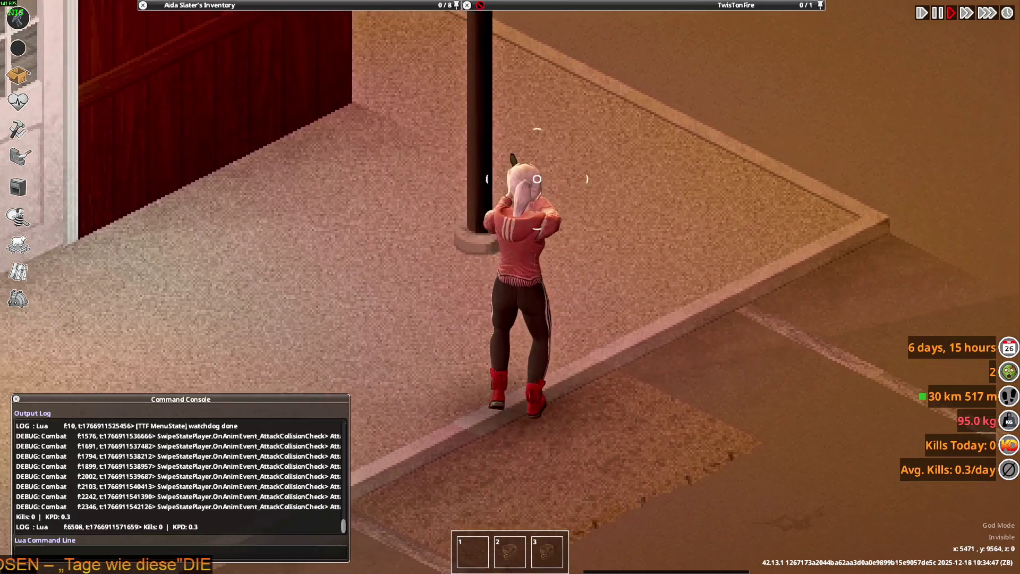
Step: Fire a few more shots, walk toward the wall and door, and aim toward the camera
key(a)
key(a)
click(476, 307)
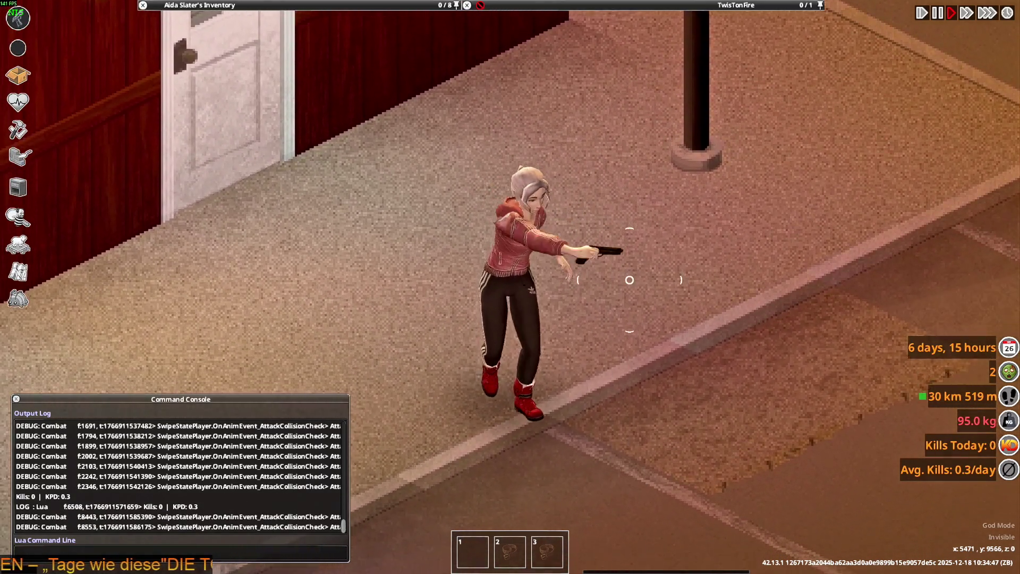
key(d)
click(629, 279)
click(354, 224)
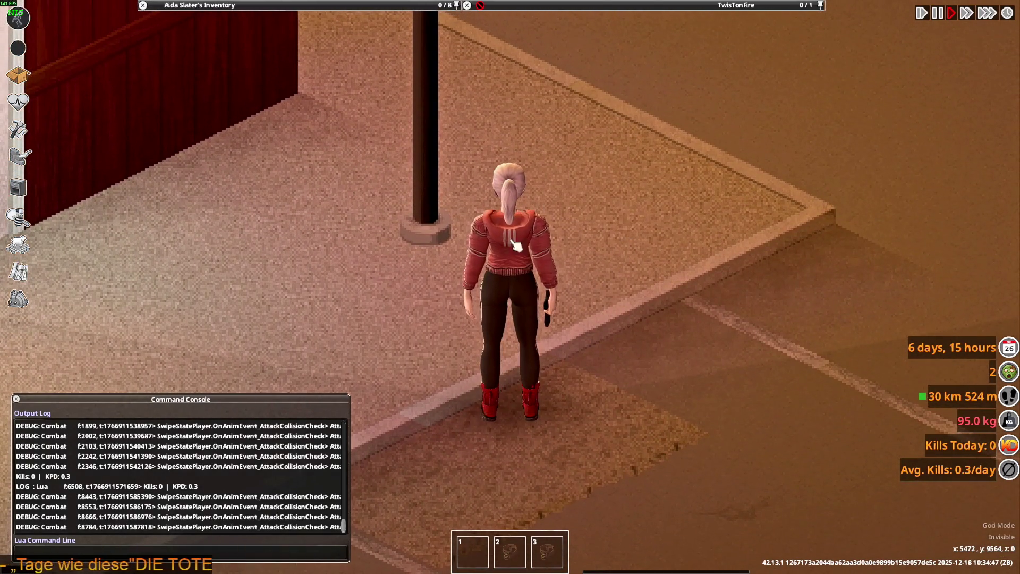
key(a)
mouse_move(547, 119)
right_down()
mouse_move(528, 69)
mouse_move(619, 144)
mouse_move(478, 148)
mouse_move(684, 228)
mouse_move(506, 296)
mouse_move(510, 286)
right_up()
key(d)
key(d)
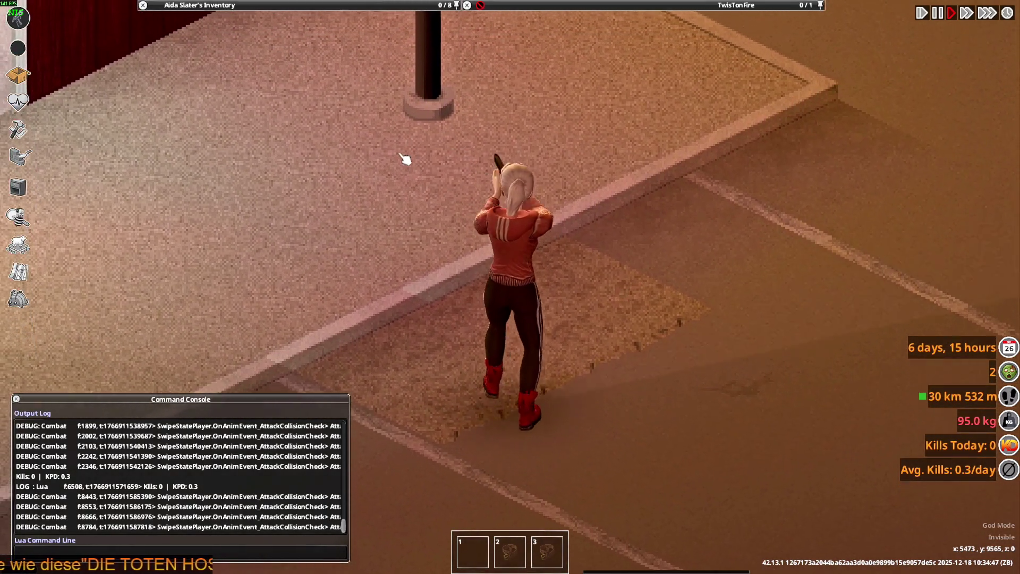
key(a)
mouse_move(604, 187)
right_down()
mouse_move(622, 202)
mouse_move(539, 330)
mouse_move(547, 314)
mouse_move(392, 303)
mouse_move(599, 289)
mouse_move(264, 47)
right_up()
Step: Walk the character around and equip the Spear with Kitchen Knife
key(d)
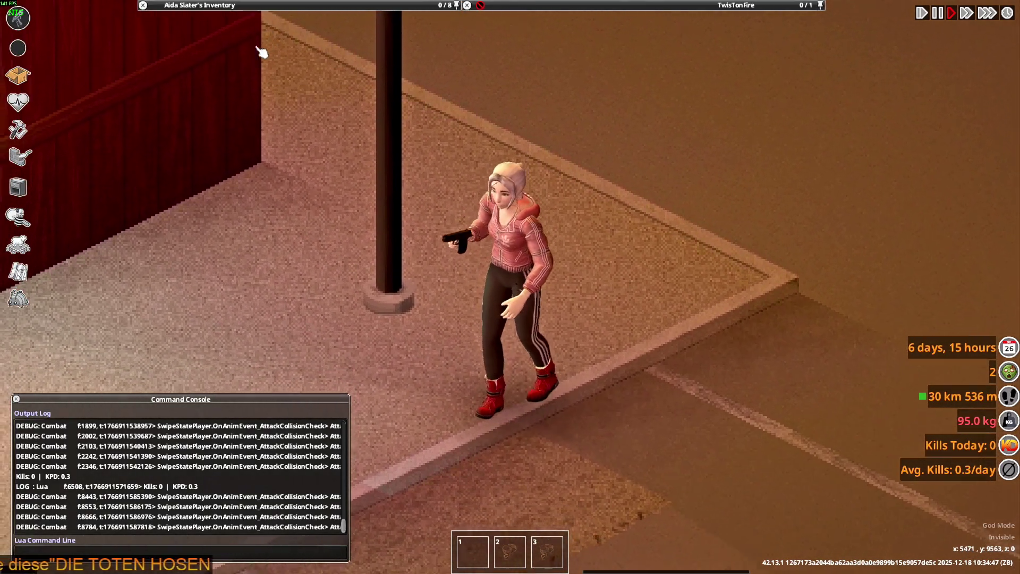
key(a)
right_click(218, 35)
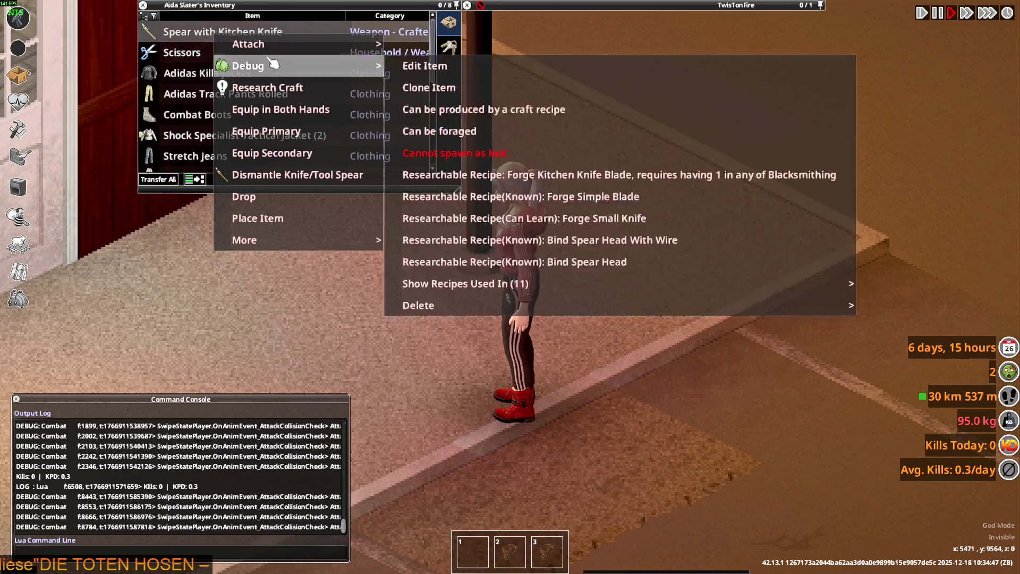
click(287, 109)
Step: Aim and swing the spear repeatedly in different directions to test the outfit
right_drag(679, 212, 654, 349)
click(597, 285)
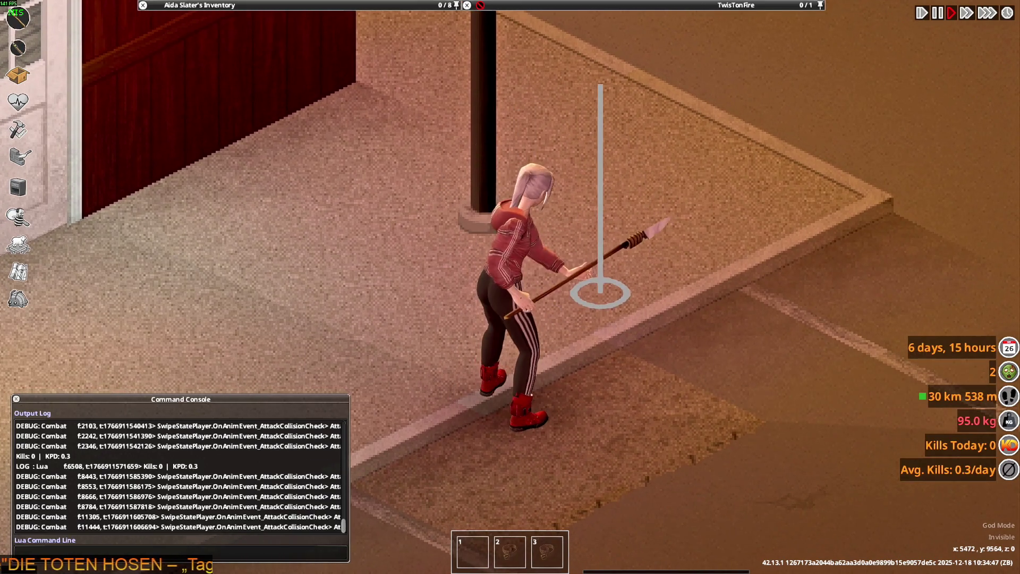
click(656, 303)
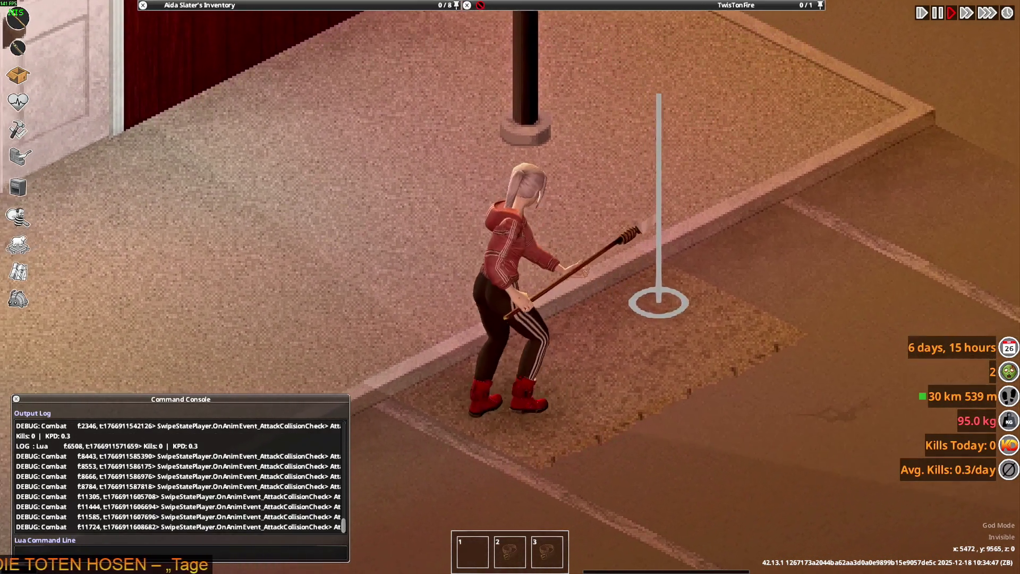
click(685, 309)
click(547, 412)
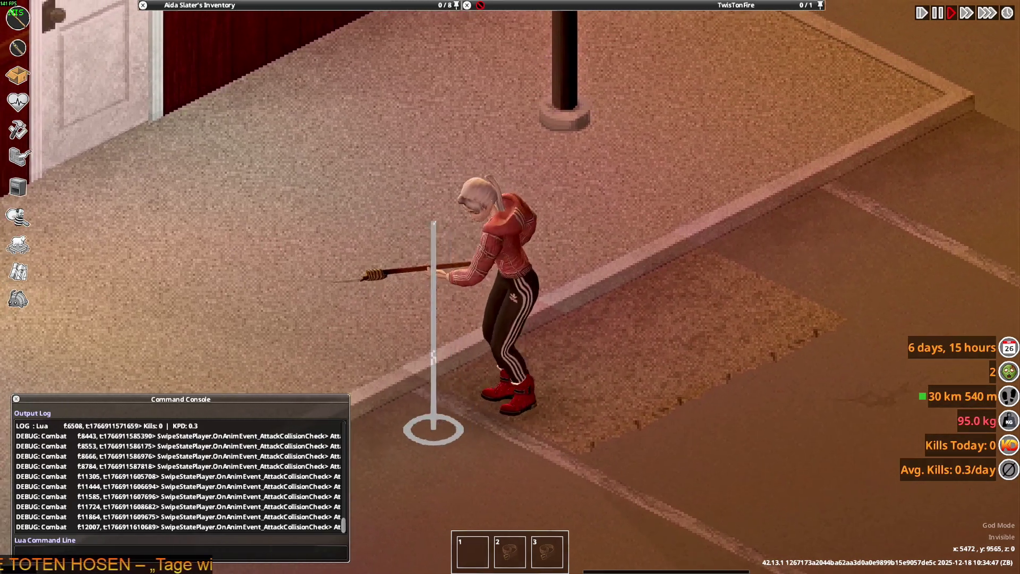
click(707, 285)
click(535, 406)
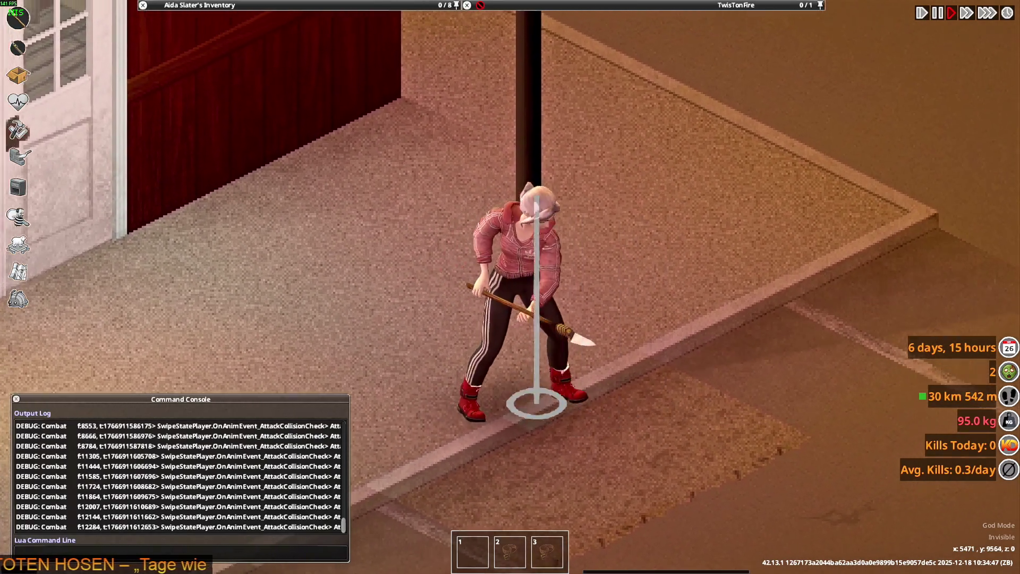
click(724, 319)
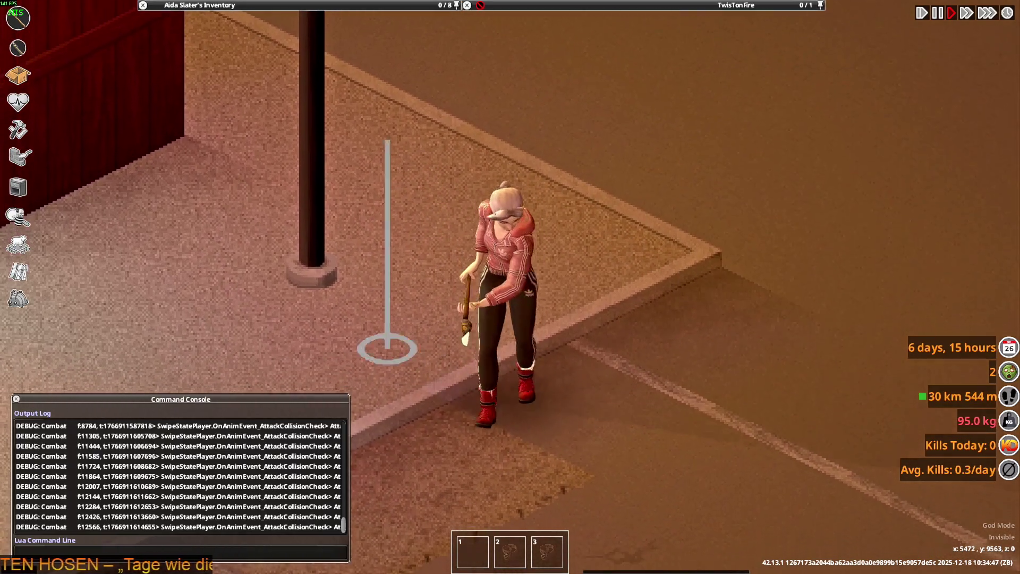
click(352, 311)
click(455, 435)
click(546, 277)
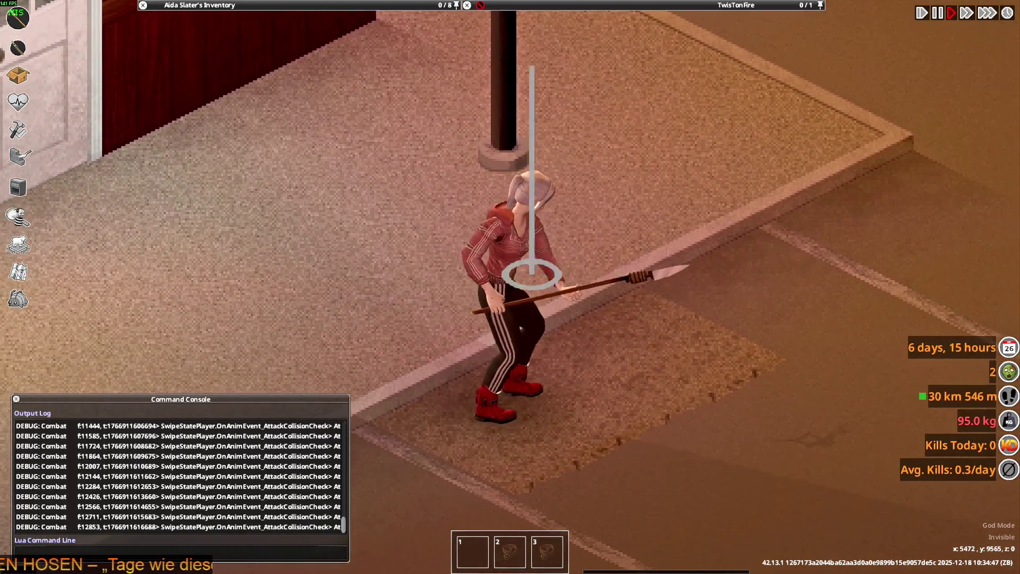
click(611, 476)
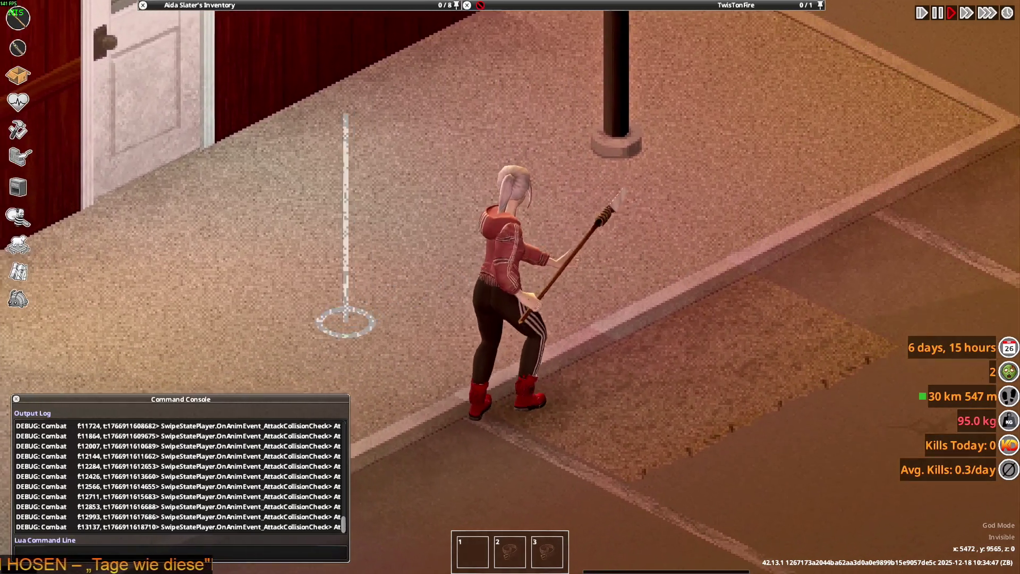
click(405, 409)
click(630, 284)
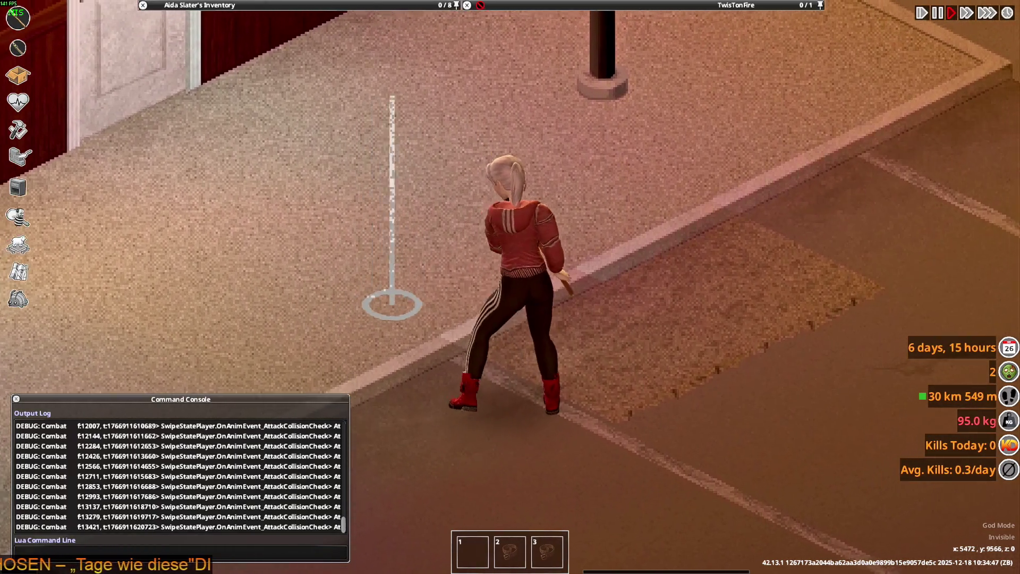
click(667, 191)
click(665, 345)
click(489, 308)
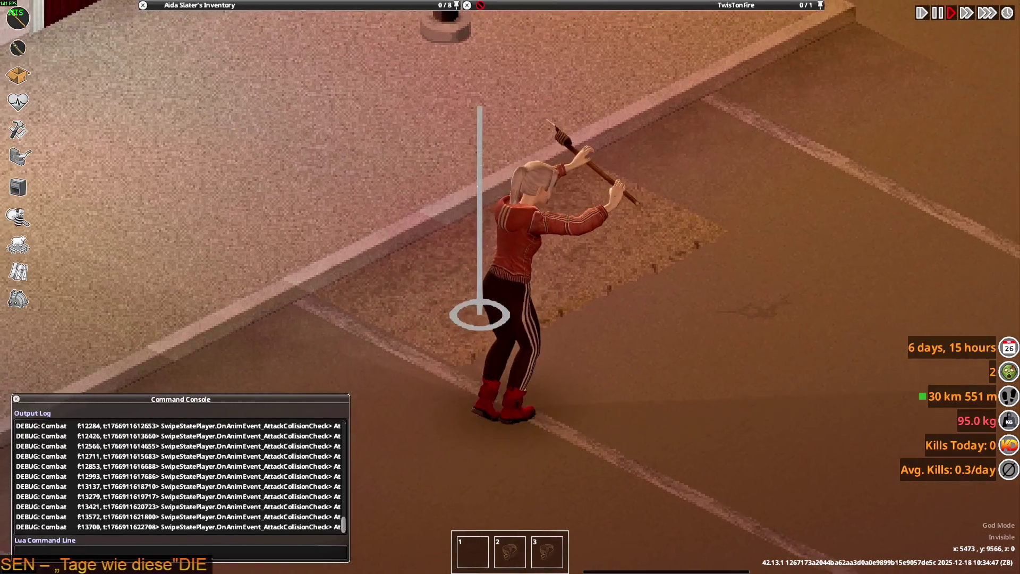
click(485, 297)
click(677, 319)
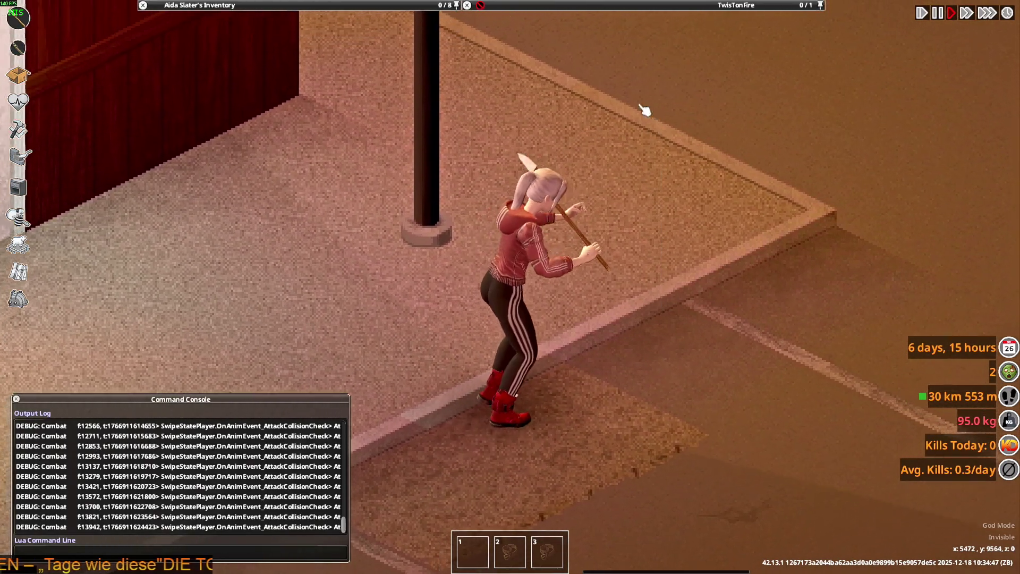
click(643, 104)
click(626, 95)
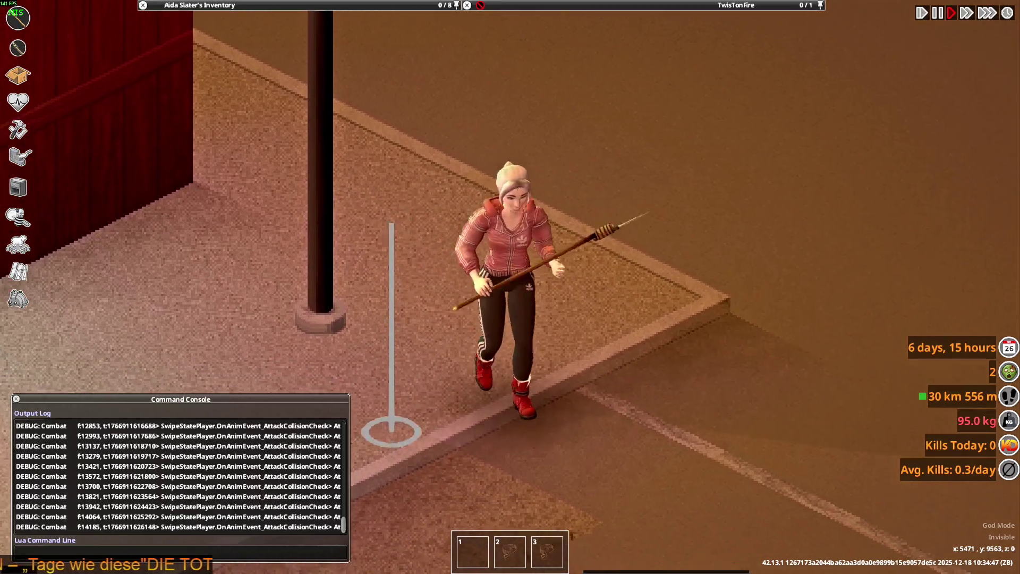
click(729, 182)
click(729, 182)
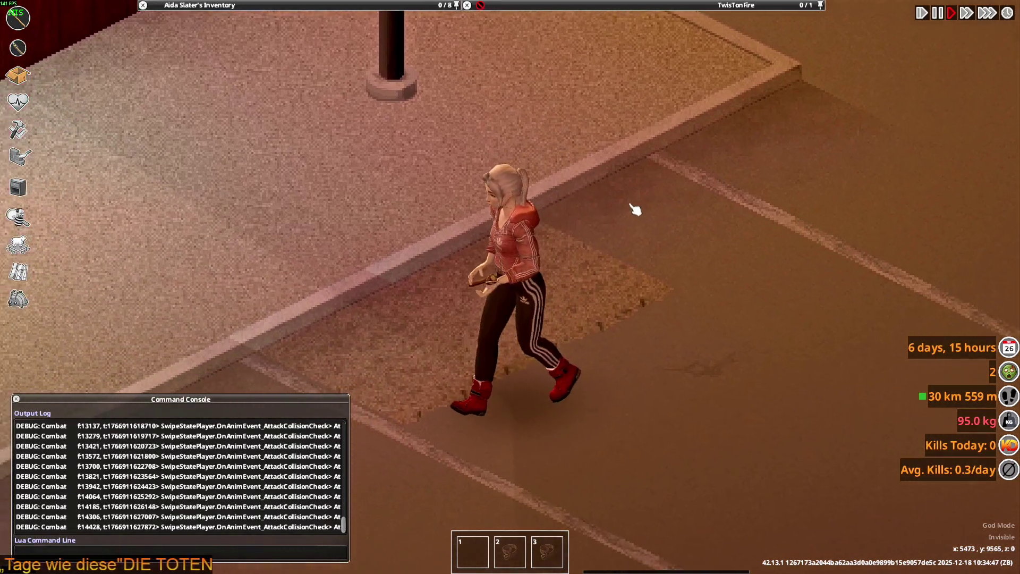
Step: Walk around the lamp pole in several directions while keeping the spear aimed
mouse_move(635, 209)
right_down()
mouse_move(720, 205)
mouse_move(680, 267)
right_up()
scroll(680, 266, down, 3)
scroll(682, 265, up, 2)
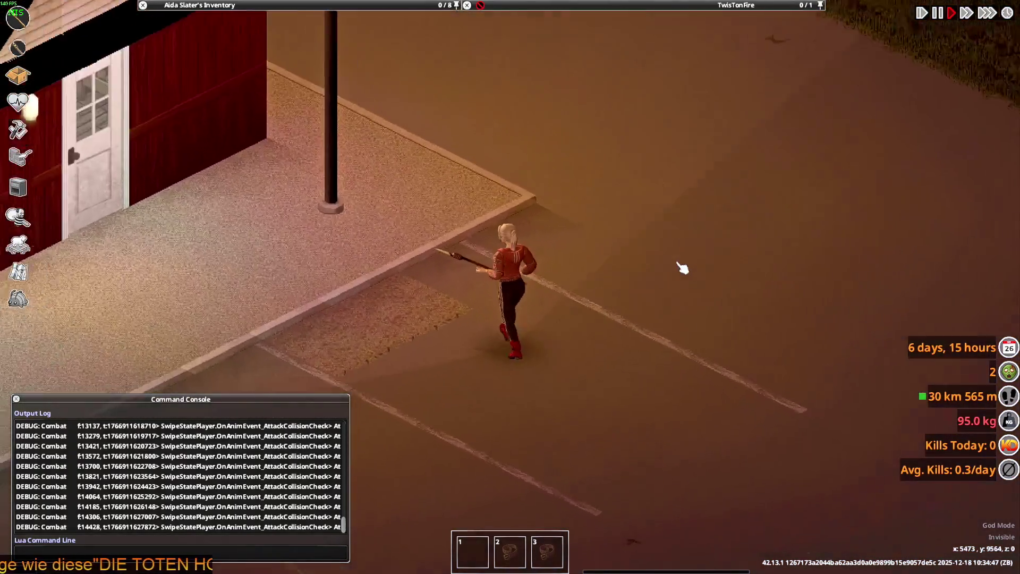
scroll(682, 268, up, 3)
key(w)
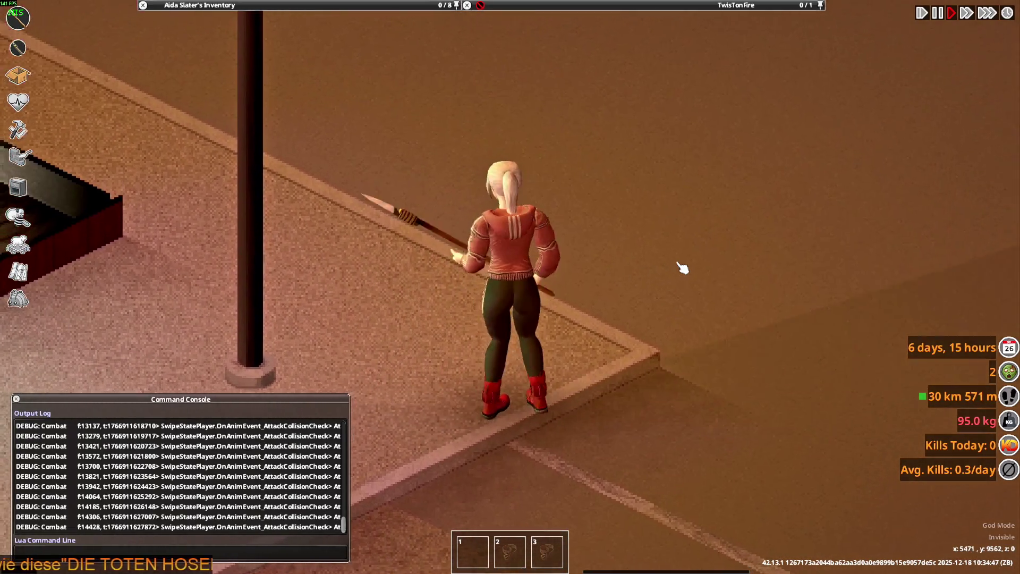
mouse_move(679, 269)
right_down()
mouse_move(711, 242)
mouse_move(713, 194)
mouse_move(581, 251)
mouse_move(417, 183)
mouse_move(509, 89)
mouse_move(683, 142)
mouse_move(643, 219)
right_up()
key(s+a)
key(w+d)
key(w+a)
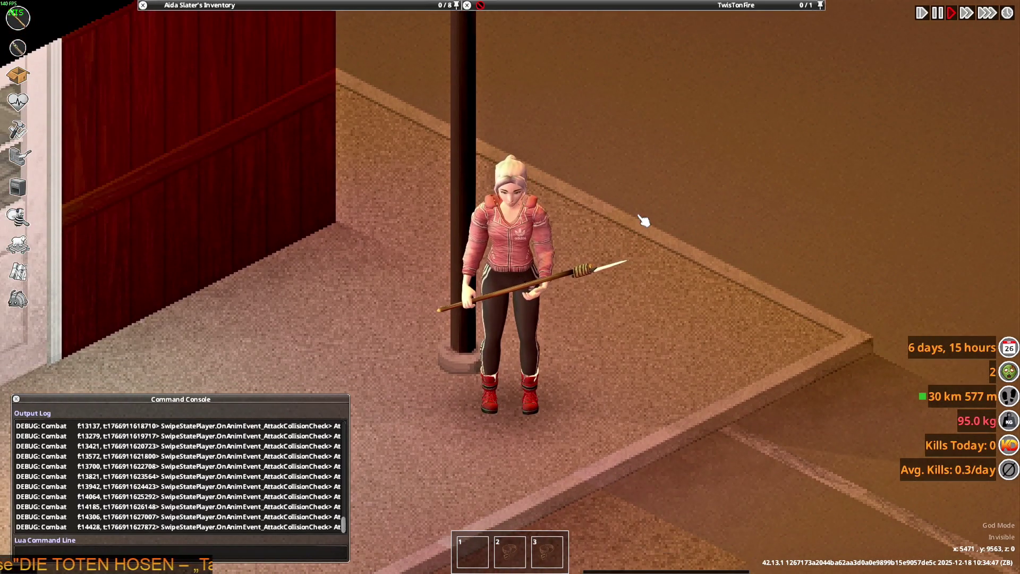
key(d)
mouse_move(644, 221)
right_down()
mouse_move(683, 207)
mouse_move(273, 165)
mouse_move(283, 173)
mouse_move(733, 187)
mouse_move(330, 182)
mouse_move(606, 183)
mouse_move(719, 207)
right_up()
key(a)
Step: Thrust the spear left and right, then bring up the inventory list
click(273, 165)
click(312, 173)
click(711, 189)
click(330, 182)
mouse_move(263, 77)
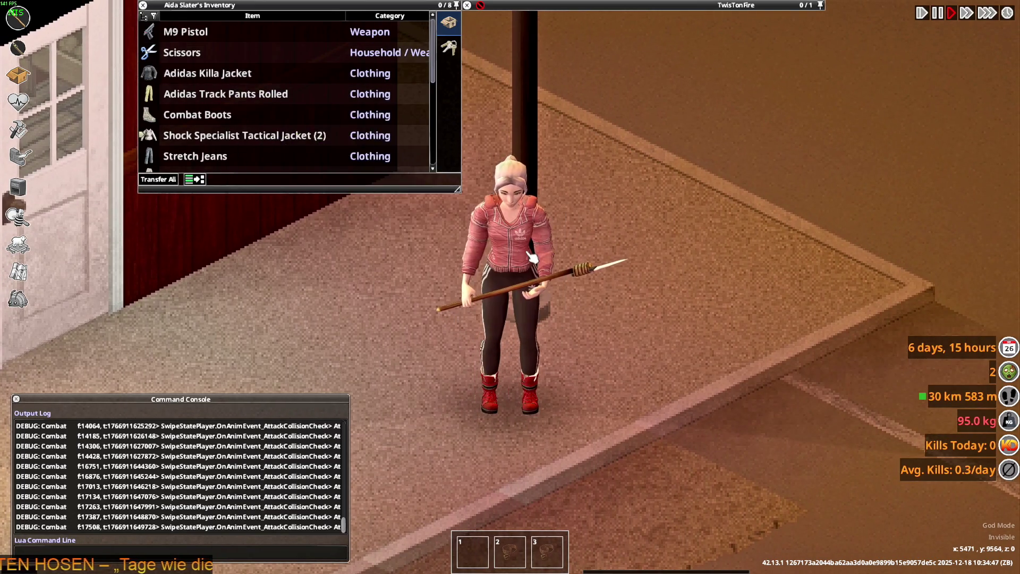
Step: Roll up the sleeves of the Men's Adidas Shirts from the inventory
key(alt+Tab)
key(alt+Tab)
key(alt+Tab)
key(alt+Tab)
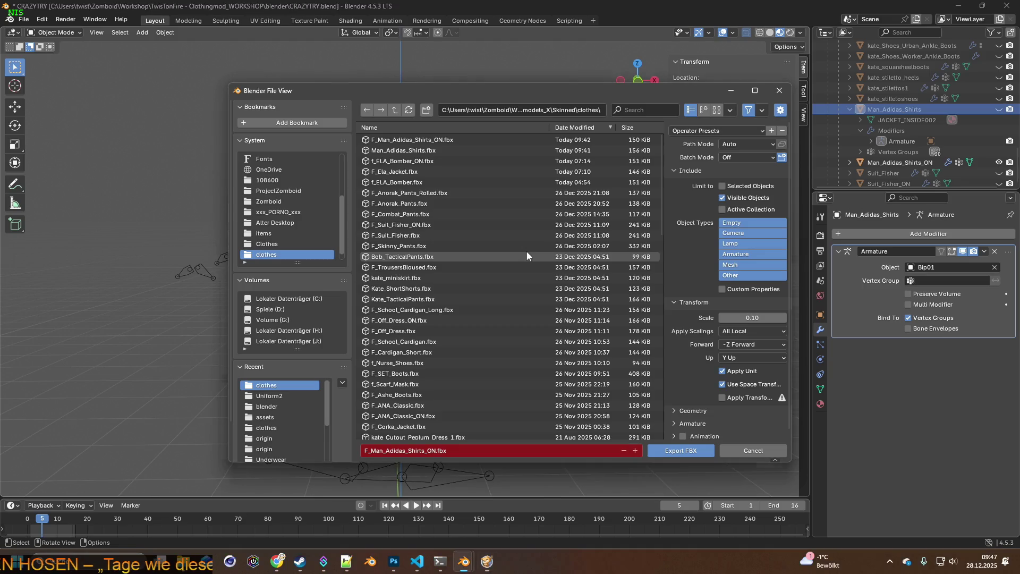
key(alt+Tab)
key(alt+Tab)
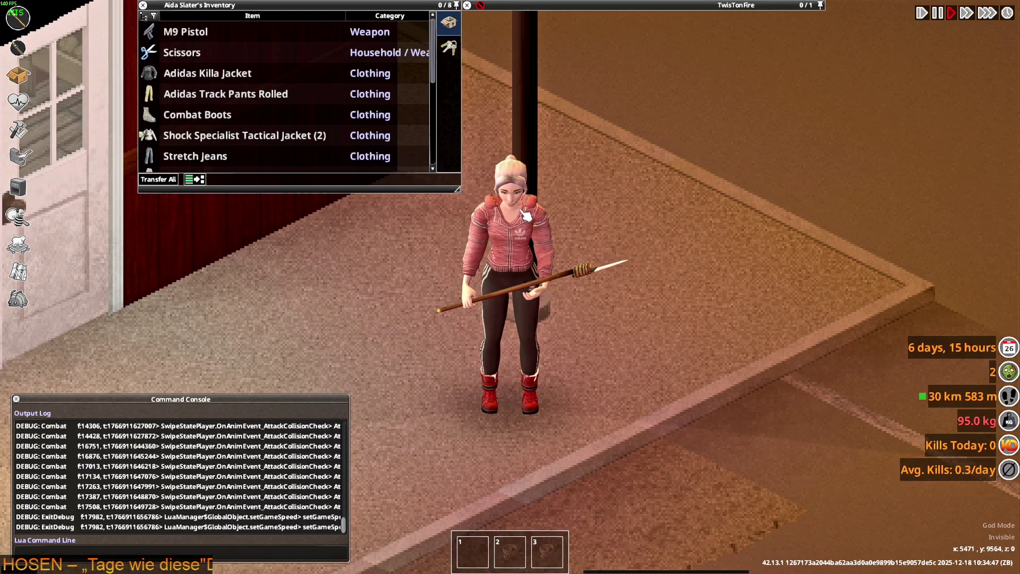
scroll(242, 142, down, 2)
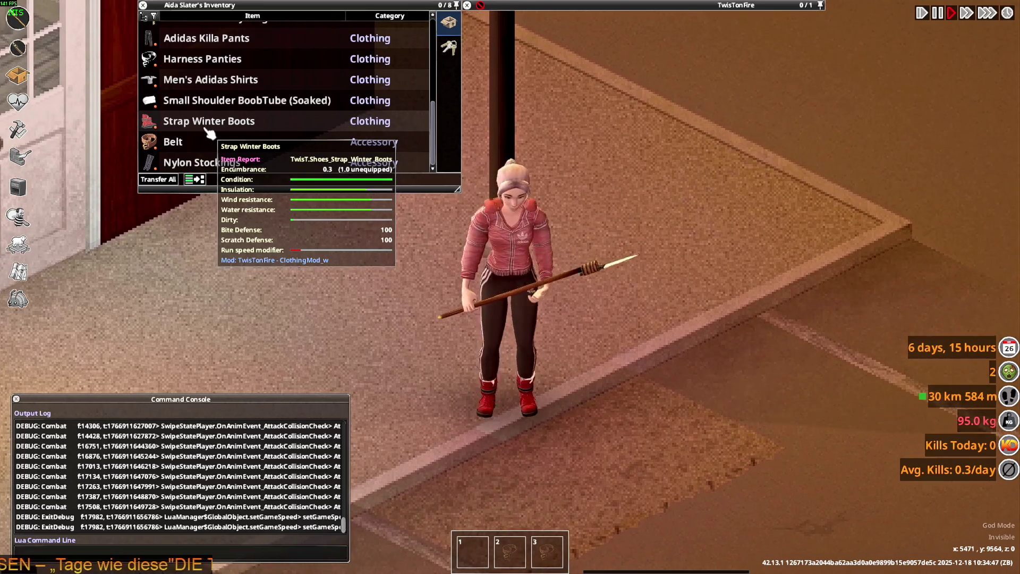
right_click(204, 82)
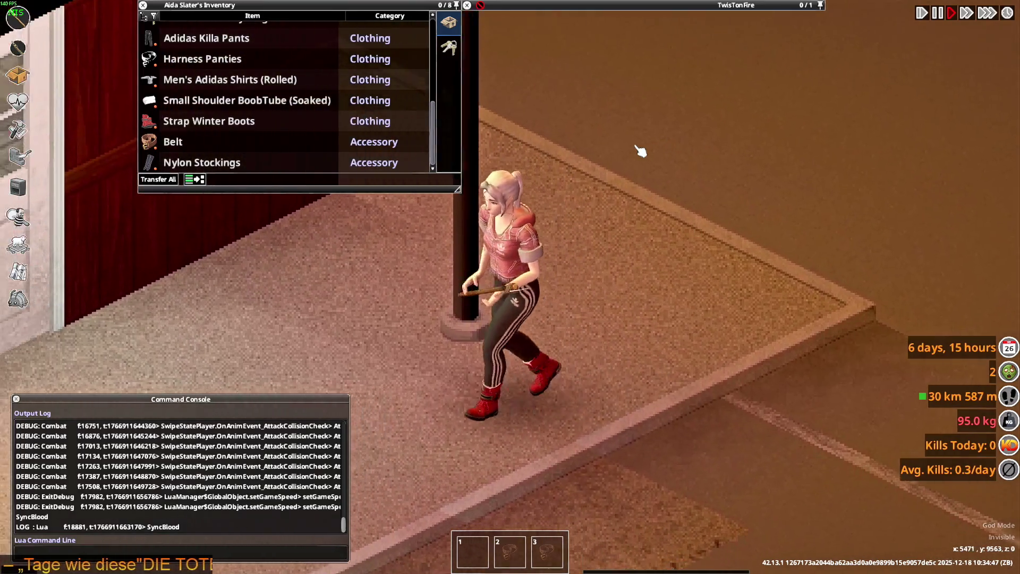
click(640, 150)
Step: Make a series of spear attacks to check the rolled-up shirt
click(681, 212)
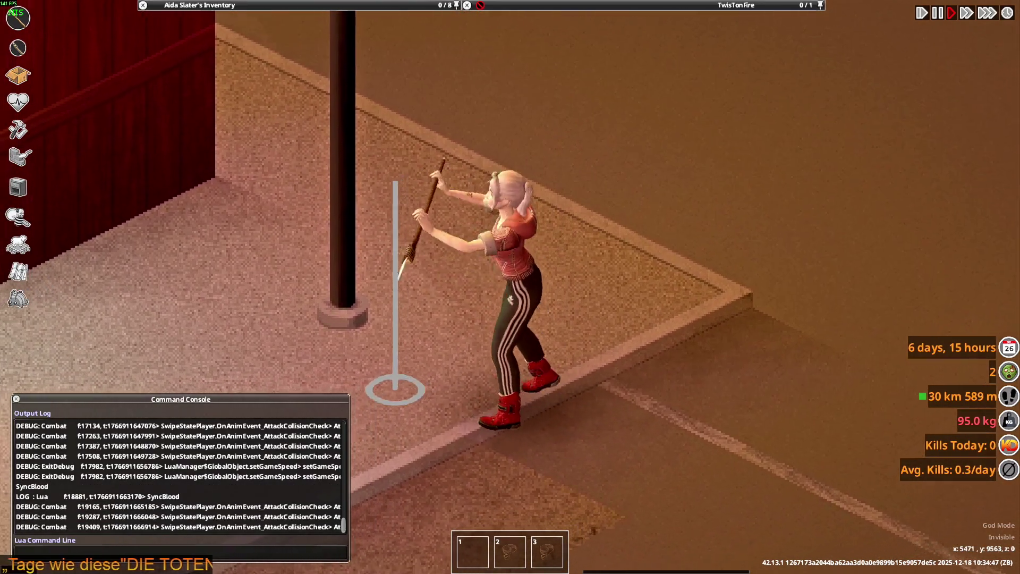
click(419, 184)
click(696, 132)
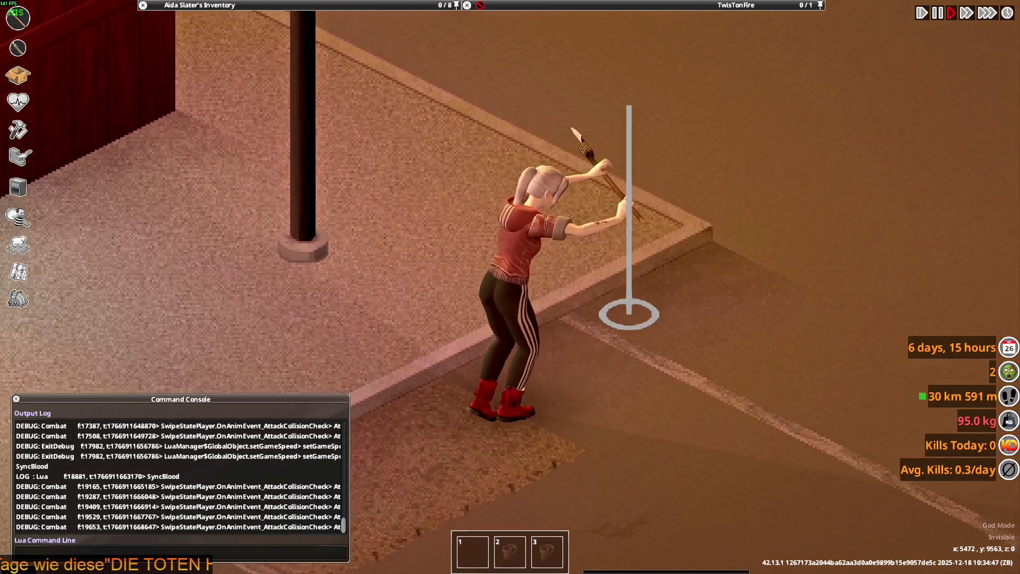
click(406, 111)
click(483, 92)
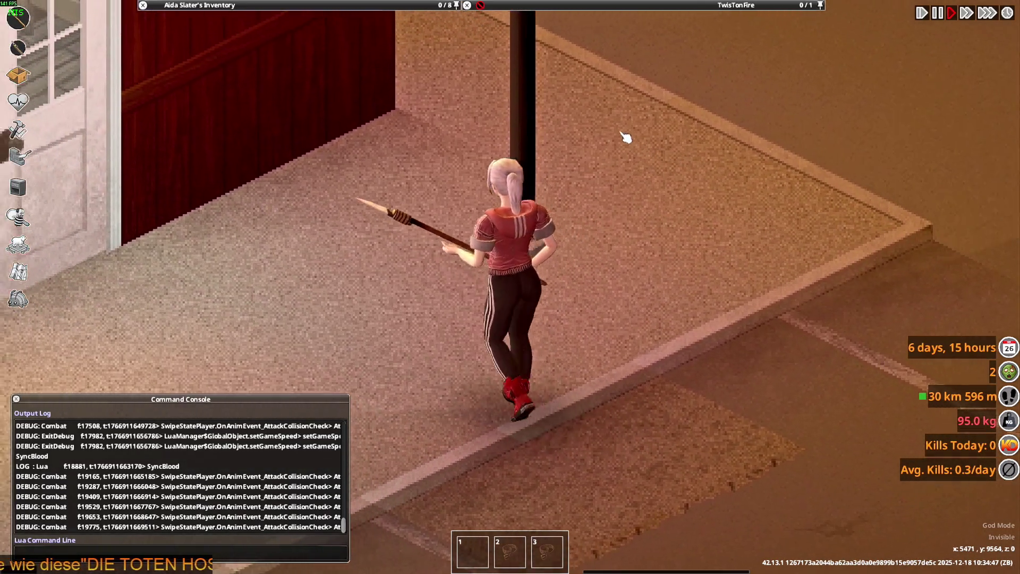
click(610, 130)
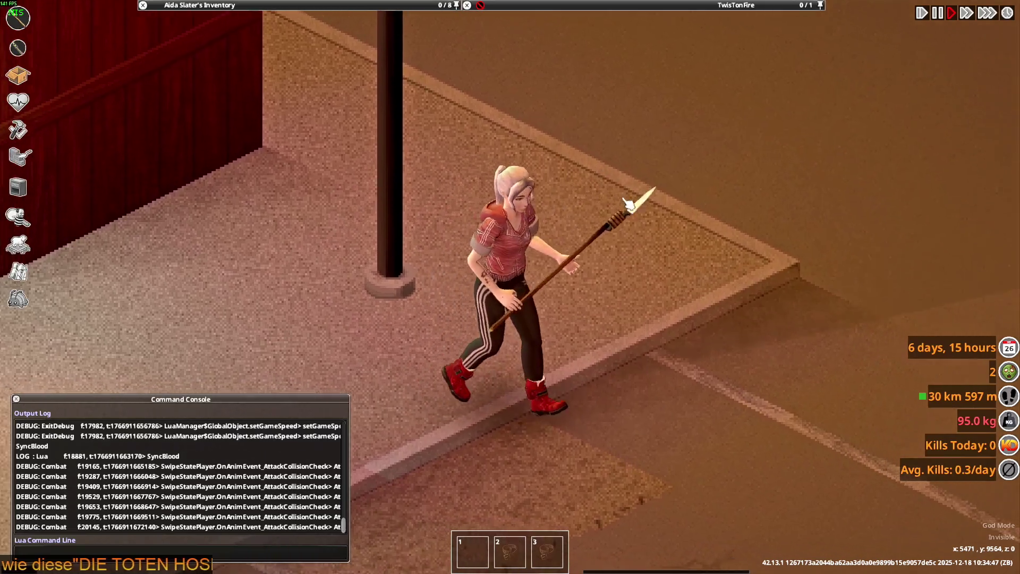
click(627, 204)
click(666, 178)
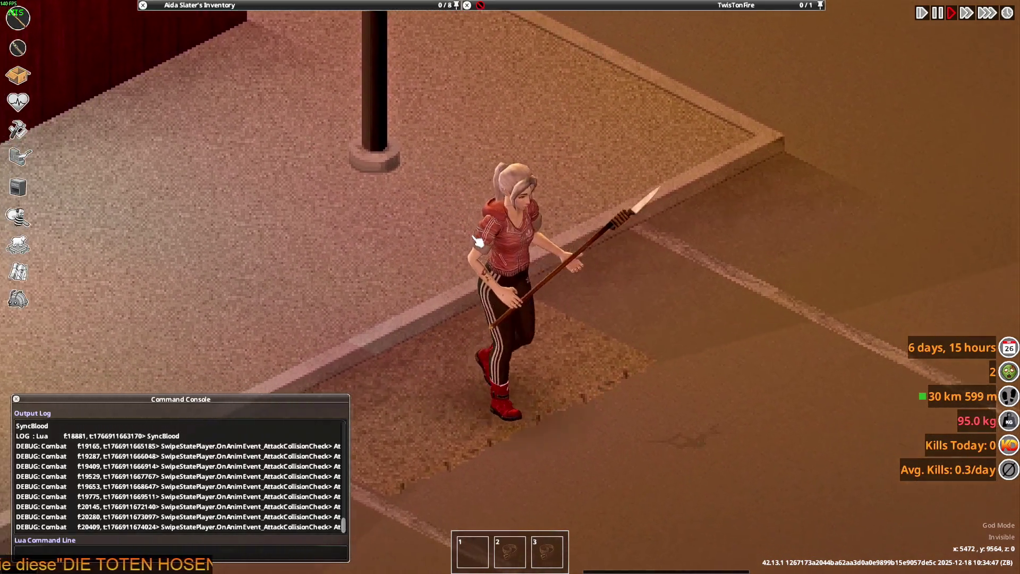
click(496, 275)
click(689, 250)
click(719, 193)
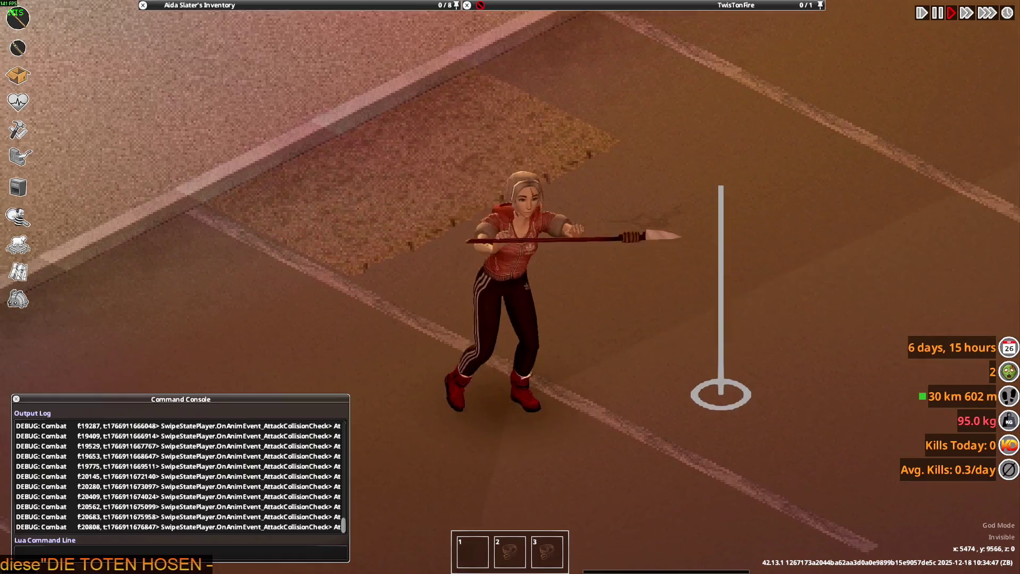
click(406, 143)
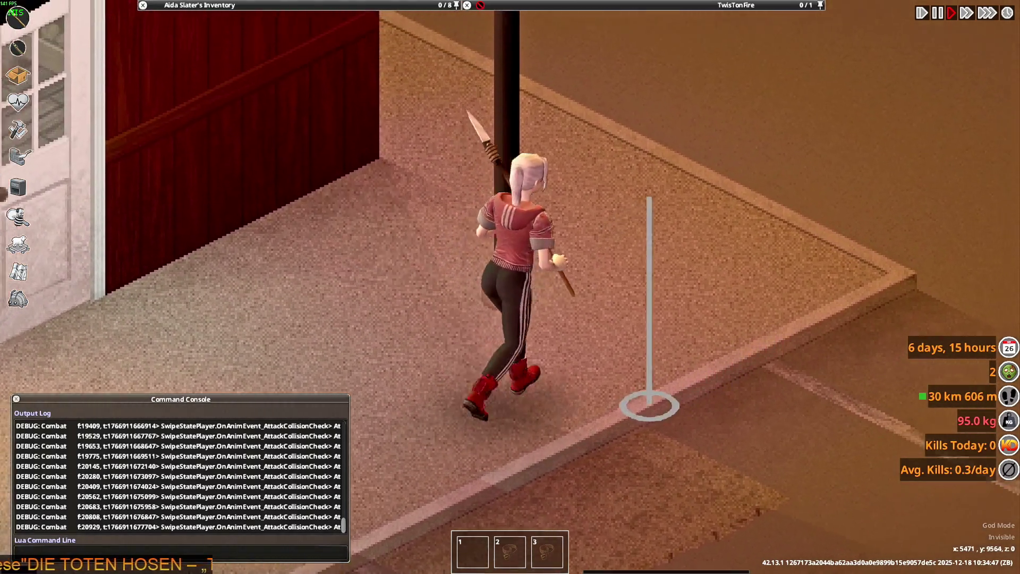
click(629, 187)
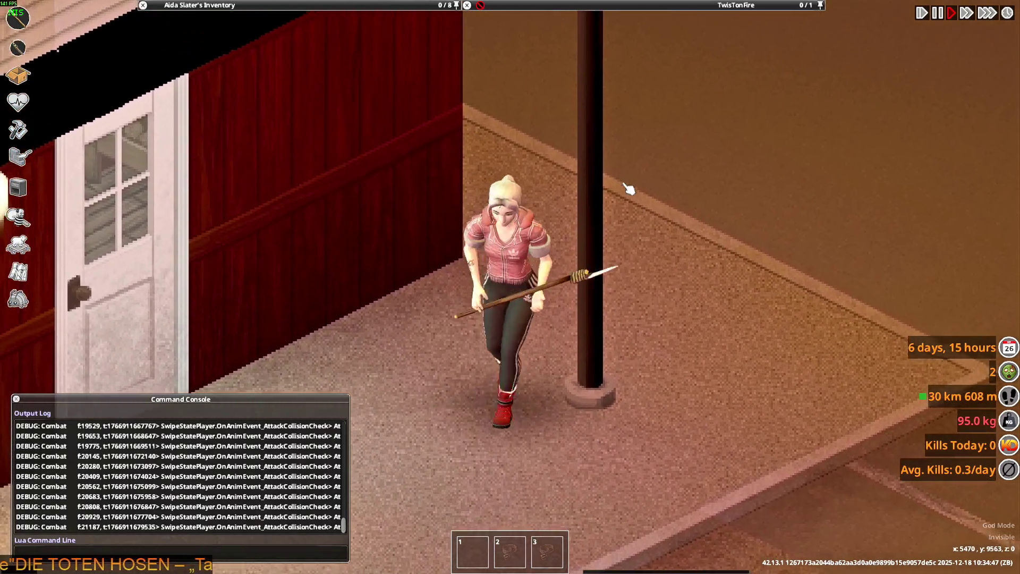
Step: Walk down and right, thrust the spear alternately left and right, then return to Blender
key(s)
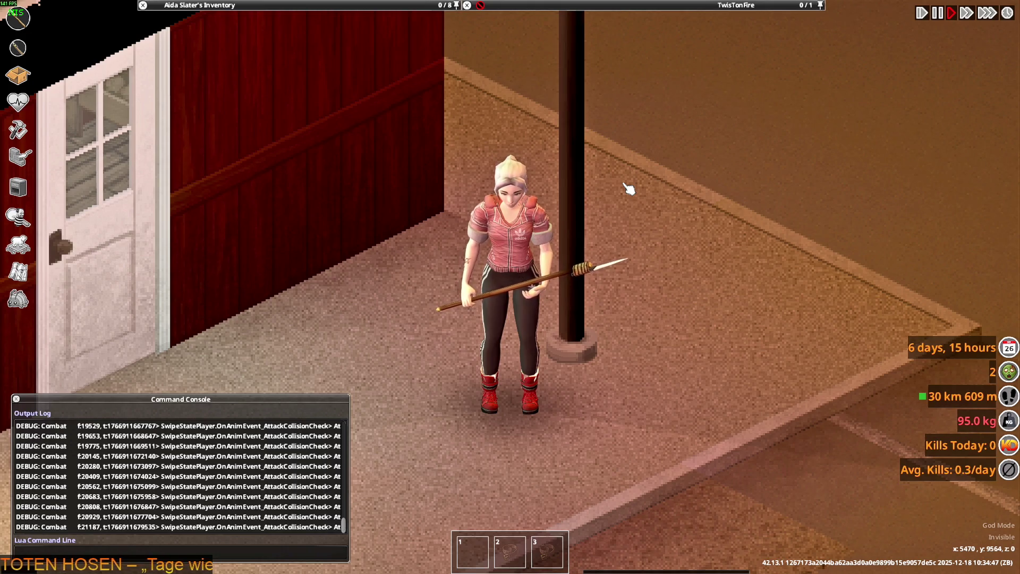
key(d)
click(381, 178)
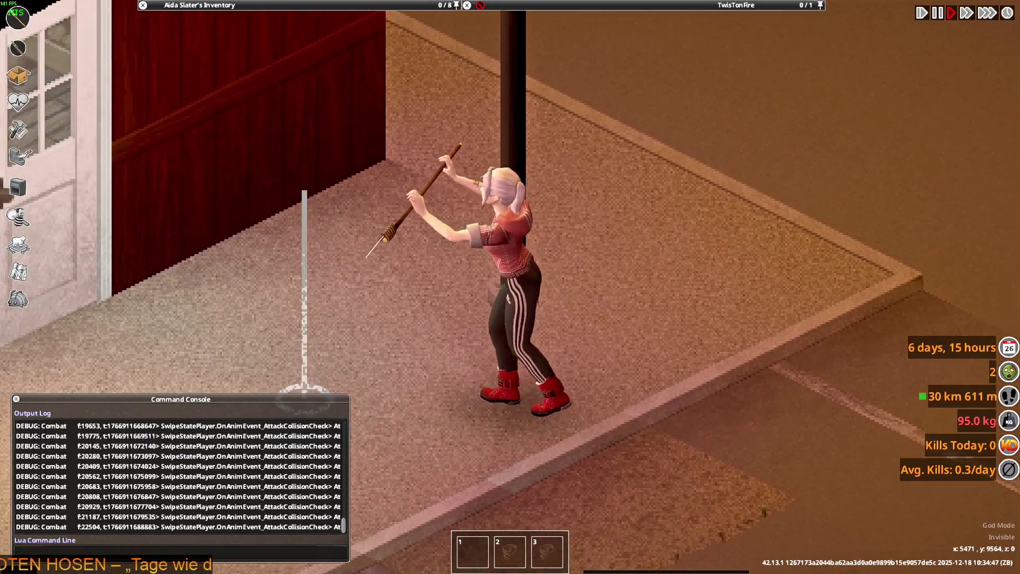
click(597, 190)
click(319, 200)
click(724, 194)
click(305, 194)
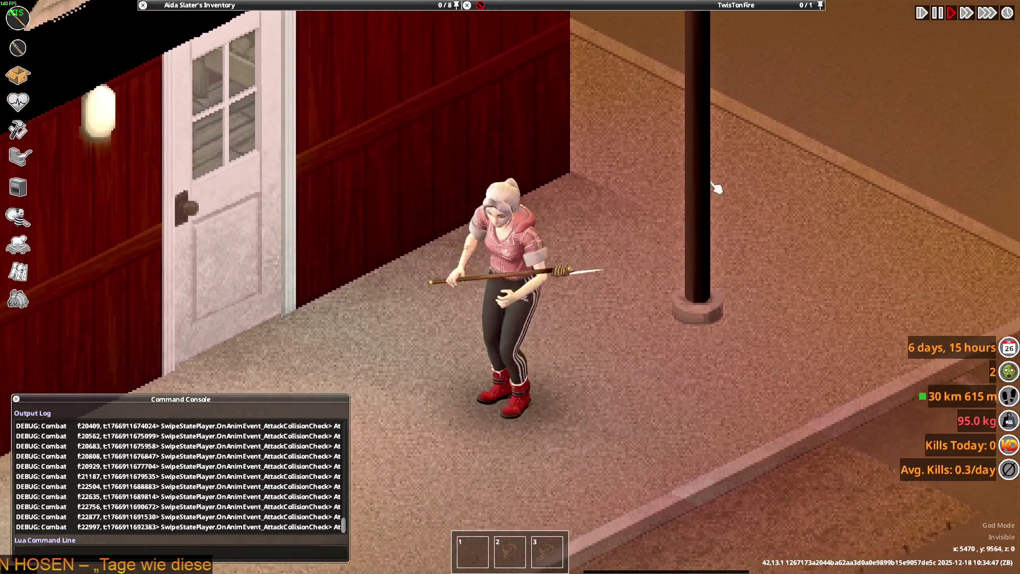
click(706, 186)
click(296, 189)
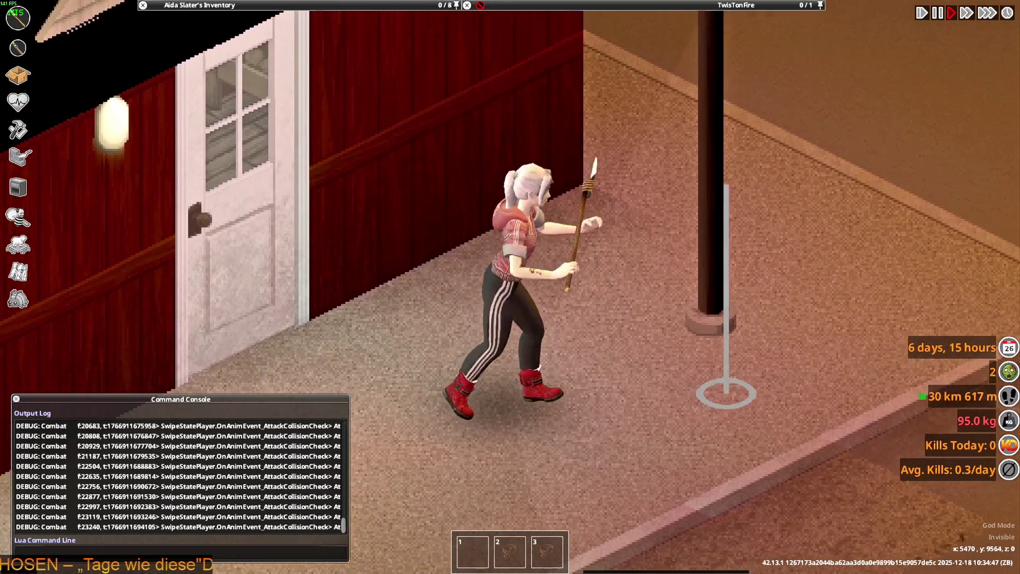
click(735, 183)
click(319, 196)
click(685, 189)
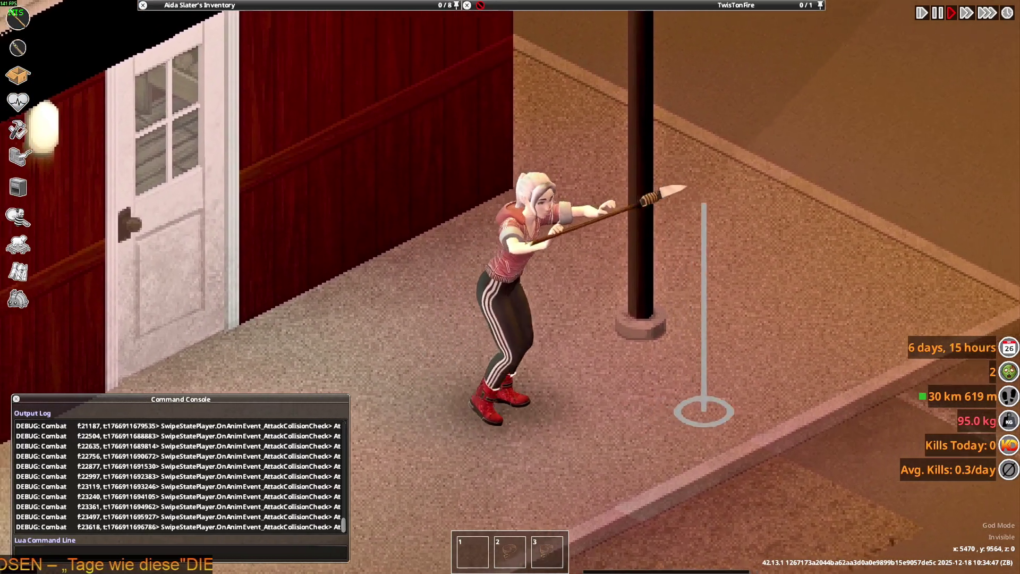
key(alt+Tab)
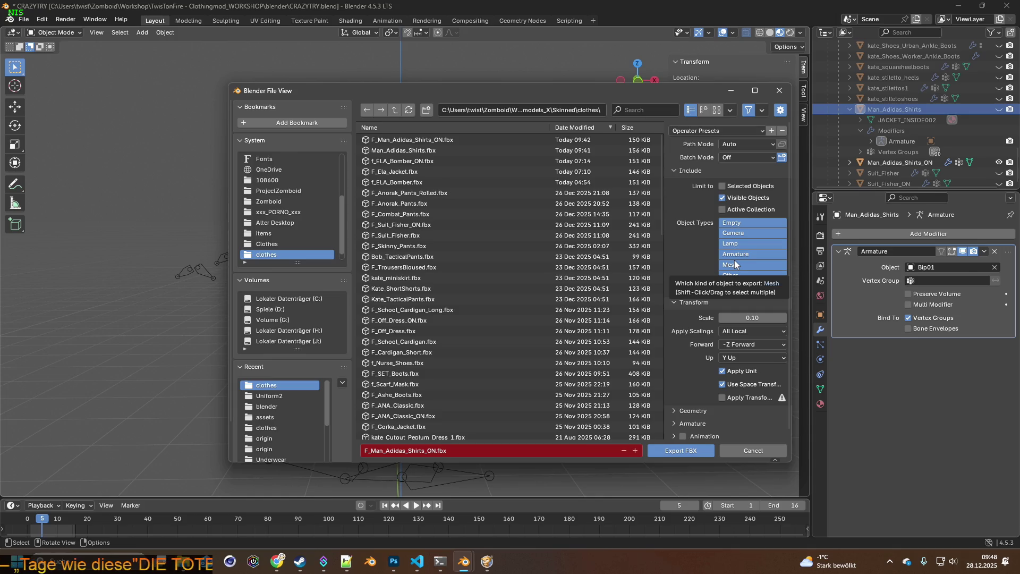
Step: Cancel the FBX export, save as ALLSHOES_LATEST1.blend, and show Man_Adidas_Shirts while hiding Man_Adidas_Shirts_ON
click(762, 452)
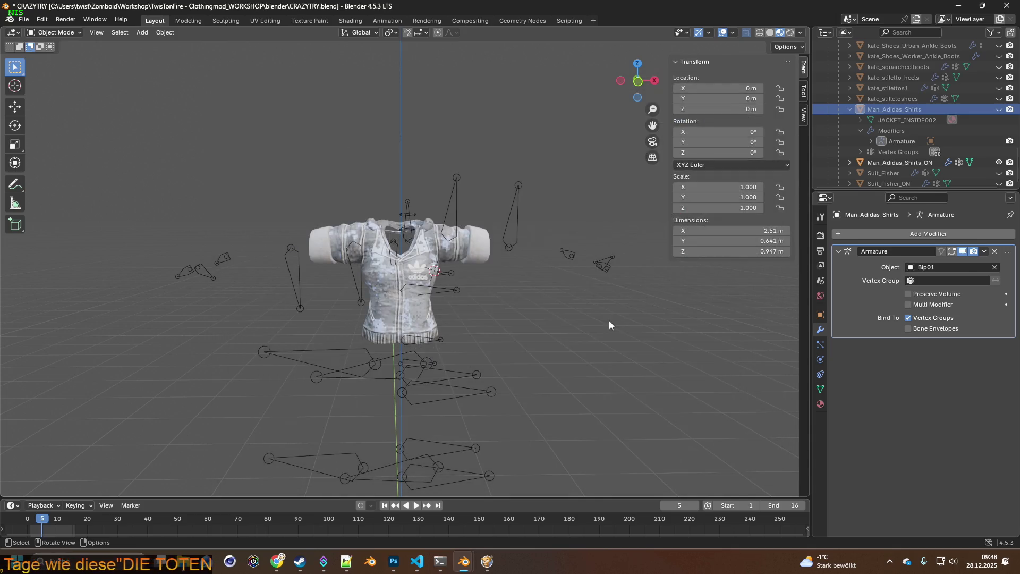
click(999, 110)
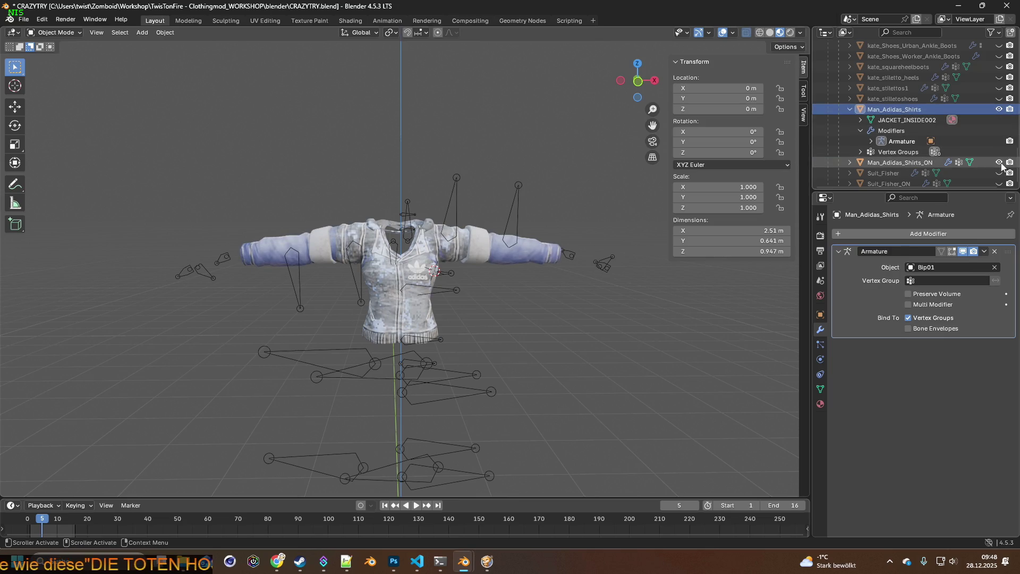
click(27, 20)
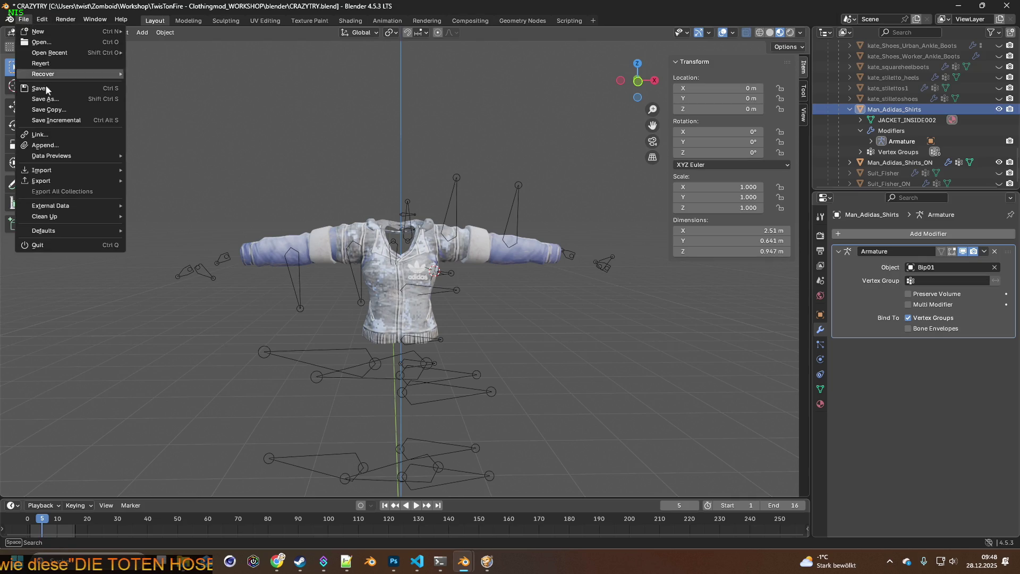
click(52, 100)
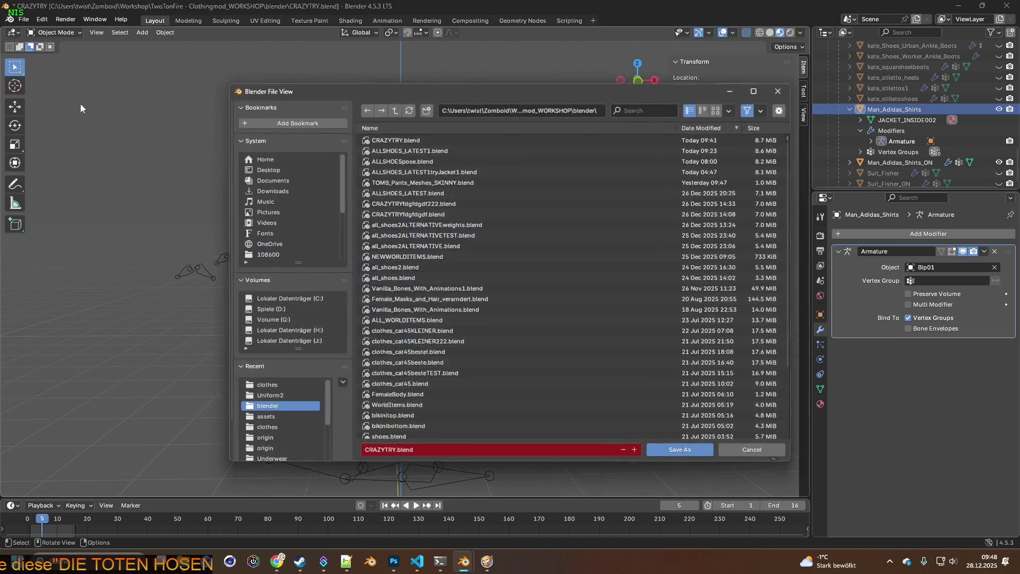
click(422, 151)
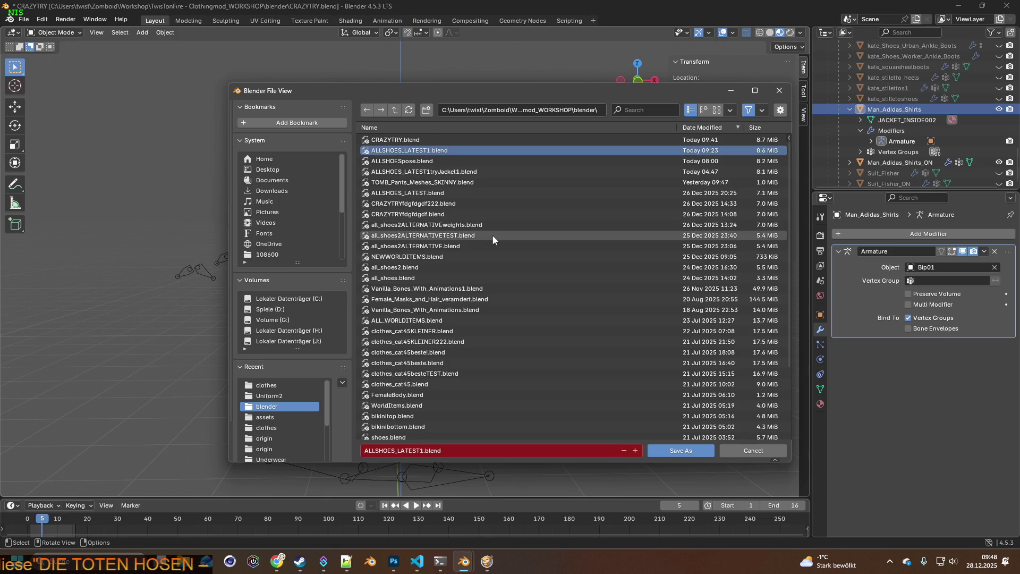
click(694, 453)
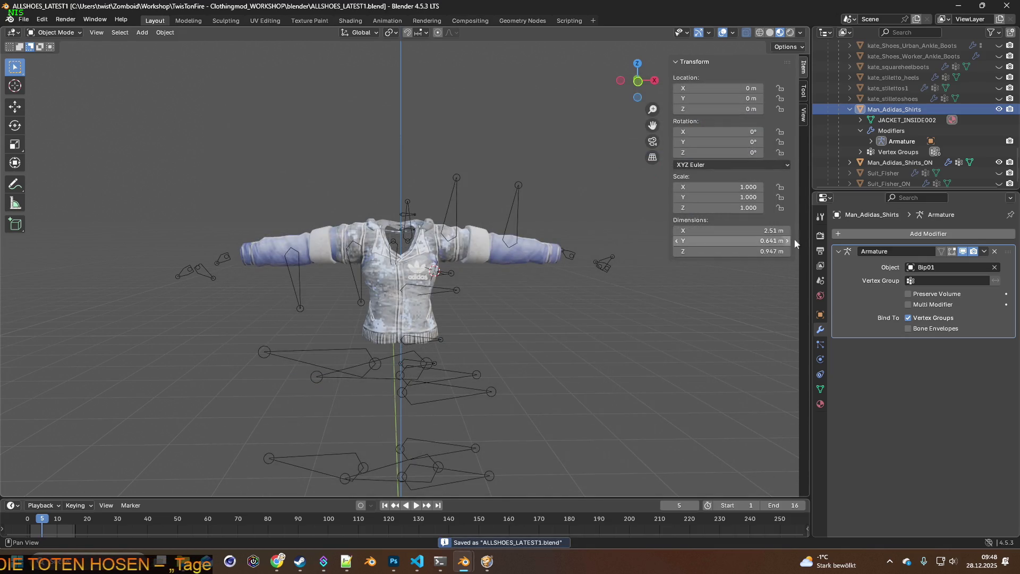
click(998, 162)
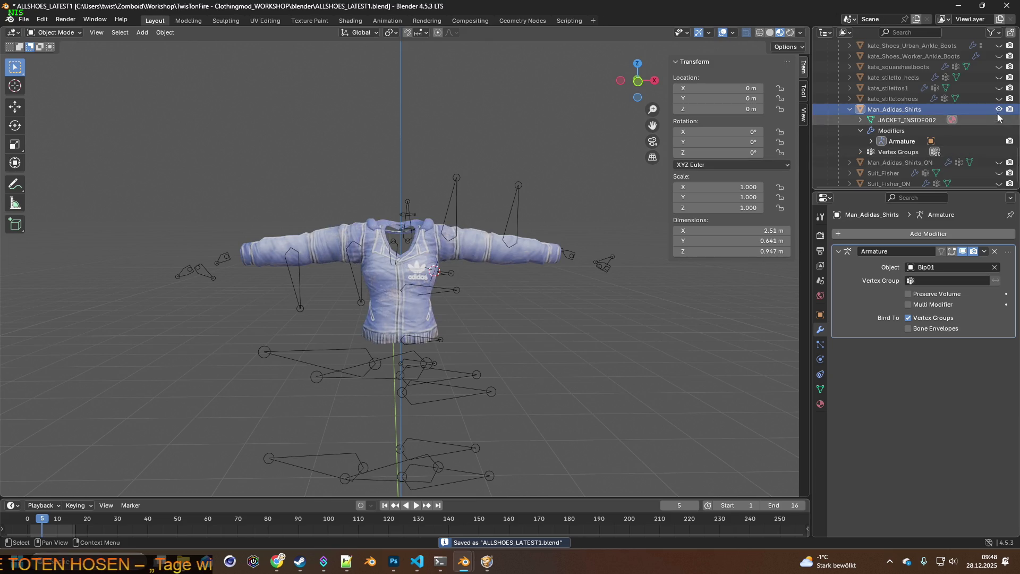
Step: Select the Bip01 armature, switch to the Layout workspace, and enter Pose Mode
click(349, 21)
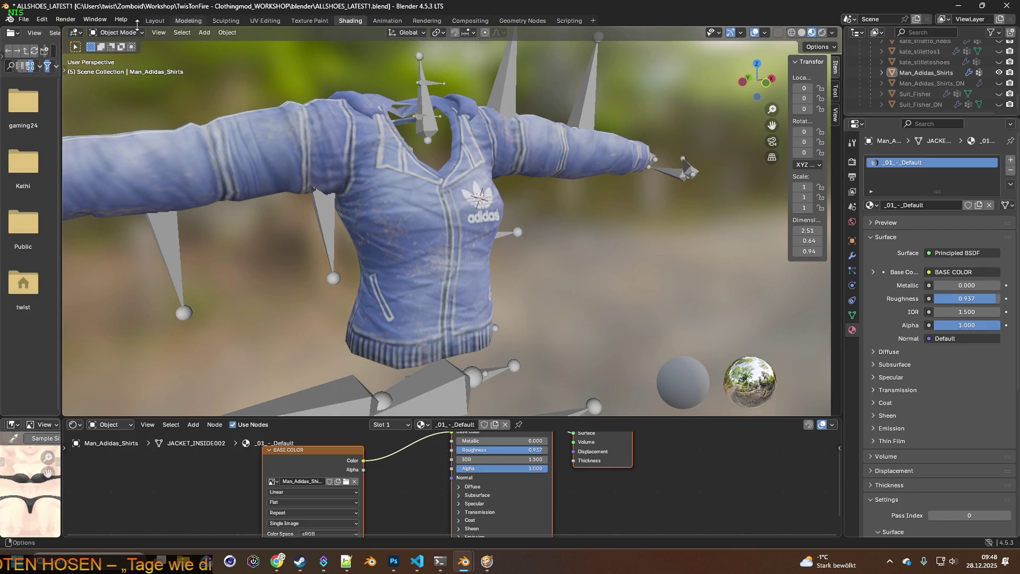
click(24, 20)
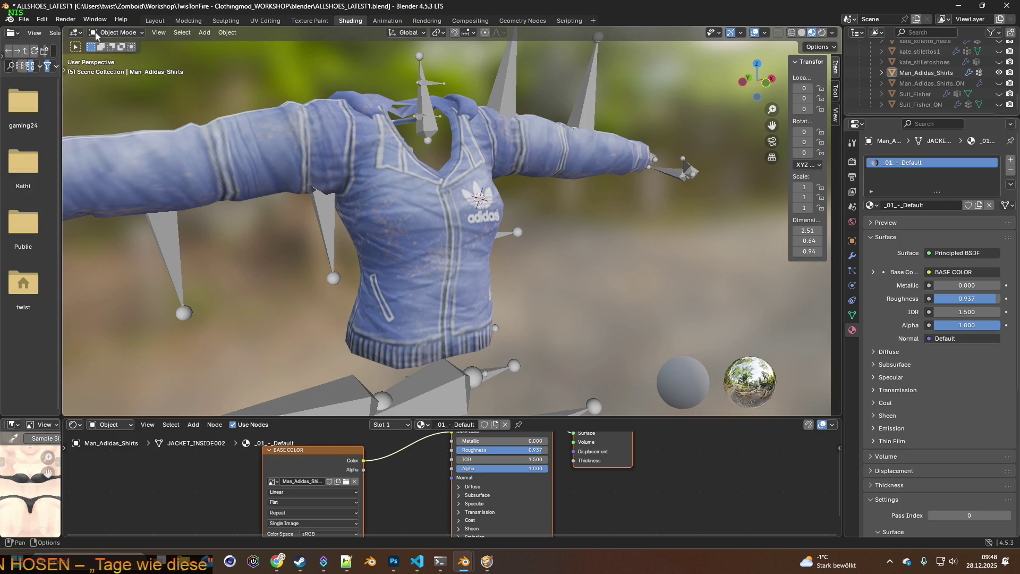
scroll(319, 122, down, 3)
click(491, 133)
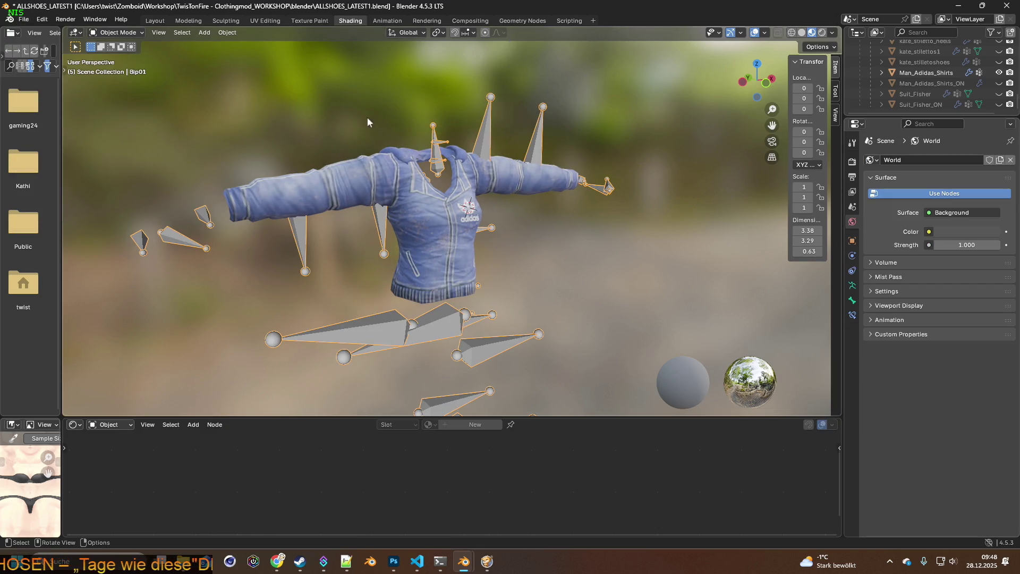
click(155, 21)
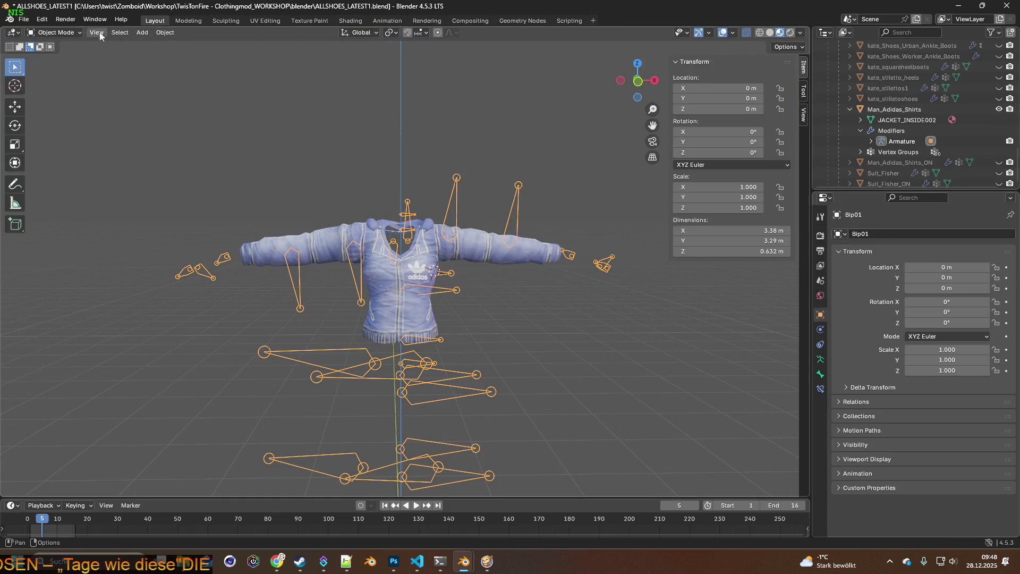
click(62, 68)
mouse_move(342, 164)
middle_down()
mouse_move(315, 170)
mouse_move(350, 185)
mouse_move(283, 168)
mouse_move(334, 216)
mouse_move(508, 219)
mouse_move(388, 201)
mouse_move(359, 184)
mouse_move(327, 250)
mouse_move(424, 275)
mouse_move(581, 266)
mouse_move(461, 273)
mouse_move(407, 303)
mouse_move(439, 277)
mouse_move(422, 318)
middle_up()
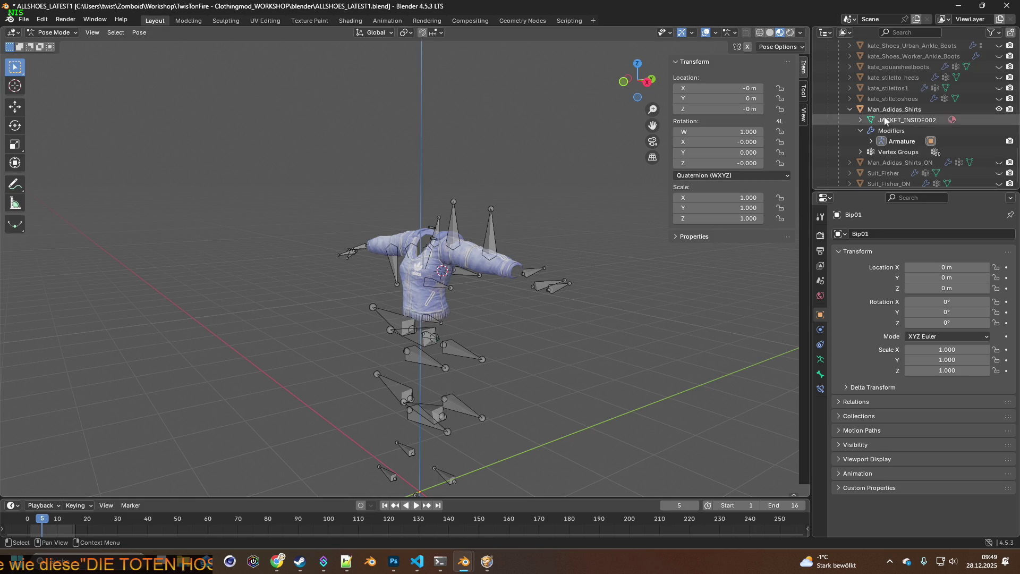
scroll(947, 126, up, 10)
Step: Make the Female body visible and switch the armature to Pose Position
scroll(954, 135, down, 2)
click(999, 157)
mouse_move(680, 178)
middle_down()
mouse_move(611, 170)
mouse_move(625, 172)
middle_up()
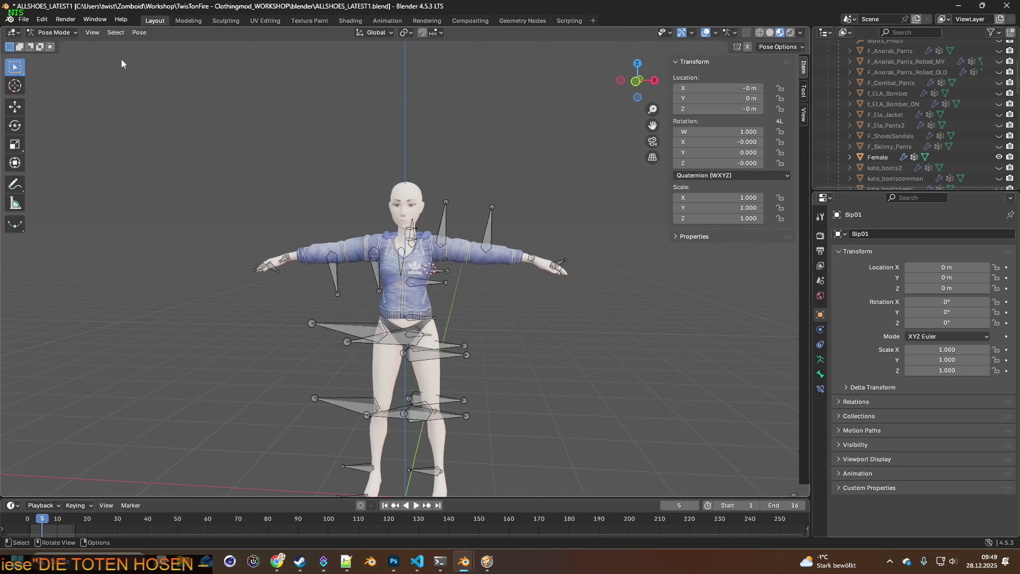
click(820, 361)
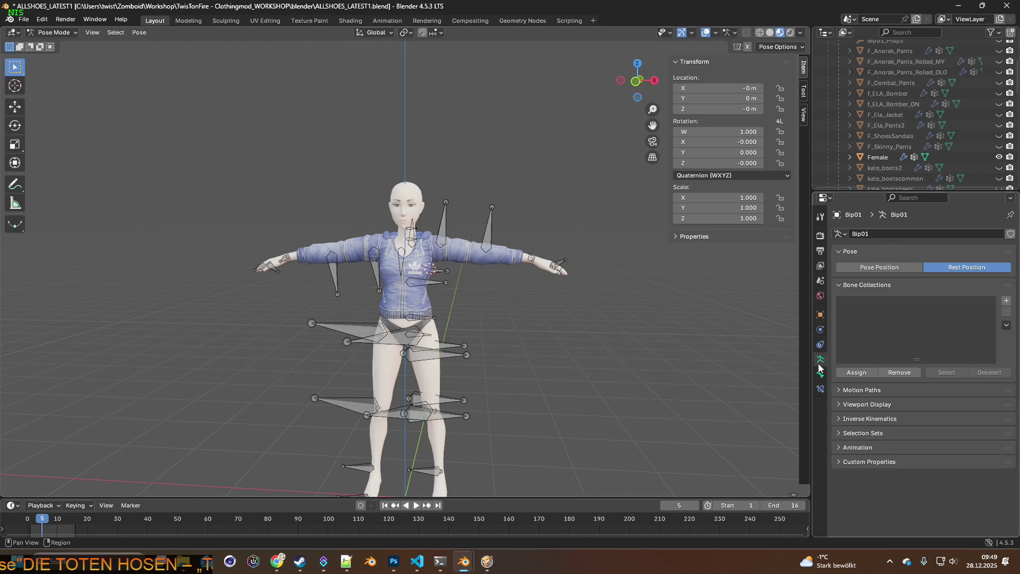
click(883, 269)
middle_drag(591, 317, 527, 311)
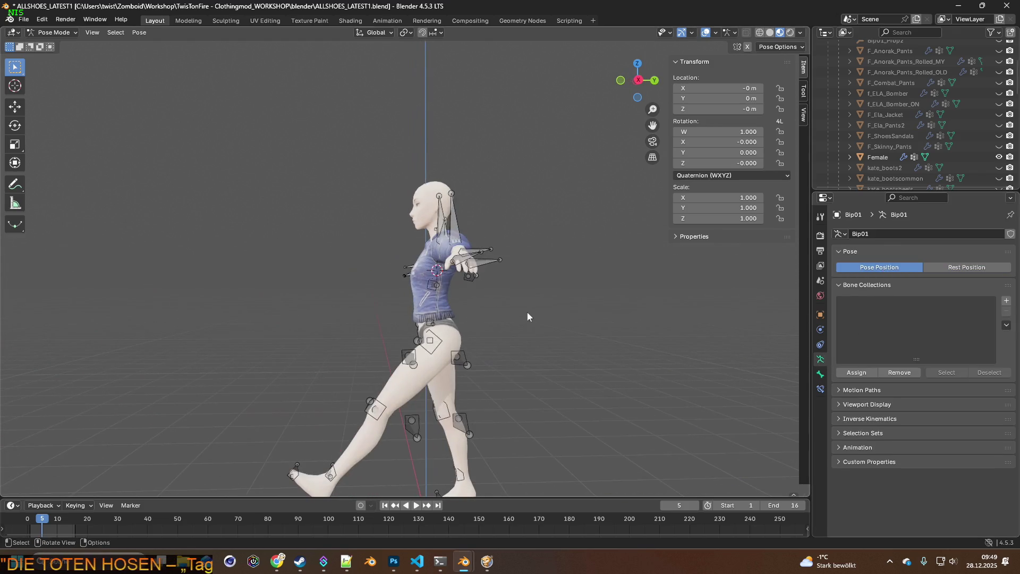
mouse_move(458, 354)
middle_down()
mouse_move(547, 351)
mouse_move(402, 344)
mouse_move(479, 336)
mouse_move(505, 319)
middle_up()
Step: Rotate the thigh bone around X as a test, then reset its X and Y rotations to 0
click(402, 344)
key(r)
key(x)
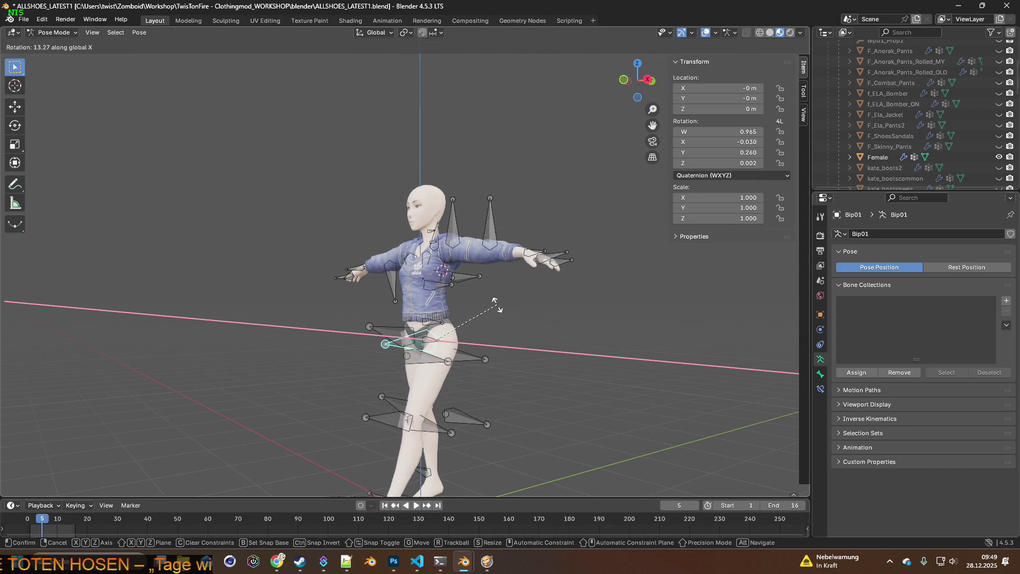
click(462, 289)
mouse_move(482, 317)
middle_down()
mouse_move(485, 354)
mouse_move(523, 312)
middle_up()
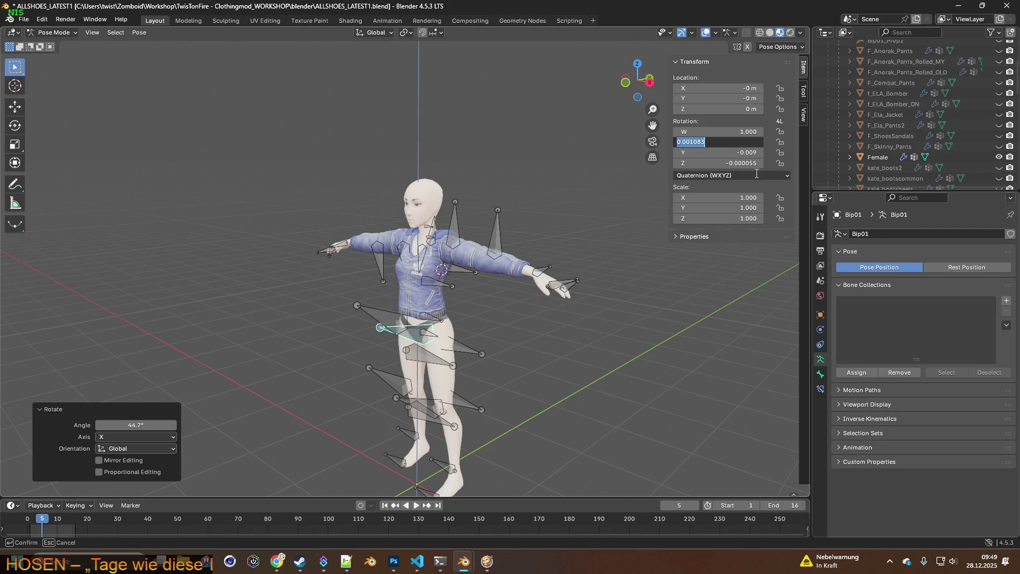
text(0)
key(Return)
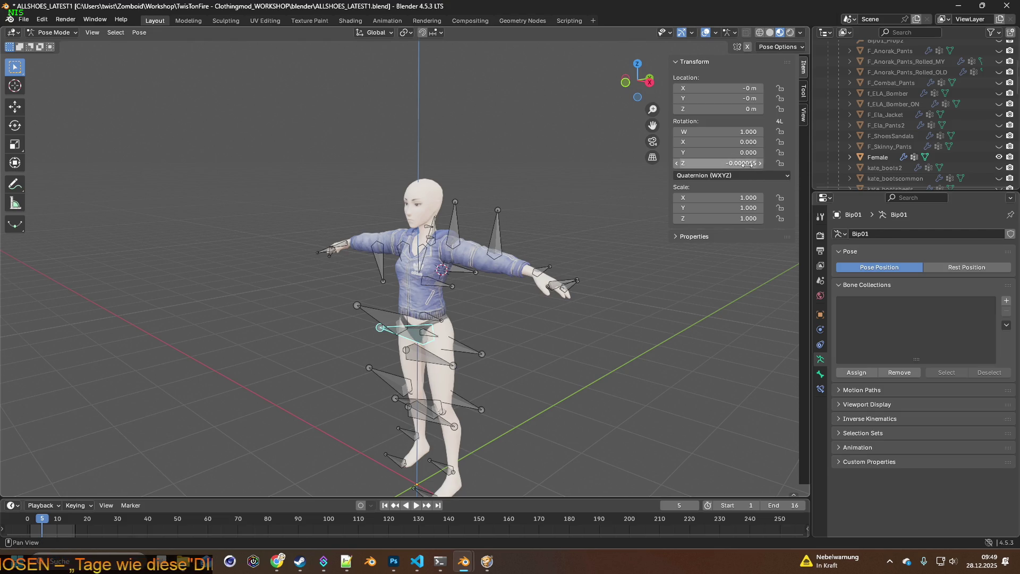
mouse_move(654, 288)
middle_down()
mouse_move(586, 309)
mouse_move(552, 337)
mouse_move(655, 254)
middle_up()
mouse_move(581, 248)
middle_down()
mouse_move(615, 234)
mouse_move(520, 291)
middle_up()
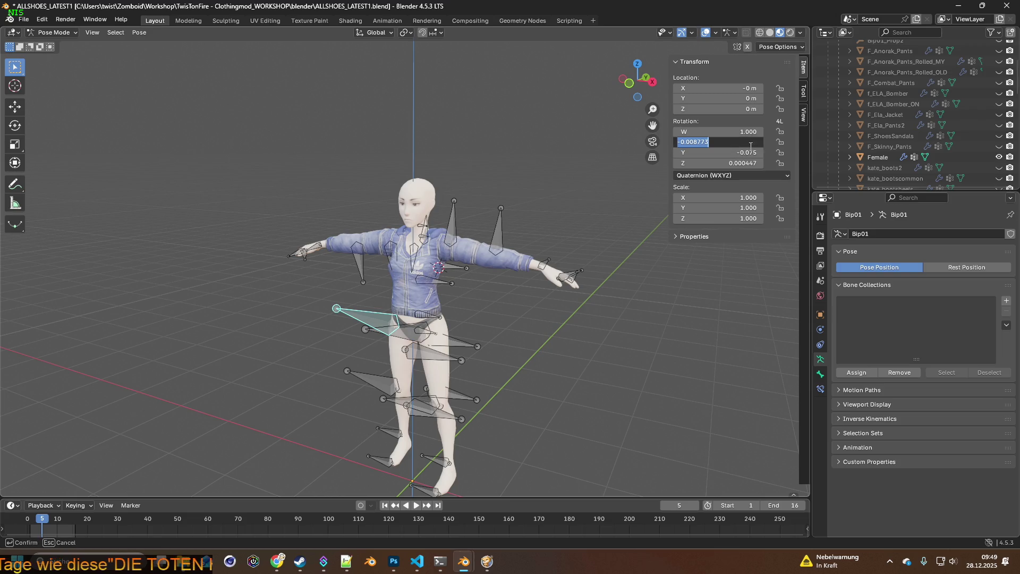
text(0.000)
drag(751, 152, 748, 163)
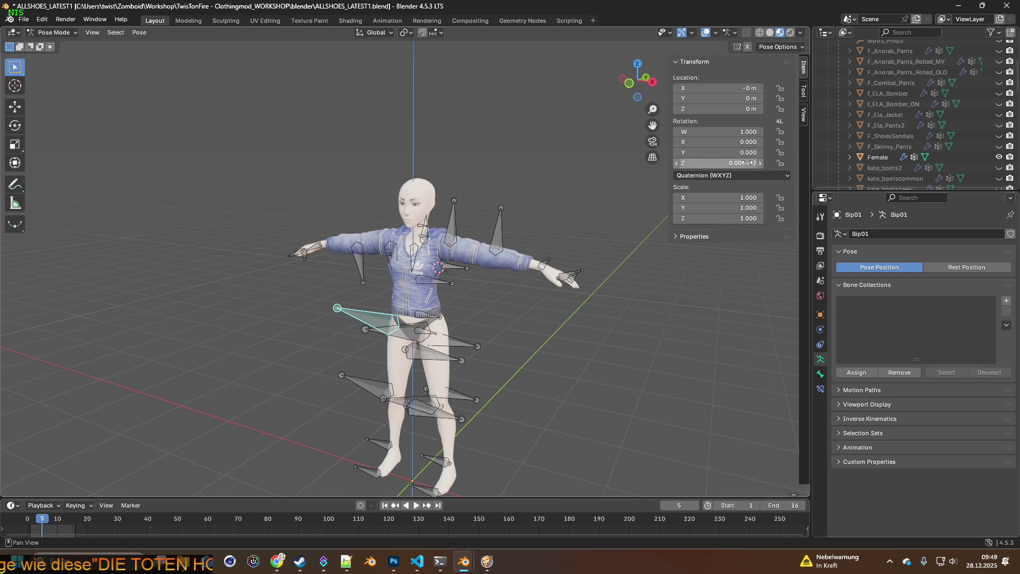
mouse_move(594, 282)
middle_down()
mouse_move(558, 309)
mouse_move(646, 261)
mouse_move(503, 270)
mouse_move(568, 278)
middle_up()
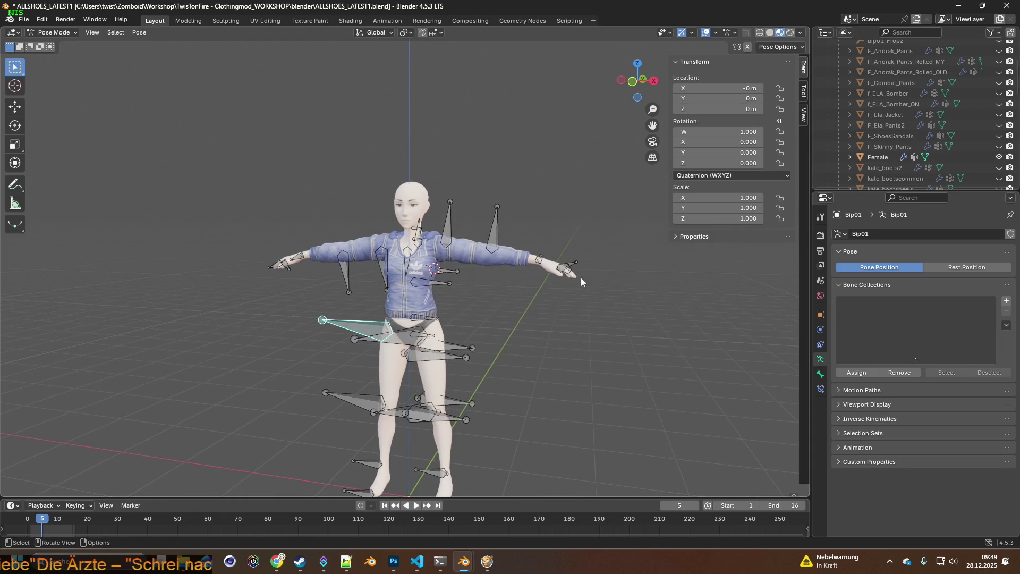
Step: Save the current file, then save it again as ALLSHOESpose.blend
click(24, 20)
click(49, 87)
click(24, 20)
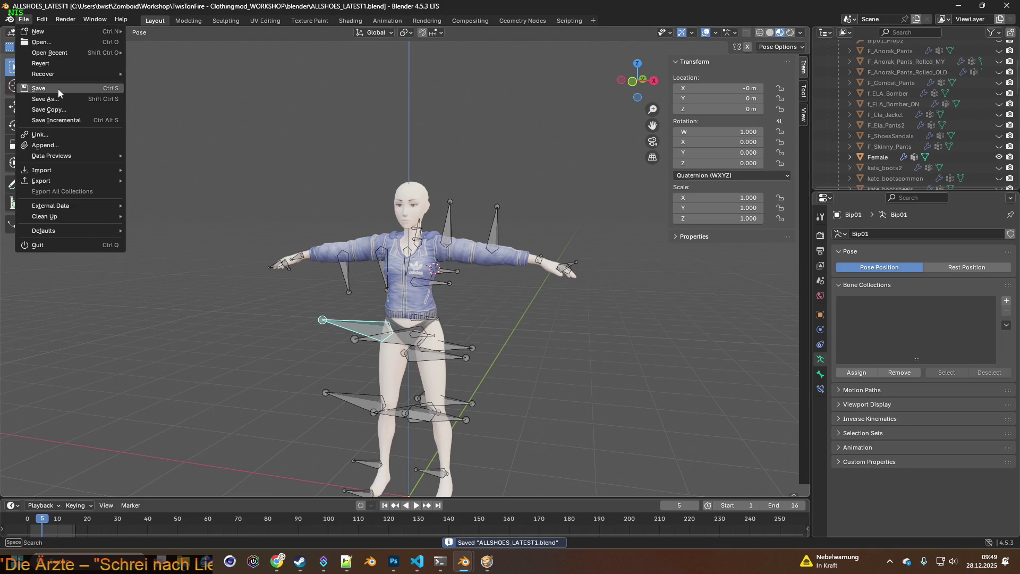
click(44, 99)
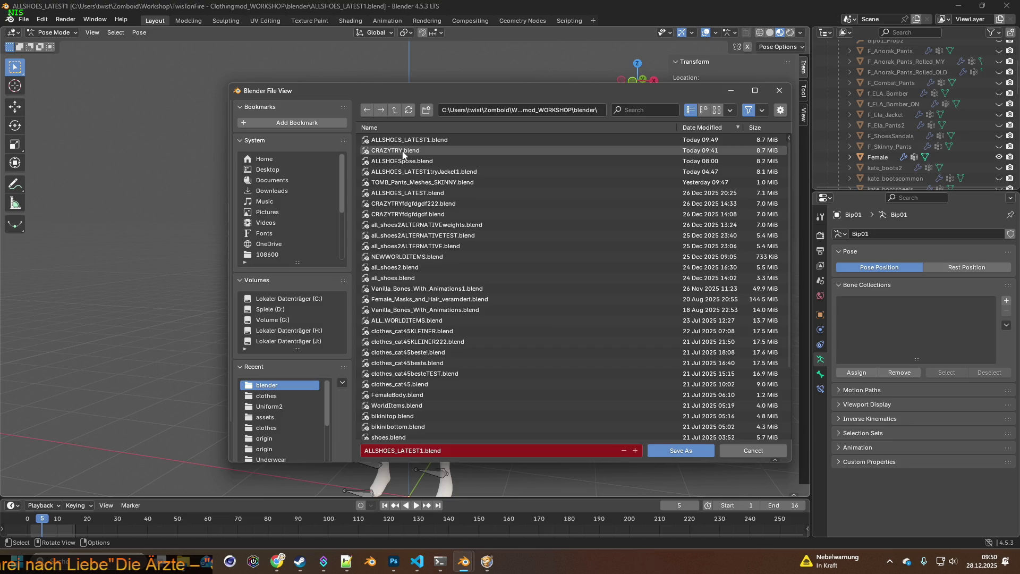
click(404, 162)
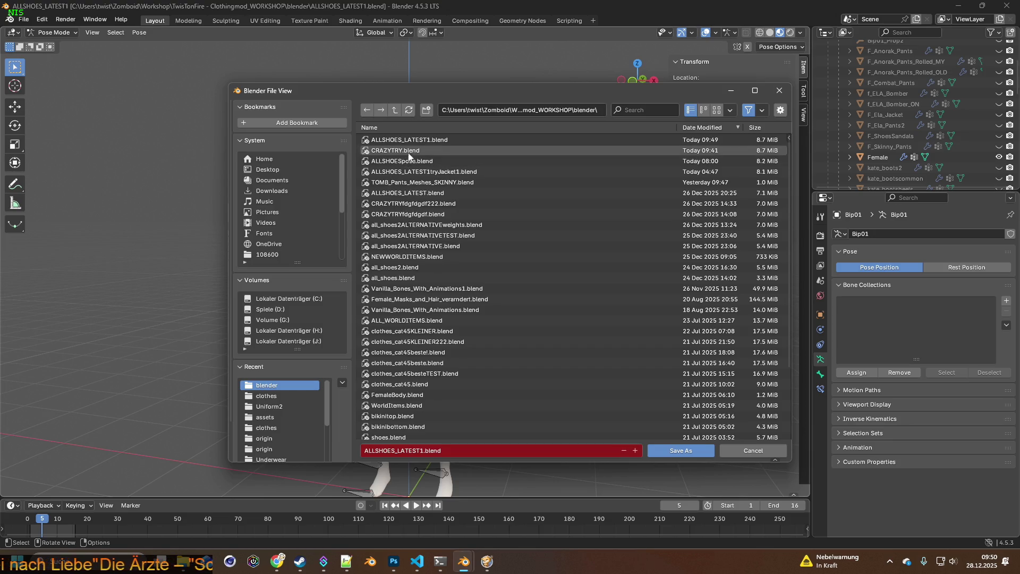
click(669, 453)
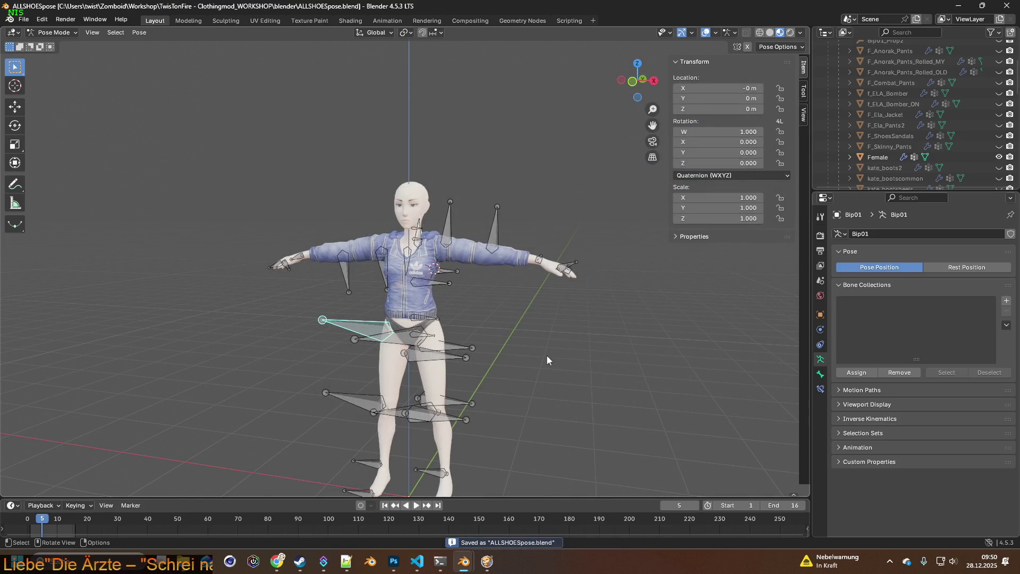
mouse_move(423, 336)
middle_down()
mouse_move(493, 333)
mouse_move(158, 75)
middle_up()
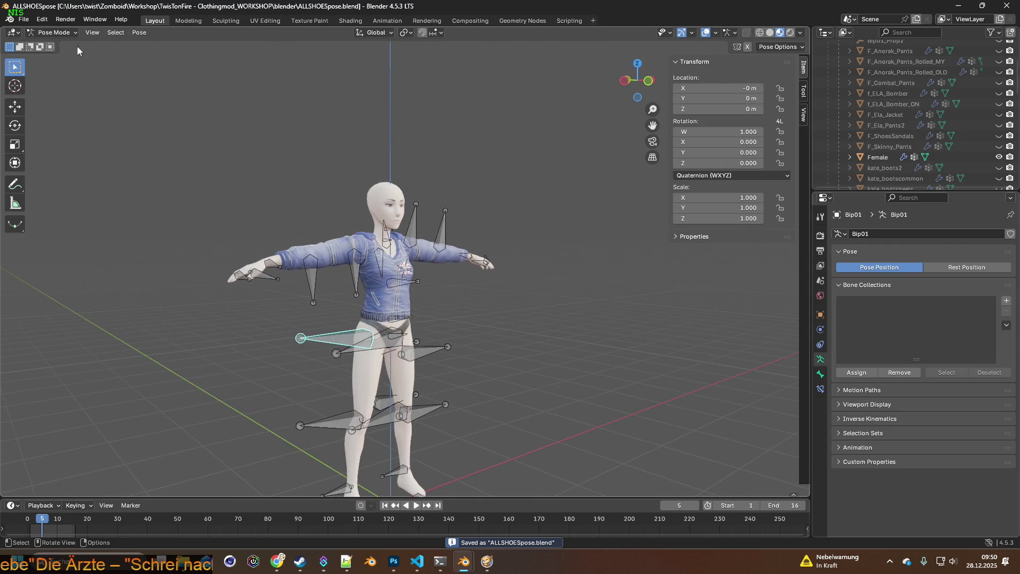
click(65, 33)
click(60, 45)
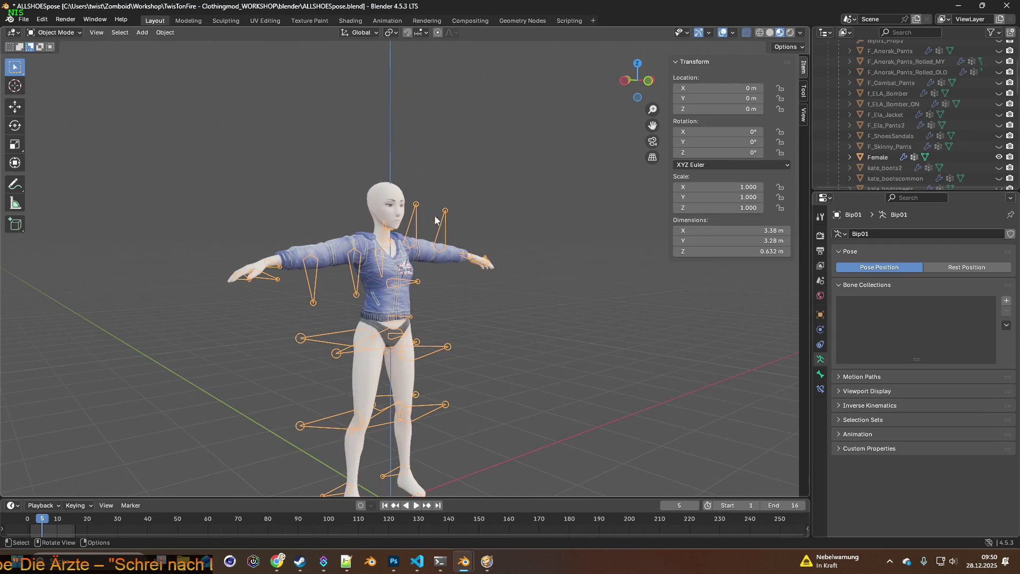
click(622, 250)
middle_drag(622, 250, 434, 213)
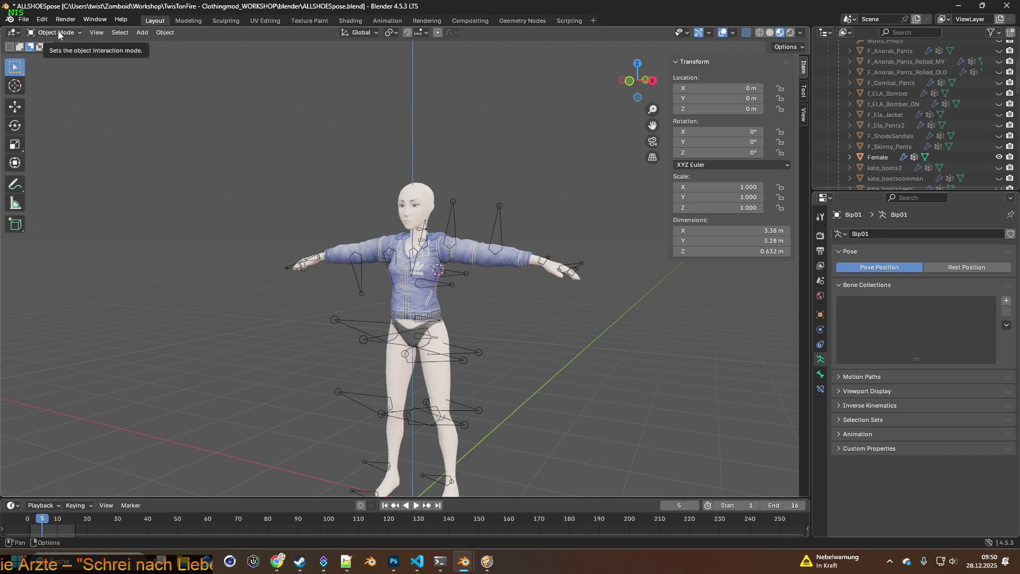
click(59, 35)
click(452, 221)
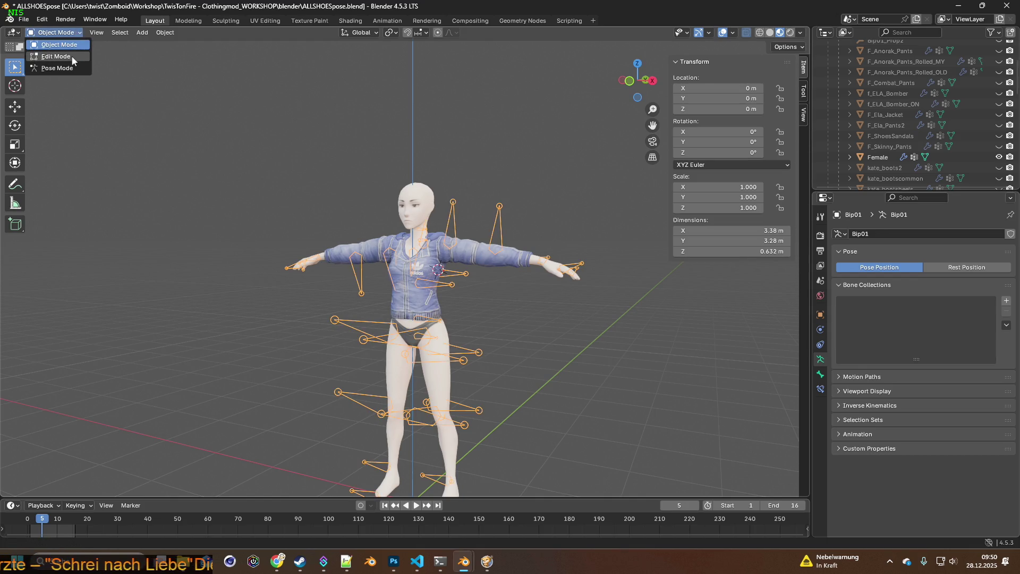
click(71, 55)
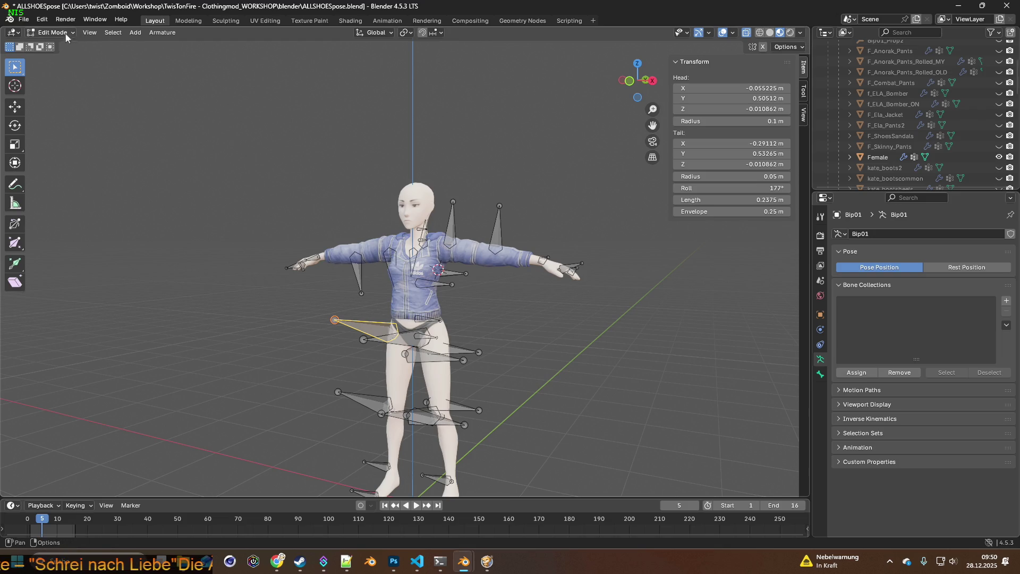
click(57, 68)
mouse_move(224, 182)
middle_down()
mouse_move(410, 208)
mouse_move(440, 188)
mouse_move(247, 200)
mouse_move(372, 205)
mouse_move(268, 201)
middle_up()
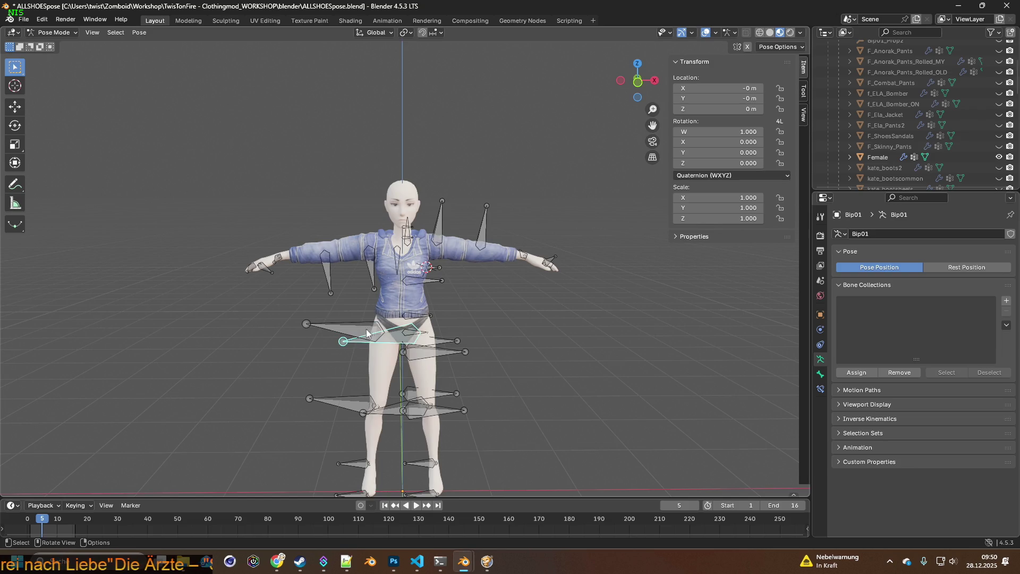
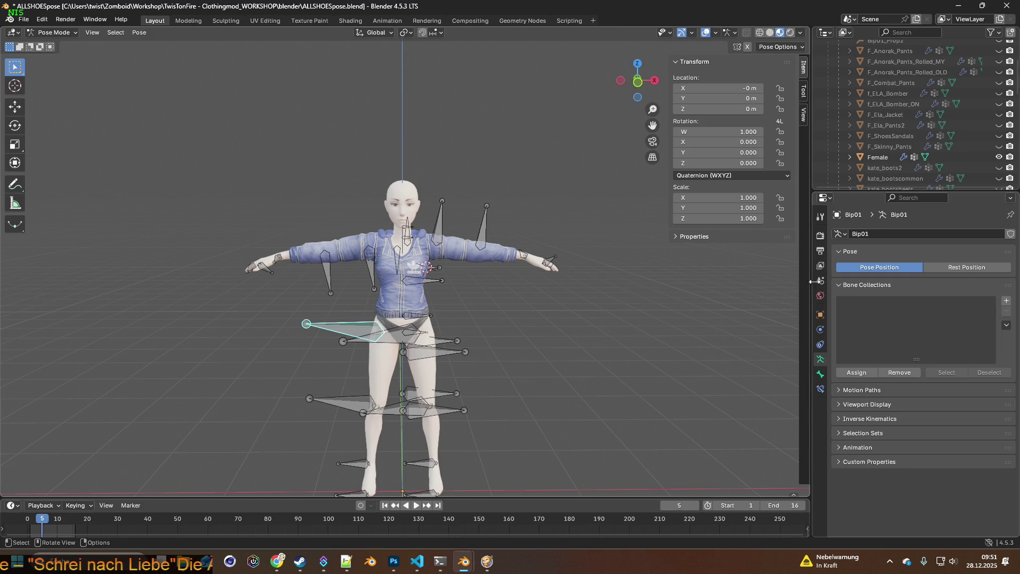
Step: Switch the rig to Pose Position and swing one upper arm down 63.8° about global Y
click(904, 267)
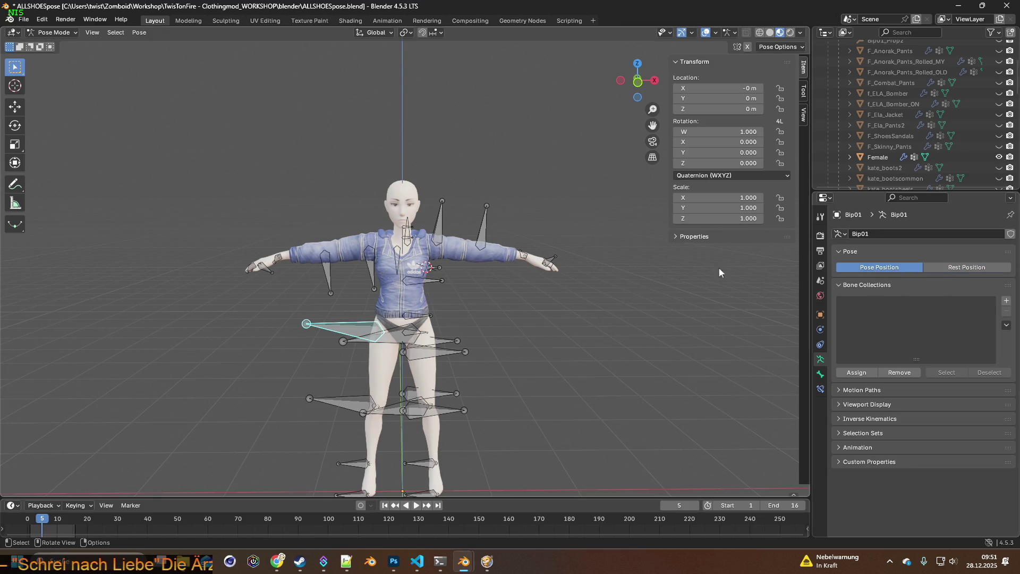
mouse_move(557, 277)
middle_down()
mouse_move(524, 285)
mouse_move(525, 301)
middle_up()
scroll(522, 298, up, 4)
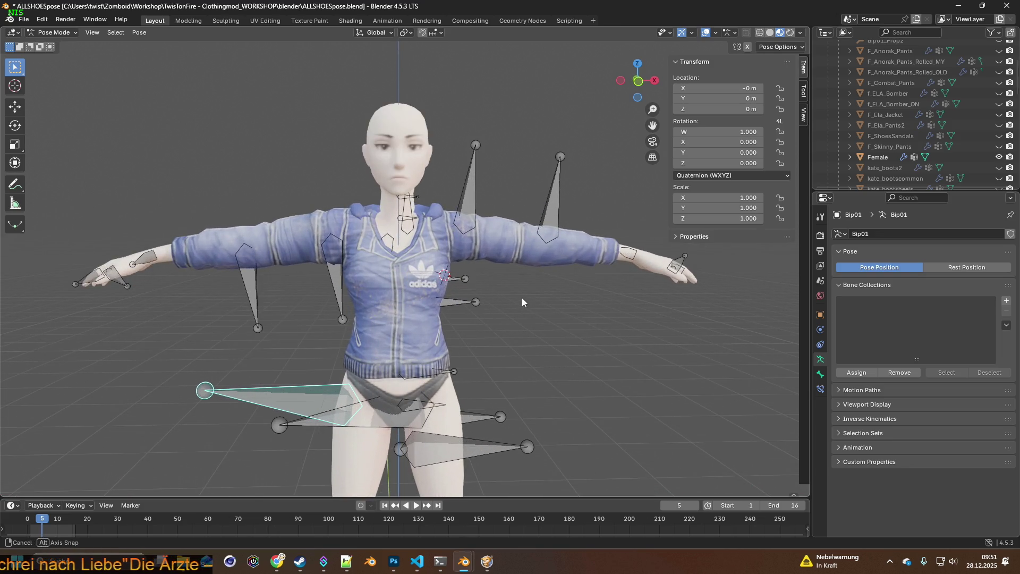
click(331, 268)
middle_drag(343, 269, 367, 278)
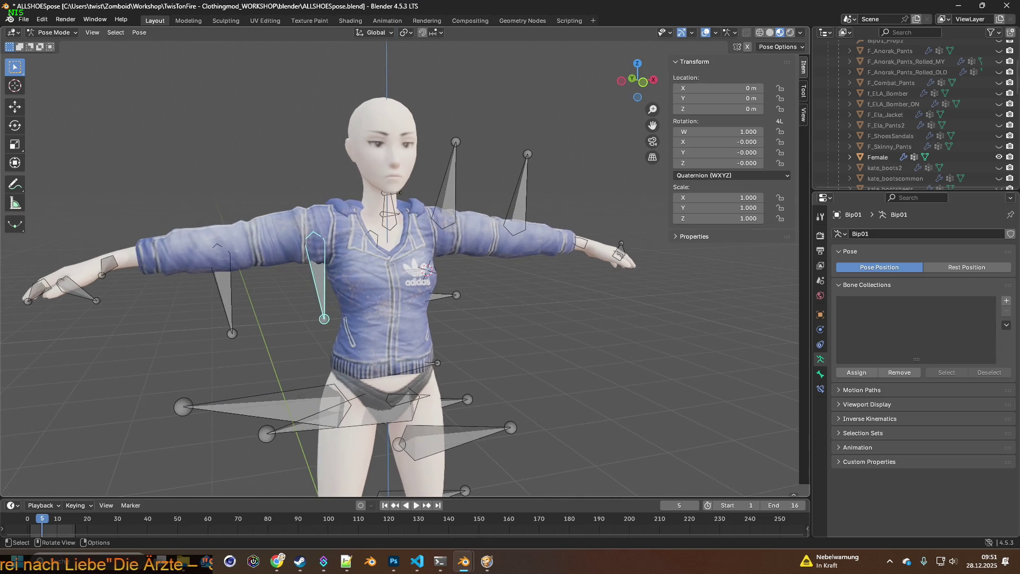
key(r)
key(x)
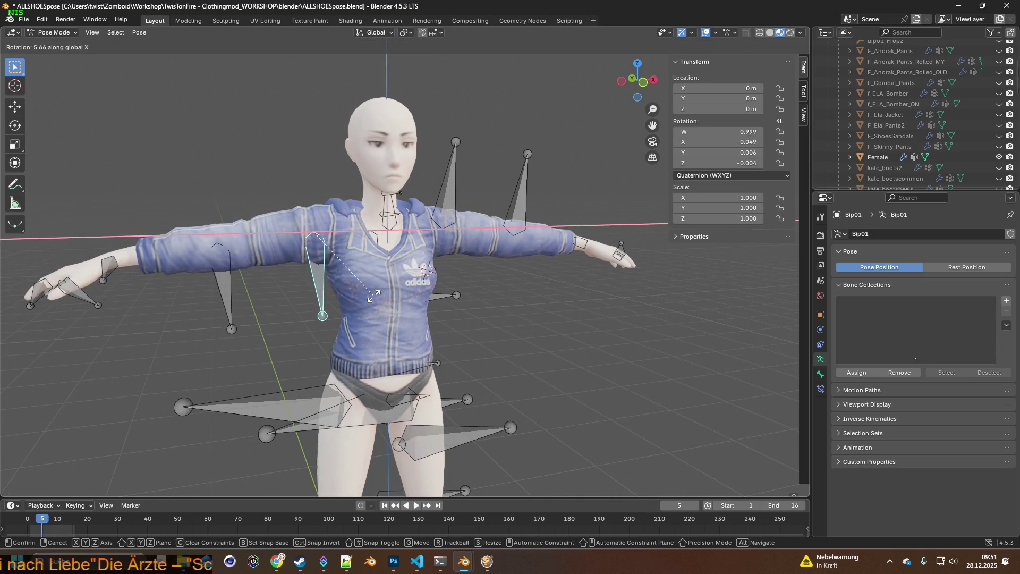
key(y)
alt+middle_drag(374, 295, 404, 291)
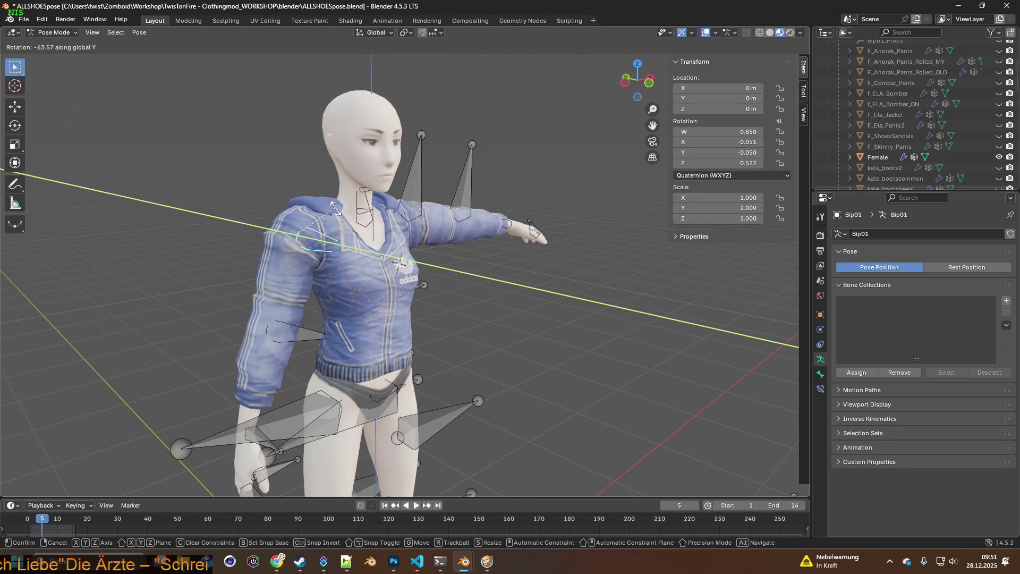
click(340, 221)
Step: Rotate the clavicle on the other side about the Y axis
mouse_move(340, 220)
middle_down()
mouse_move(398, 230)
mouse_move(437, 199)
middle_up()
click(446, 201)
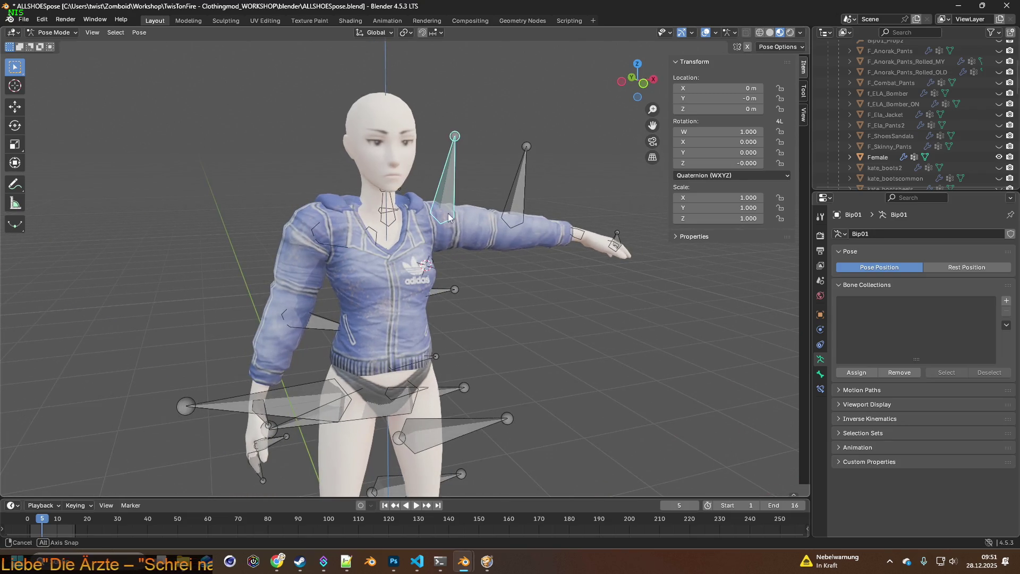
scroll(447, 207, up, 2)
key(r)
key(y)
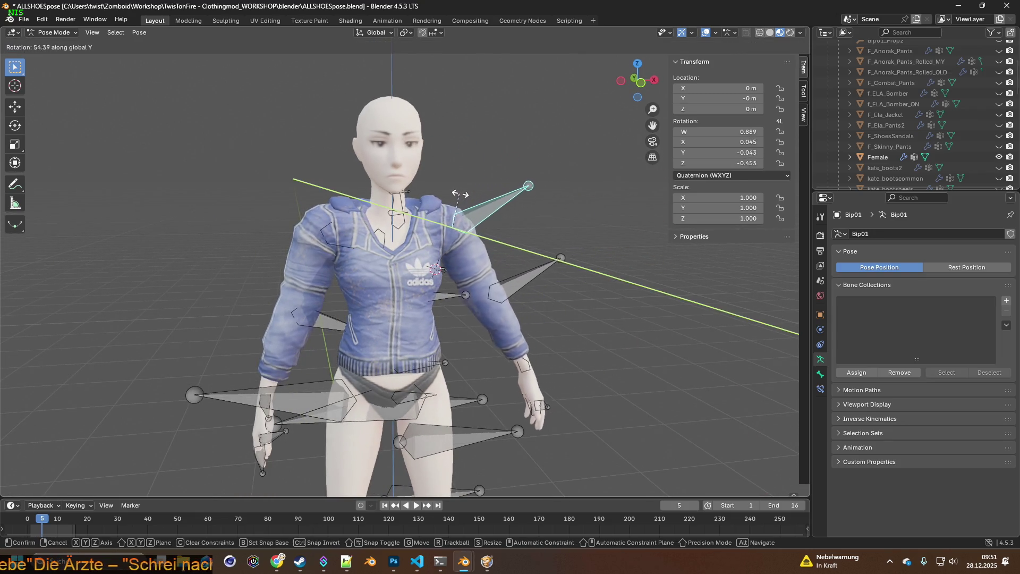
click(467, 190)
Step: Swing the other upper arm down with two successive rotations
click(511, 284)
middle_drag(509, 290, 462, 295)
key(r)
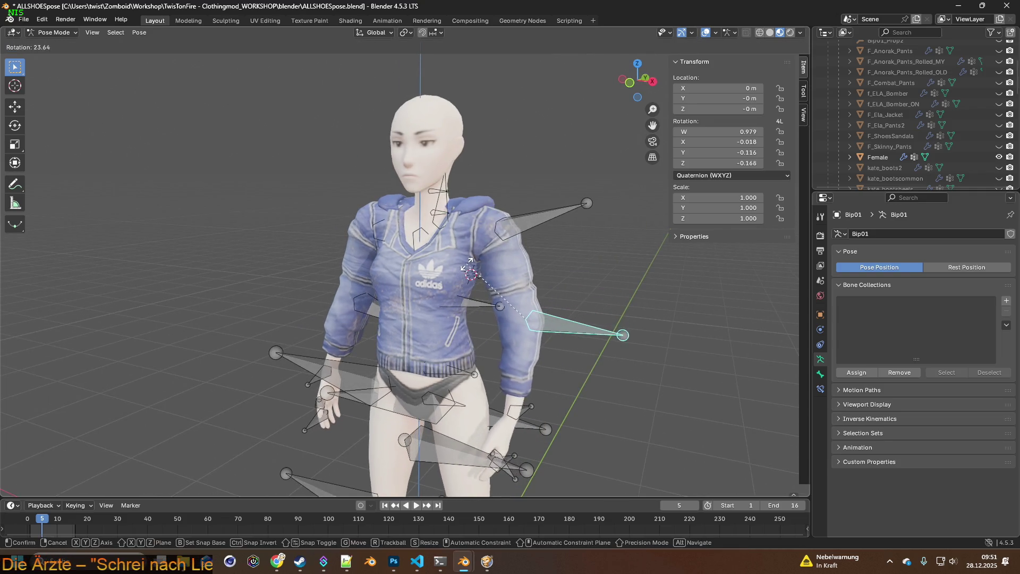
click(489, 284)
click(525, 243)
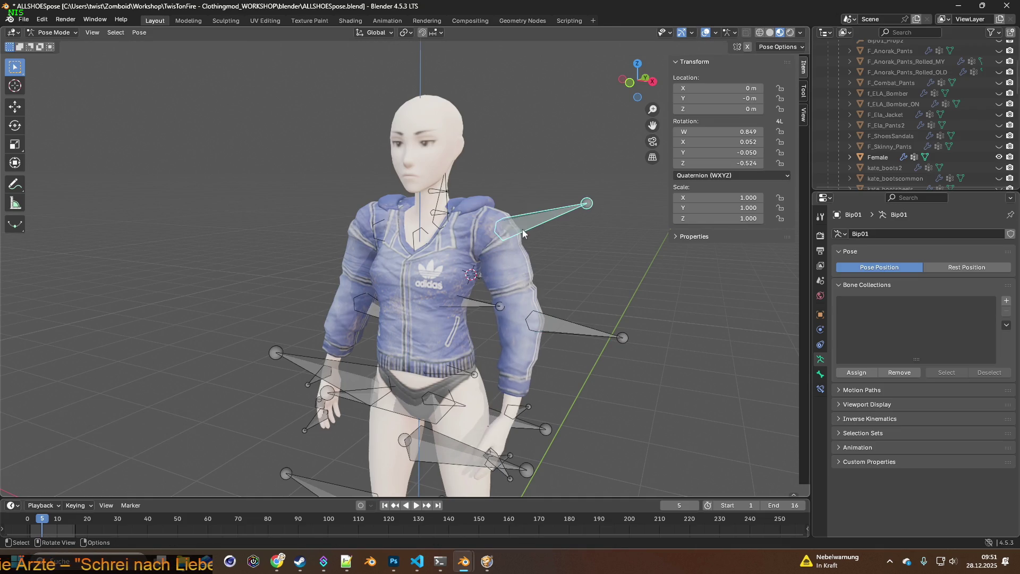
key(r)
click(524, 236)
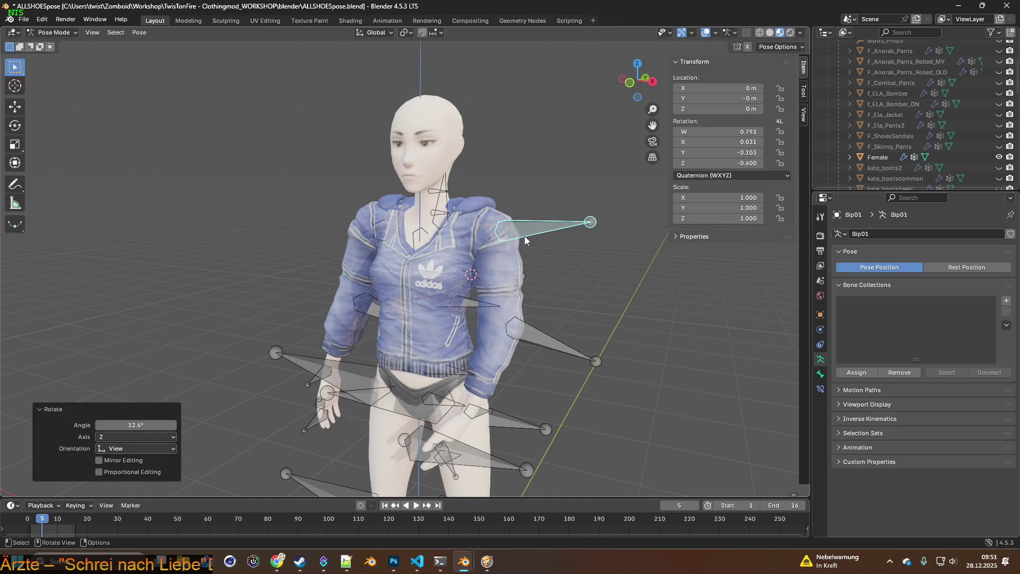
Step: Lower the arm further by rotating its clavicle, then another arm bone about X
middle_drag(375, 248, 438, 259)
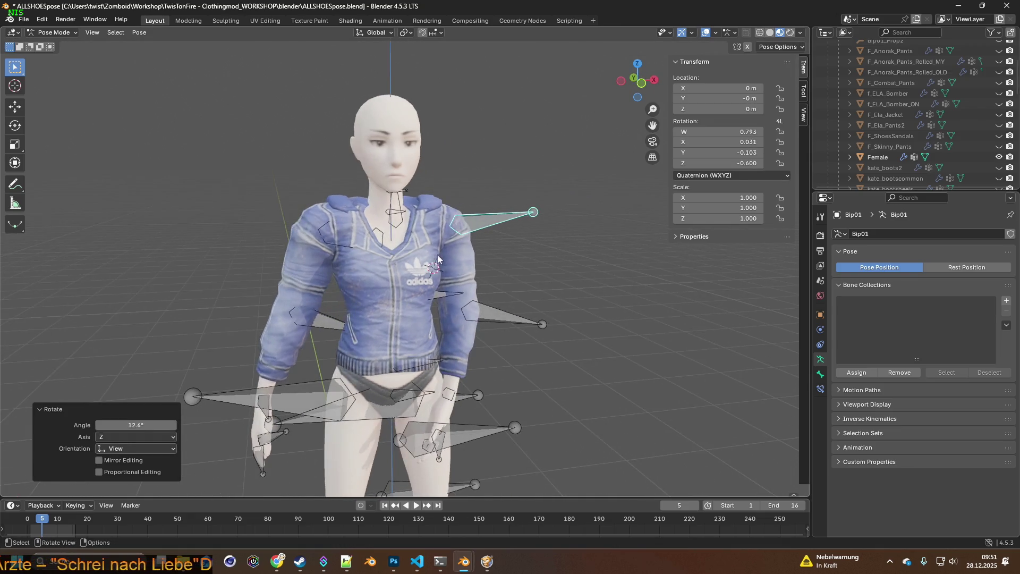
click(337, 231)
key(r)
mouse_move(343, 240)
middle_down()
mouse_move(352, 239)
mouse_move(330, 282)
mouse_move(369, 291)
mouse_move(350, 297)
middle_up()
click(359, 236)
click(332, 308)
key(r)
key(x)
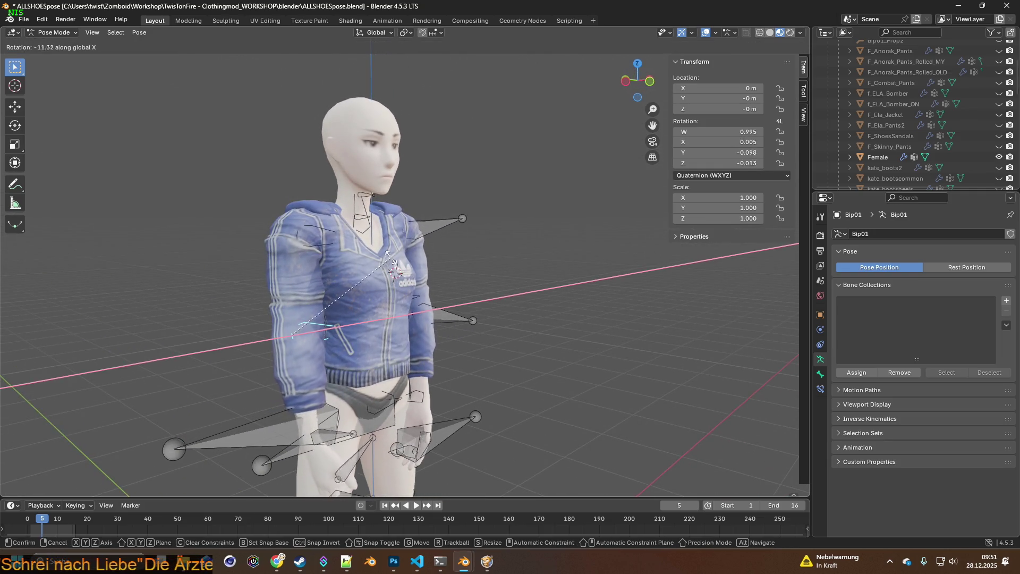
click(389, 222)
Step: Bend the forearm with a rotation about the Y axis
mouse_move(340, 266)
middle_down()
mouse_move(497, 317)
mouse_move(526, 298)
middle_up()
click(492, 316)
key(r)
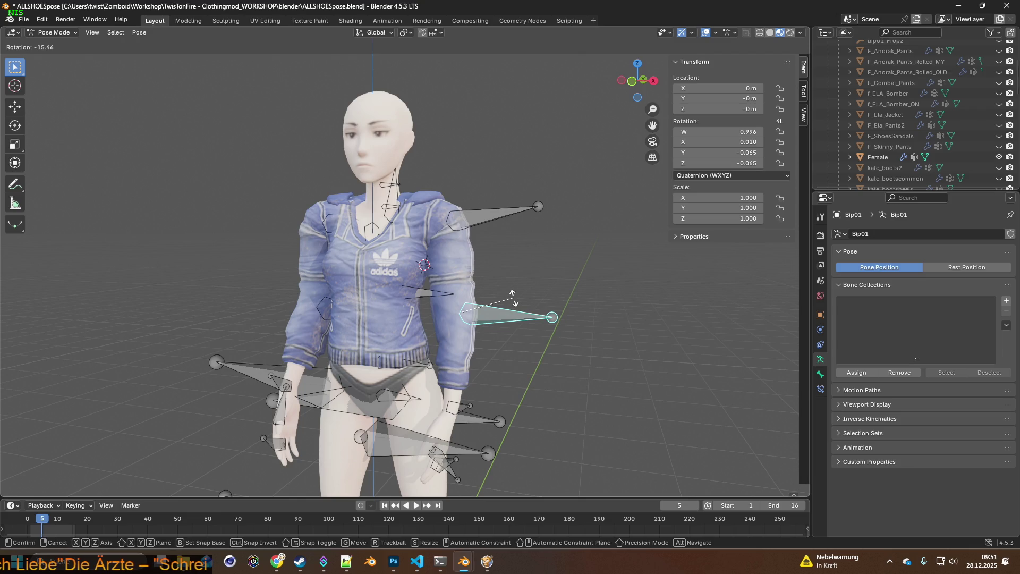
key(y)
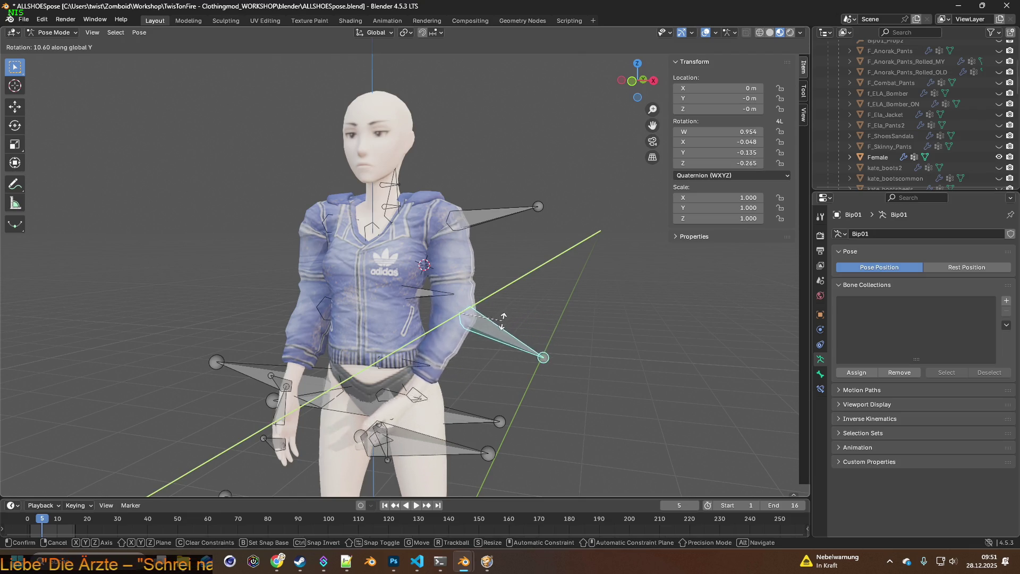
click(492, 314)
Step: Refine the upper-arm and forearm rotations, ending with a 5.37° view-Z tweak
click(473, 226)
key(r)
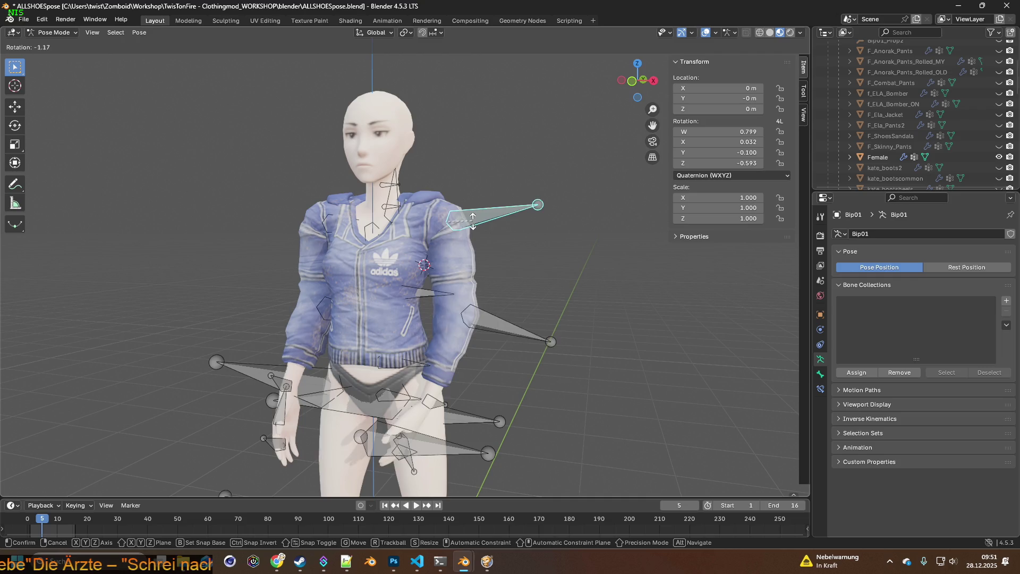
click(473, 218)
click(509, 309)
key(r)
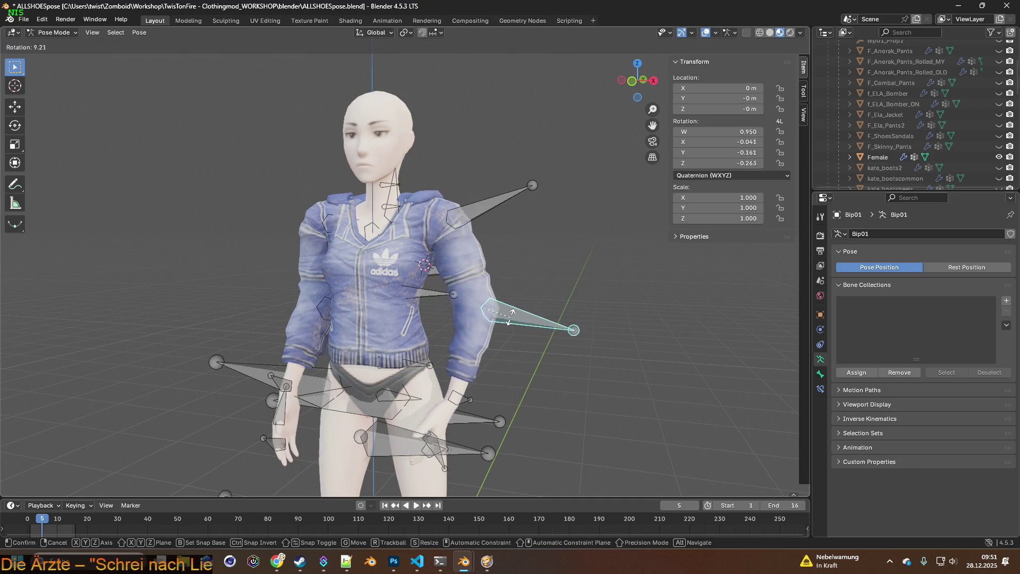
click(505, 318)
mouse_move(505, 319)
middle_down()
mouse_move(416, 328)
mouse_move(449, 276)
mouse_move(444, 264)
mouse_move(471, 269)
mouse_move(448, 266)
middle_up()
Step: Rotate the arm bone about X and lower the shoulder bone
key(r)
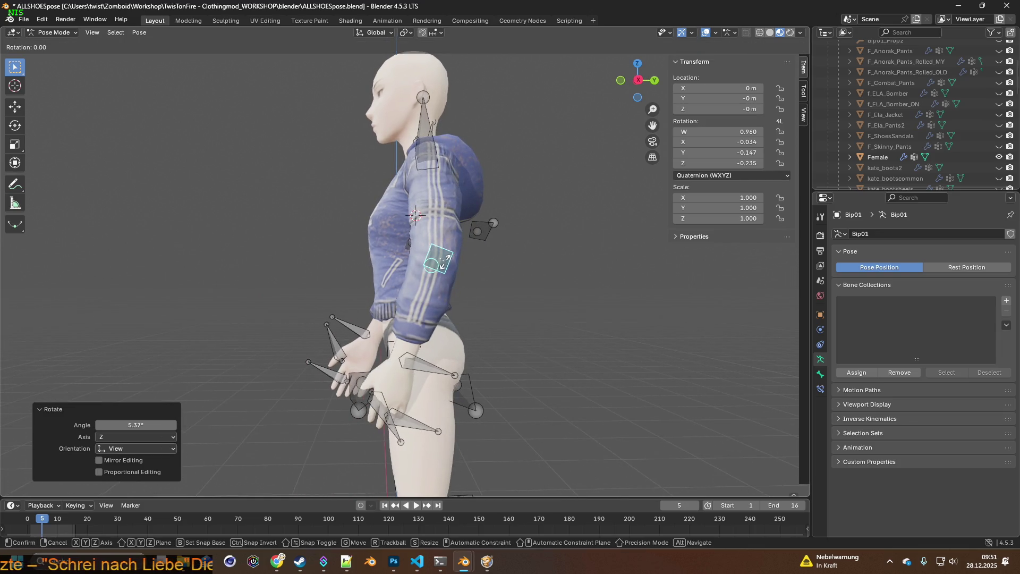
key(x)
click(449, 272)
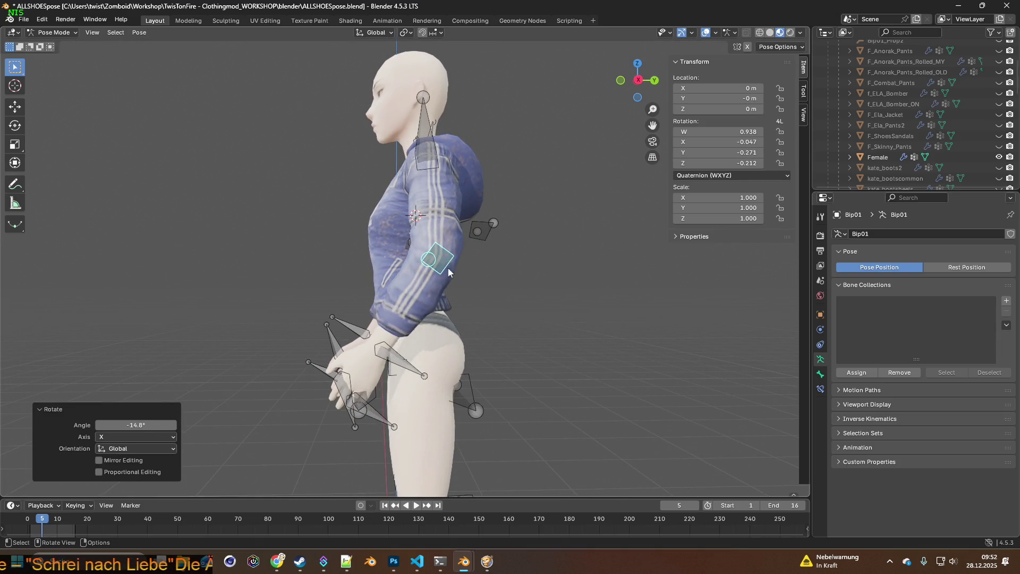
click(425, 163)
key(r)
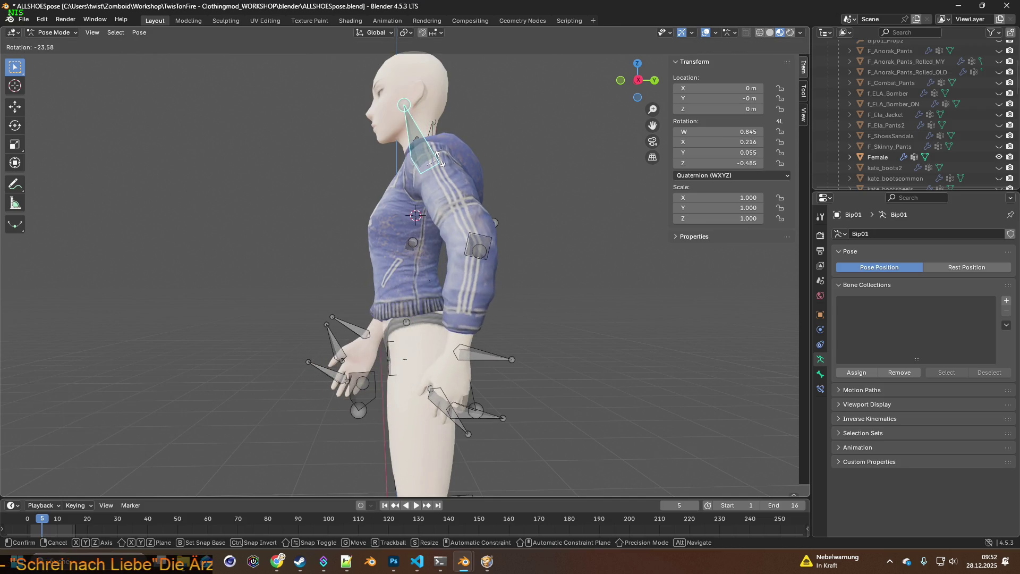
click(439, 158)
Step: Adjust the upper arm from the front, then cancel a trial X-axis rotation
middle_drag(496, 261, 505, 255)
click(505, 255)
key(r)
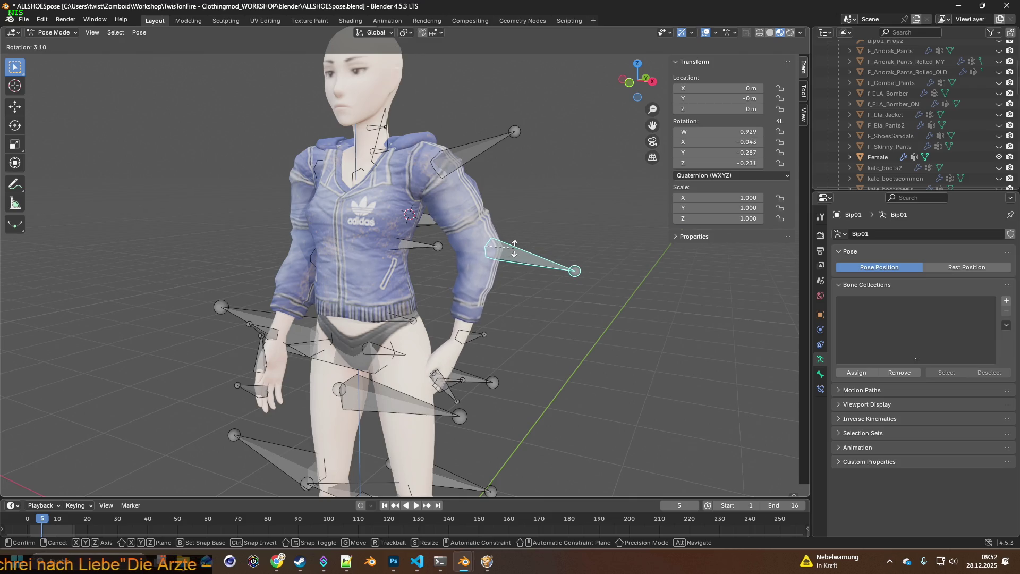
click(513, 248)
mouse_move(514, 248)
middle_down()
mouse_move(474, 265)
mouse_move(435, 241)
mouse_move(497, 254)
middle_up()
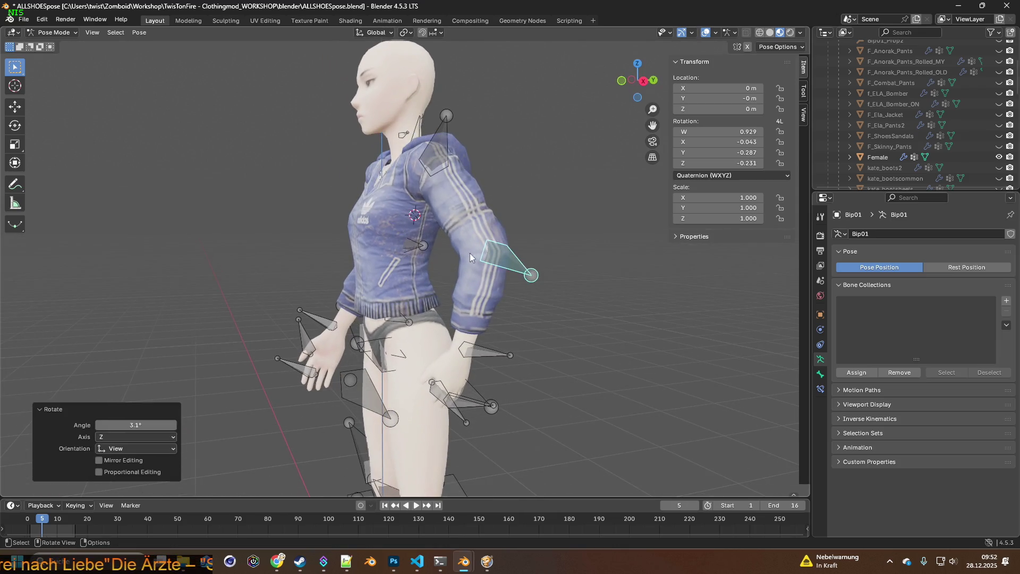
key(x)
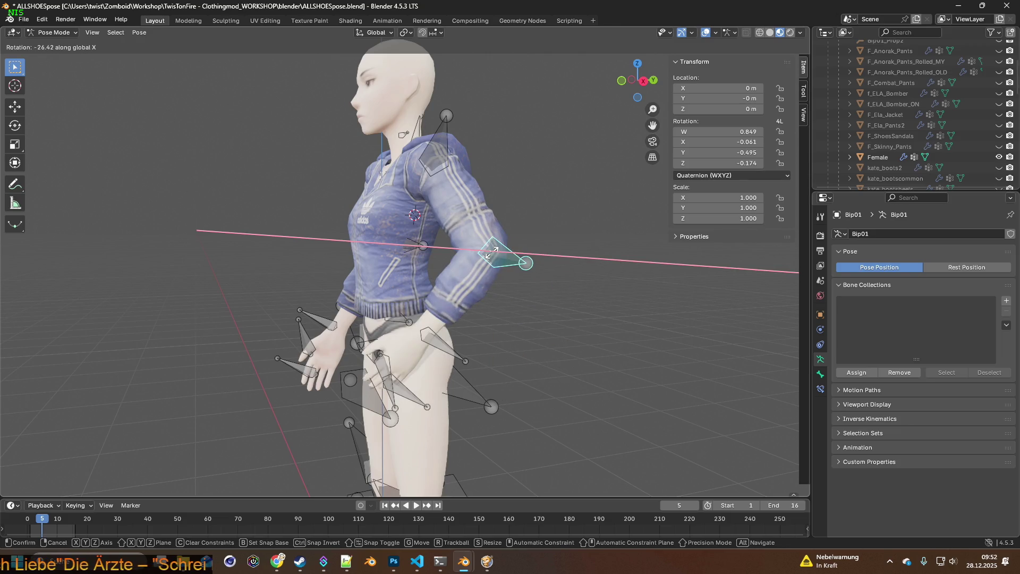
right_click(491, 254)
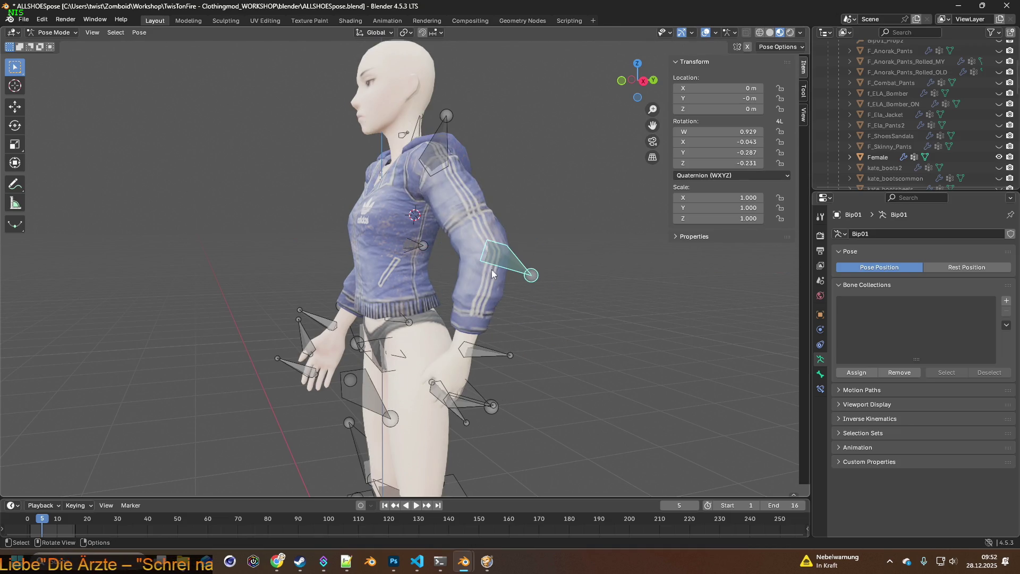
Step: Make a small arm adjustment and re-angle the forearm
middle_drag(492, 274, 561, 277)
key(r)
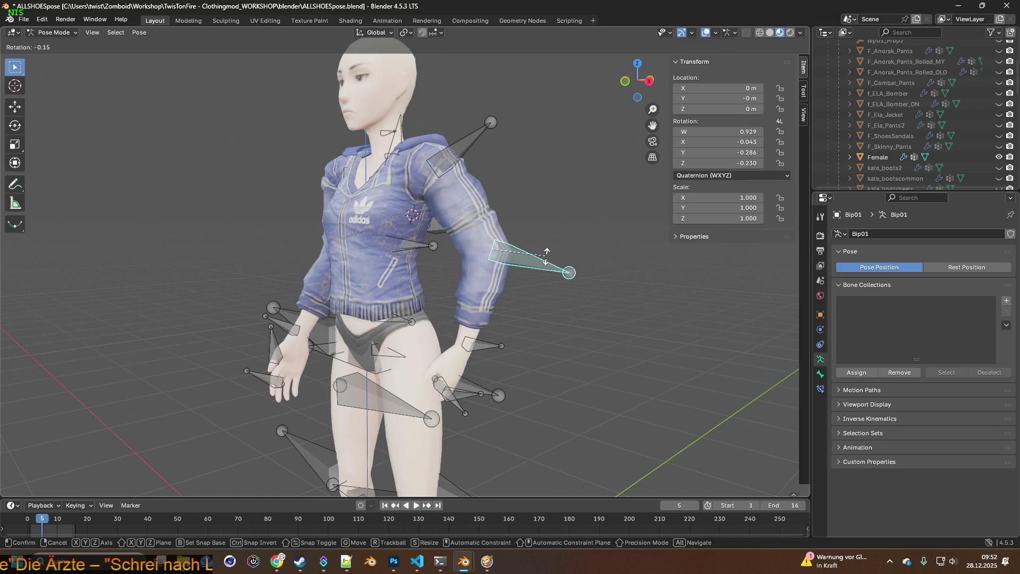
click(546, 255)
mouse_move(546, 256)
middle_down()
mouse_move(578, 278)
mouse_move(569, 266)
middle_up()
mouse_move(439, 301)
middle_down()
mouse_move(452, 291)
mouse_move(410, 276)
middle_up()
click(412, 275)
key(r)
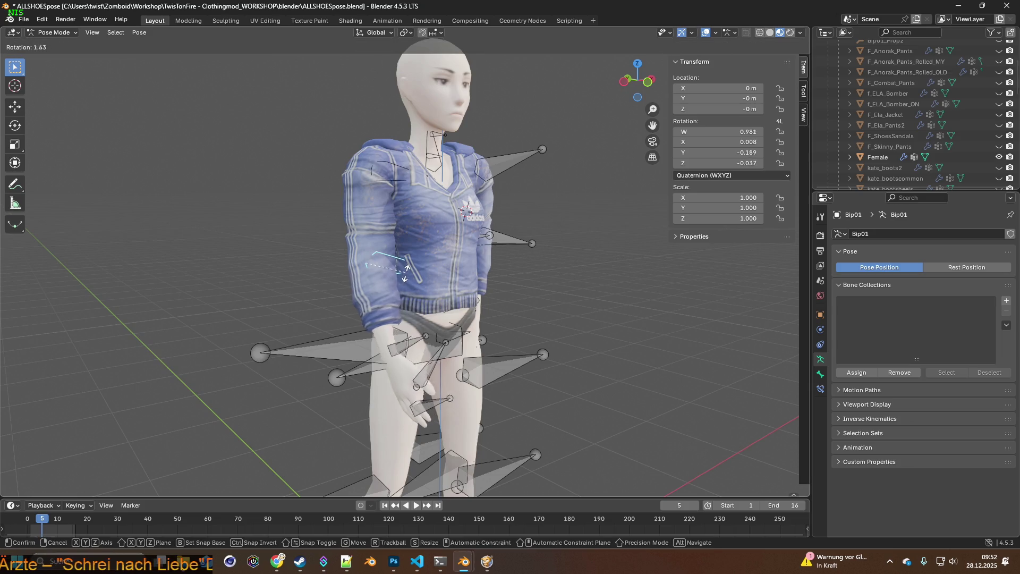
click(408, 277)
Step: Rotate another arm bone 12.8° about X, check from the side, and select the shoulder
click(398, 258)
key(r)
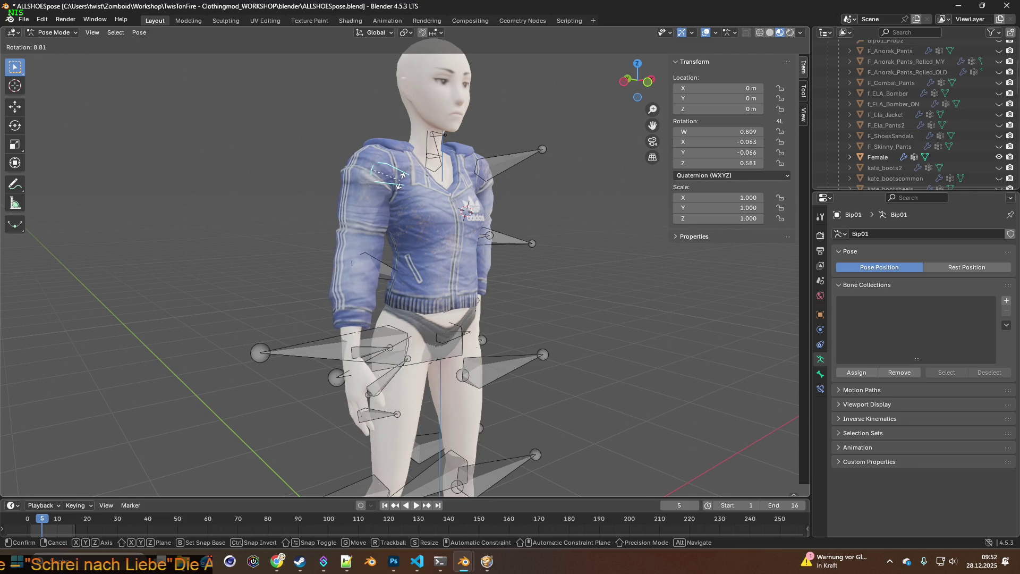
key(x)
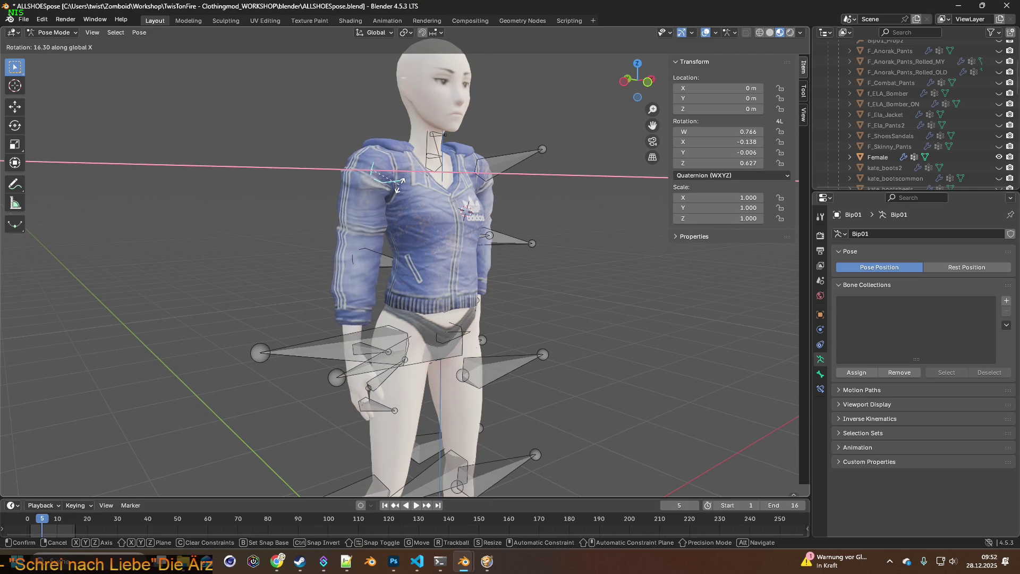
click(403, 213)
mouse_move(403, 214)
middle_down()
mouse_move(486, 211)
mouse_move(343, 205)
middle_up()
key(r)
click(473, 209)
mouse_move(561, 266)
middle_down()
mouse_move(462, 253)
mouse_move(448, 263)
mouse_move(391, 262)
mouse_move(410, 239)
middle_up()
click(455, 157)
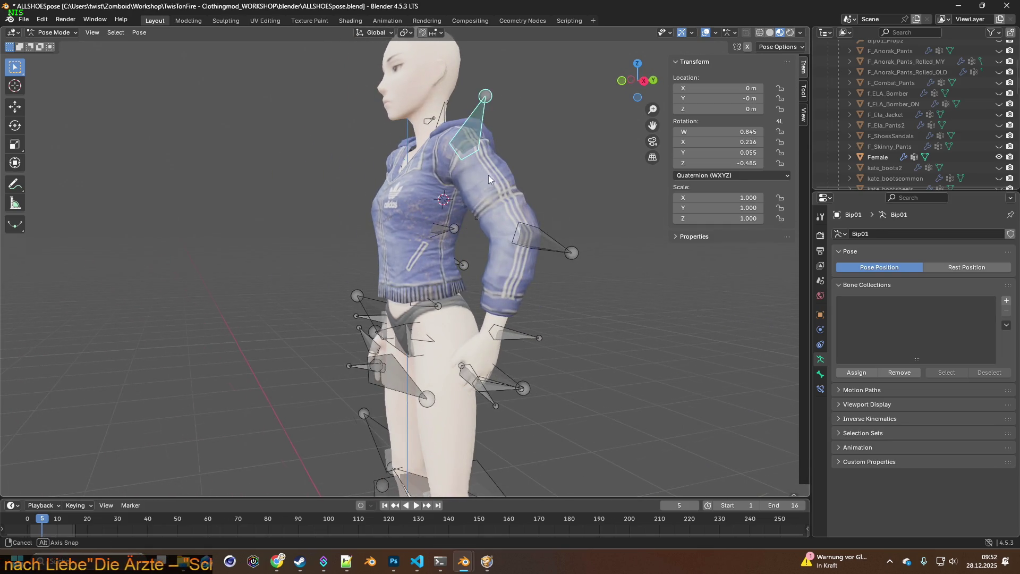
Step: Rotate the shoulder 11° about Y and set the forearm's new angle
middle_drag(486, 174, 556, 180)
key(r)
key(x)
key(y)
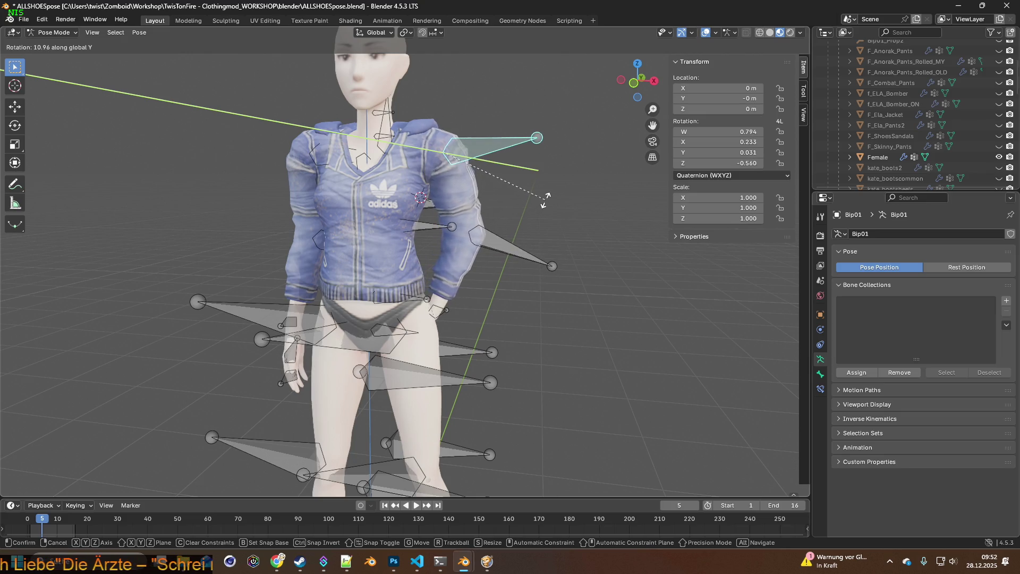
click(544, 200)
click(499, 242)
key(r)
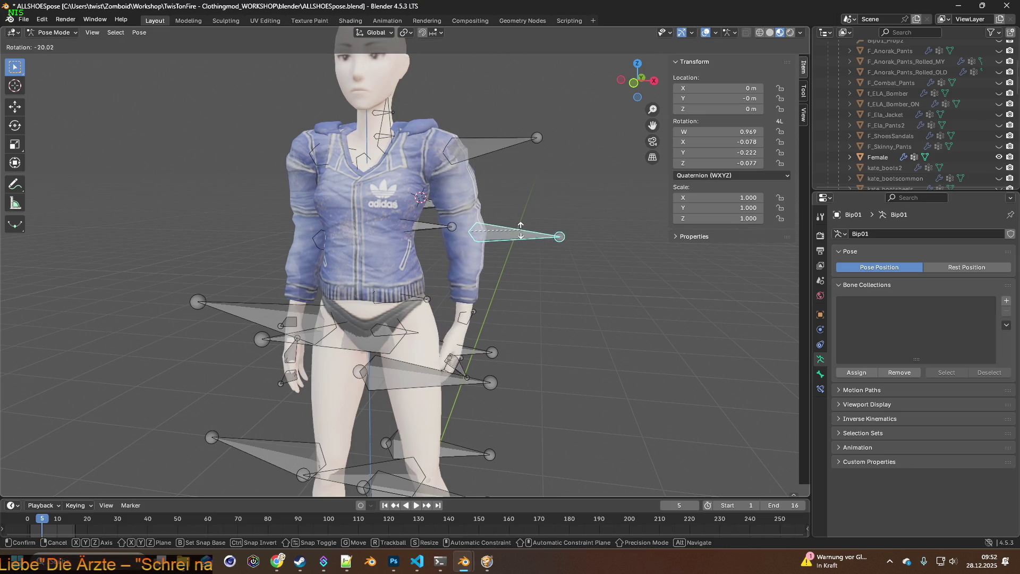
click(469, 156)
Step: Rotate the upper arm -20.3° about global X and 4.47° about global Y
click(469, 156)
key(r)
key(x)
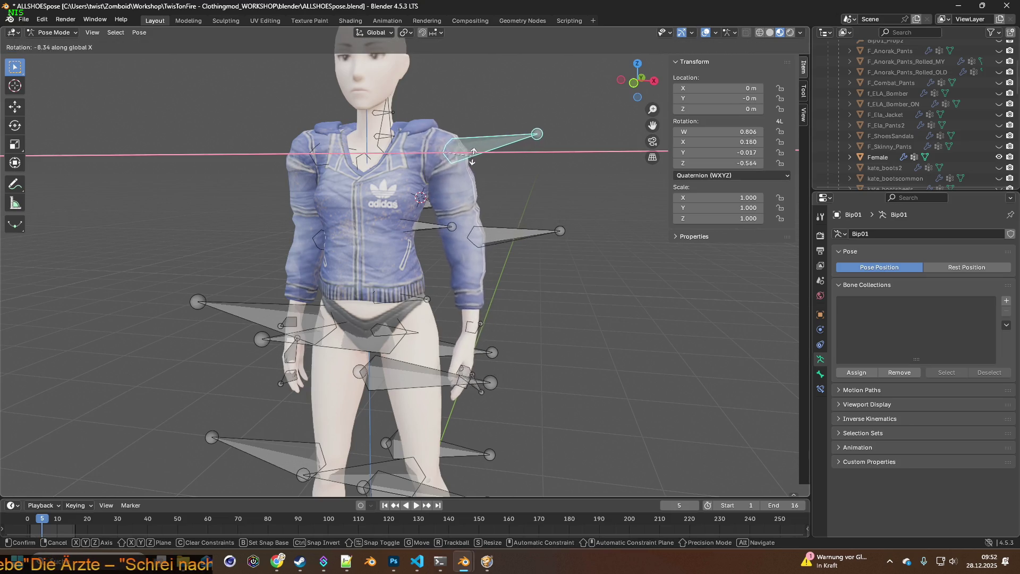
click(475, 164)
middle_drag(474, 165, 499, 189)
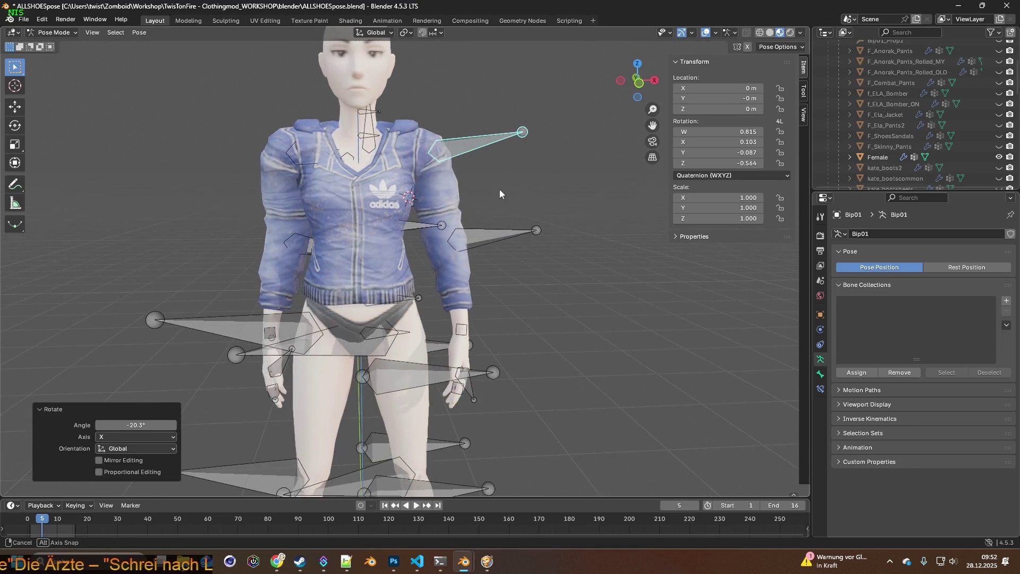
key(r)
key(y)
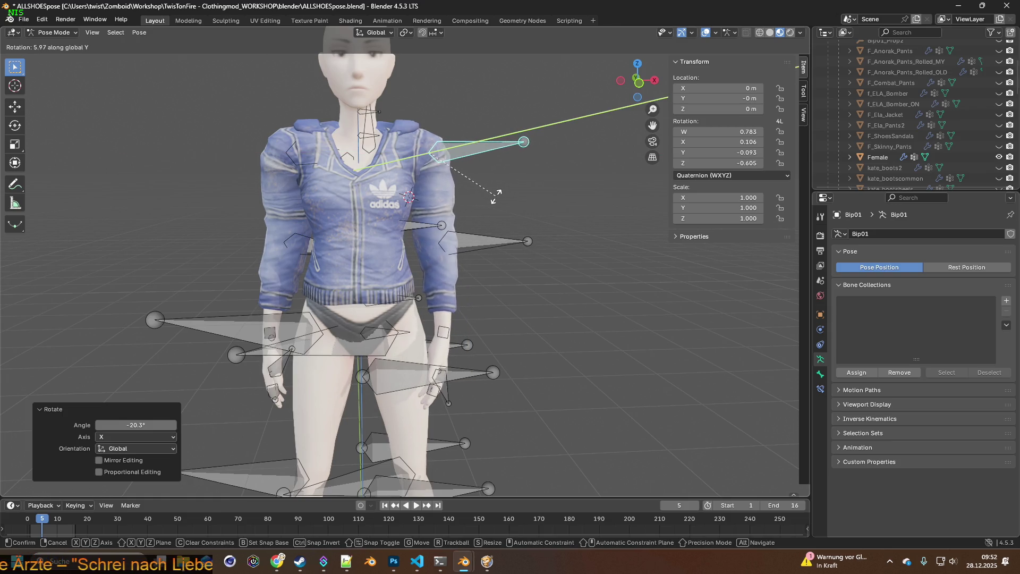
click(496, 194)
Step: Add a 2.95° global-X upper-arm rotation and check the pose in front view
middle_drag(495, 200, 374, 207)
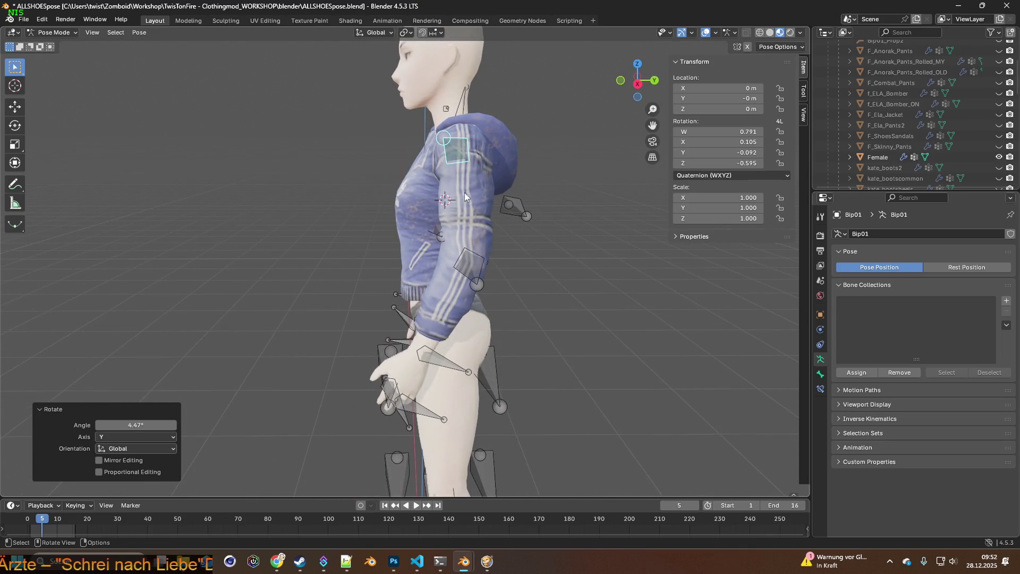
key(r)
key(x)
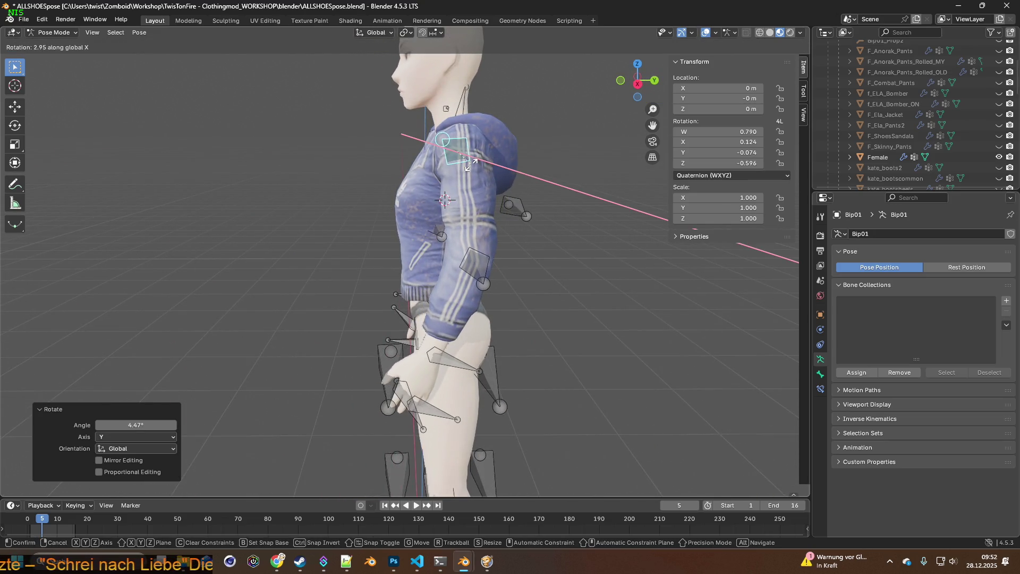
click(431, 211)
mouse_move(431, 211)
middle_down()
mouse_move(514, 214)
mouse_move(433, 235)
mouse_move(525, 232)
mouse_move(439, 241)
mouse_move(488, 242)
mouse_move(468, 245)
mouse_move(314, 248)
mouse_move(460, 249)
mouse_move(441, 266)
middle_up()
key(KP_1)
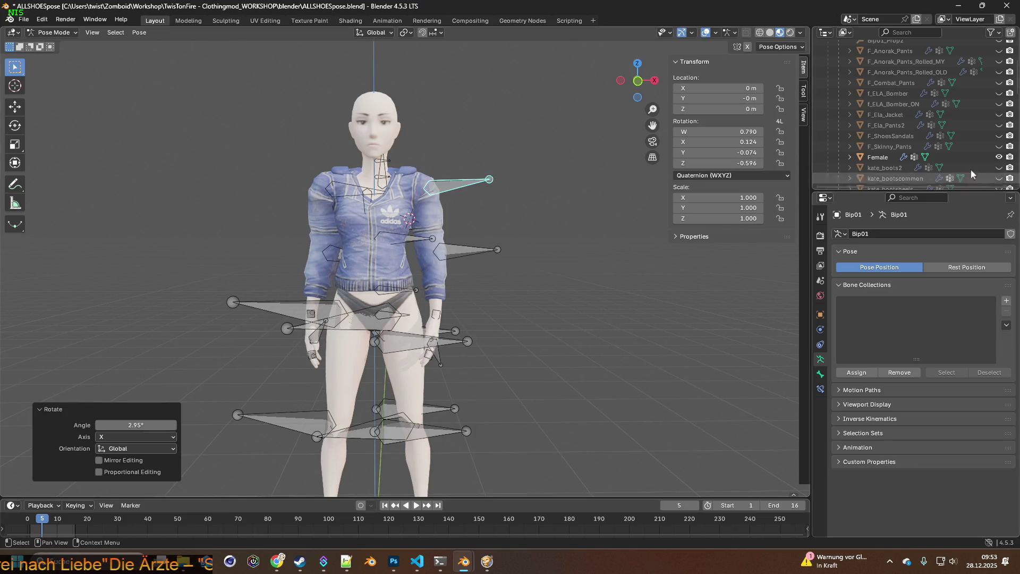
Step: Hide the Female body so only the jacket and armature remain visible
click(999, 158)
mouse_move(579, 247)
middle_down()
mouse_move(496, 254)
mouse_move(627, 250)
mouse_move(458, 266)
mouse_move(393, 239)
middle_up()
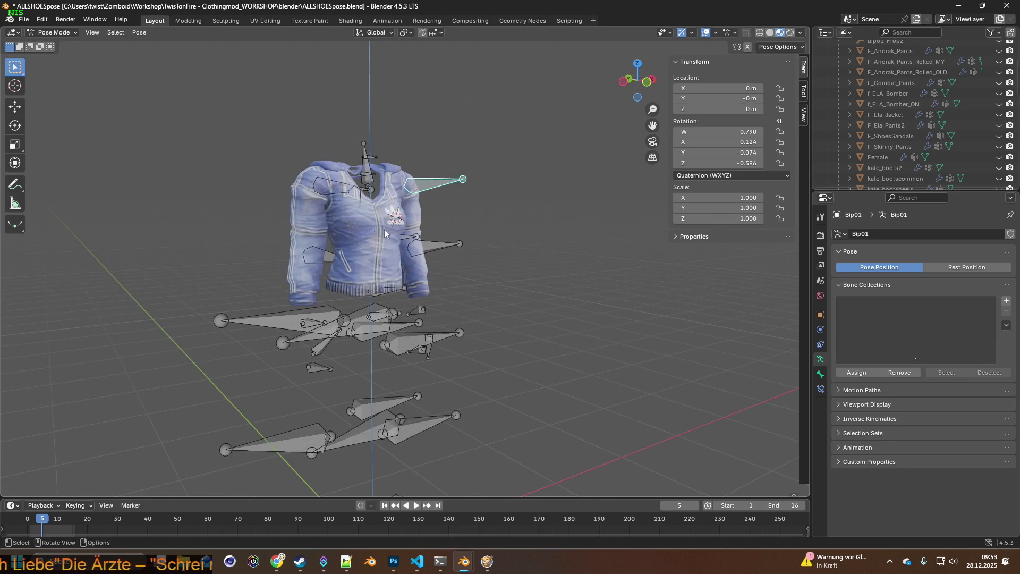
middle_drag(364, 195, 355, 196)
Step: Rotate the selected arm bone about global Y, then adjust another arm bone
key(r)
key(x)
key(y)
click(348, 203)
middle_drag(348, 203, 353, 222)
click(340, 254)
key(r)
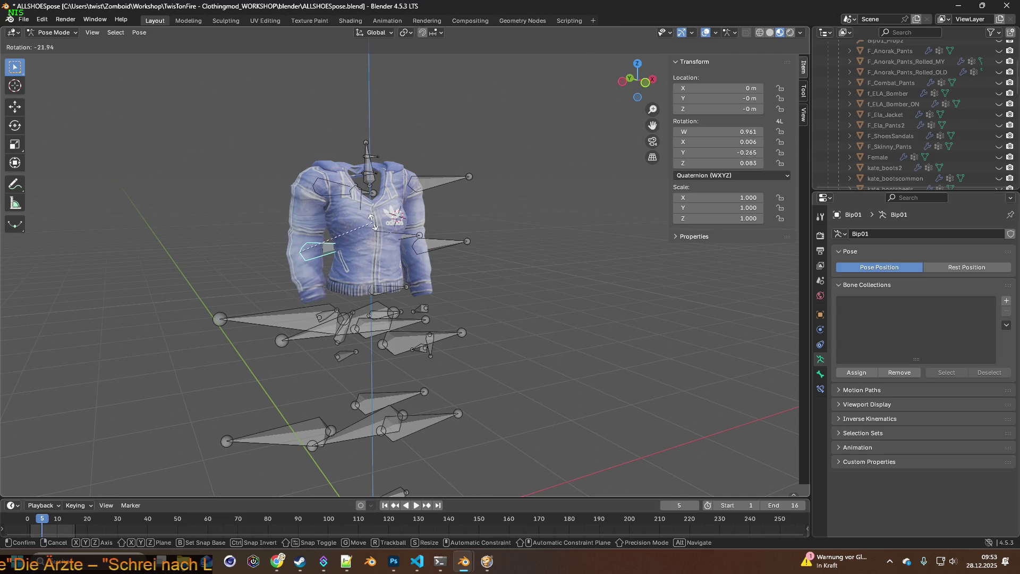
click(374, 218)
Step: Bend the forearm about global Y, then rotate it −25.6° about global X
mouse_move(447, 225)
middle_down()
mouse_move(462, 224)
mouse_move(317, 231)
mouse_move(469, 247)
mouse_move(460, 249)
middle_up()
click(460, 249)
key(r)
key(x)
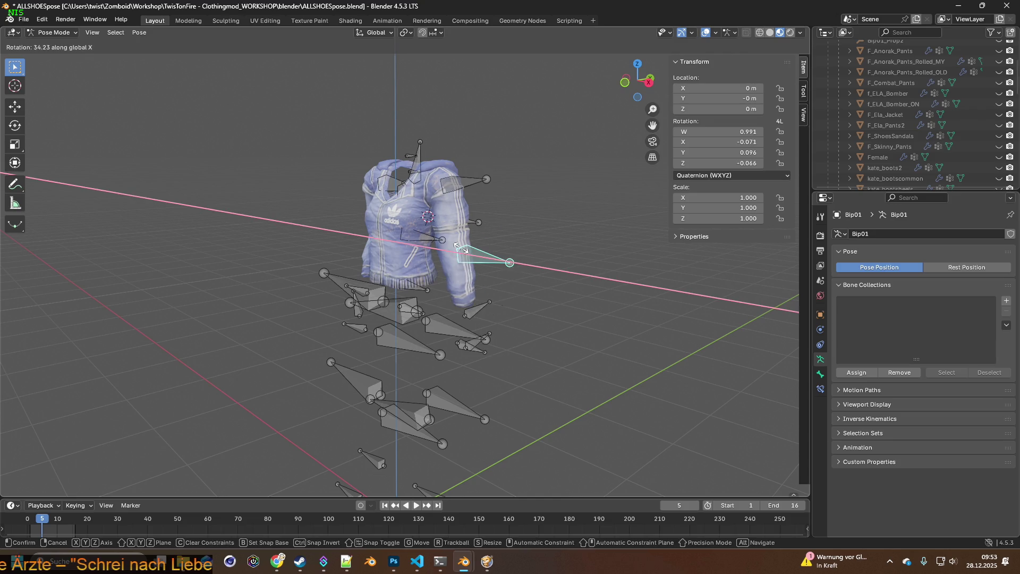
key(y)
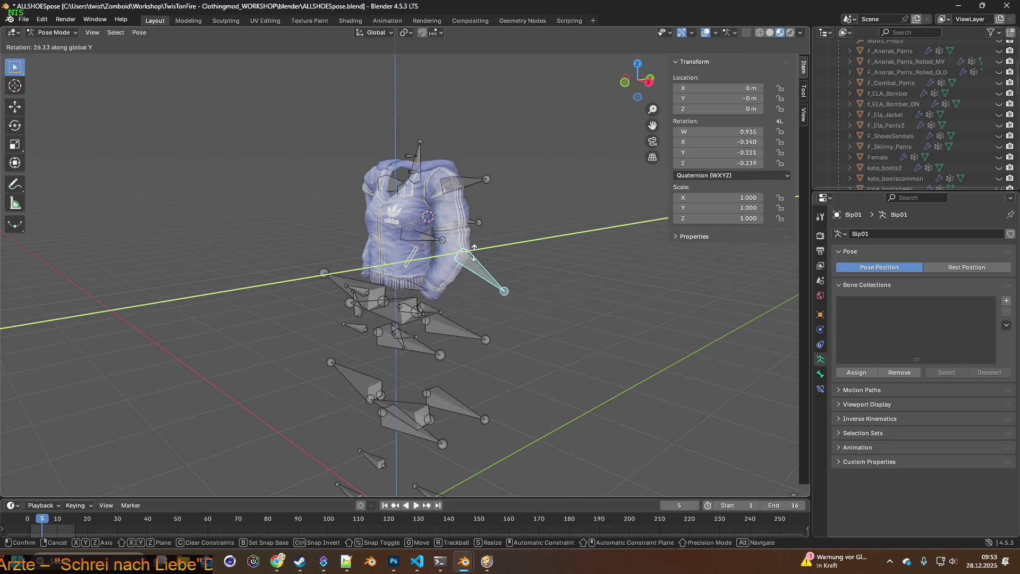
click(484, 244)
key(x)
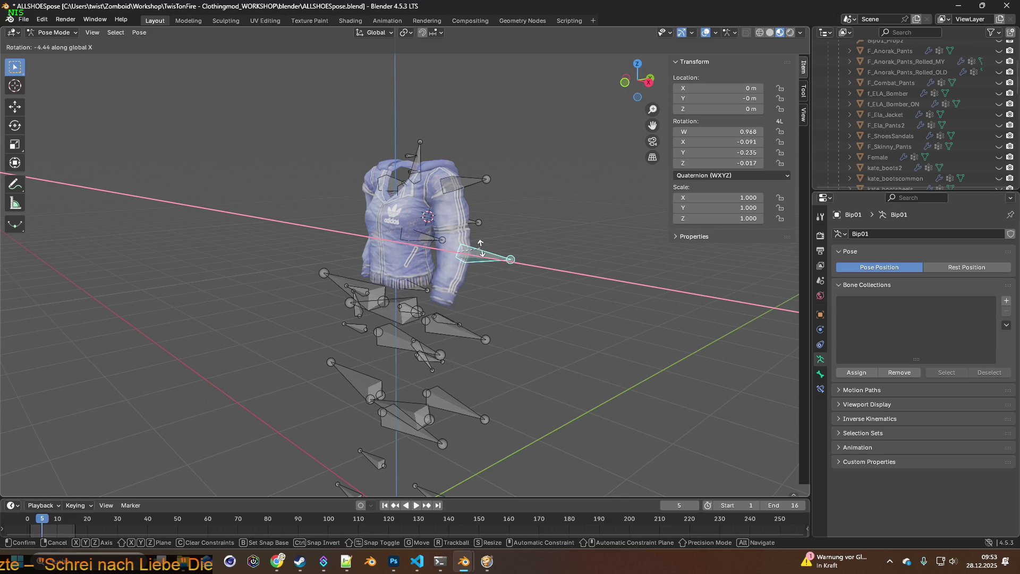
click(486, 254)
Step: Rotate the arm bone 12.8° about global X and 5.11° about global Y, then inspect the jacket
middle_drag(486, 253, 530, 251)
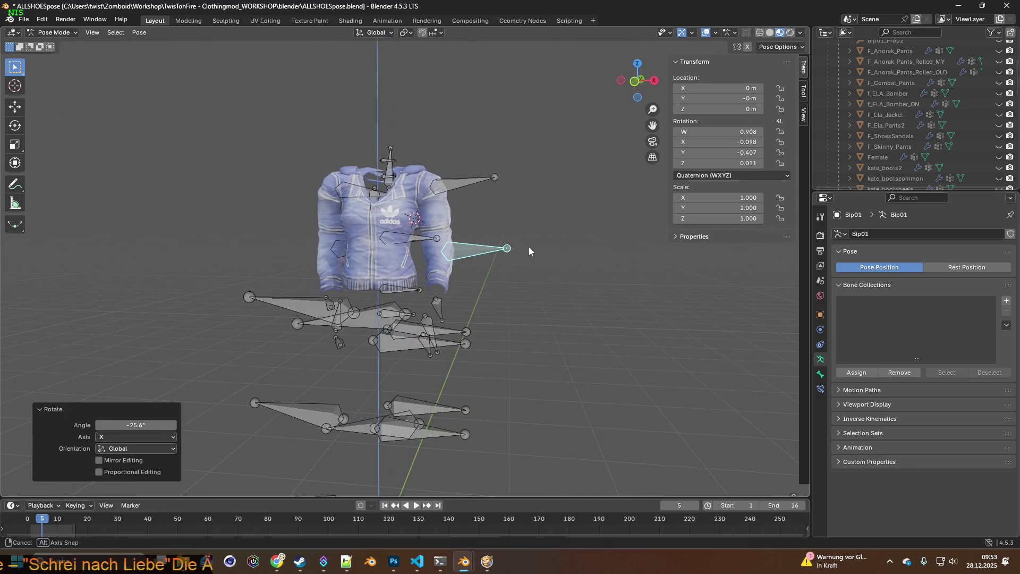
key(r)
key(x)
click(483, 247)
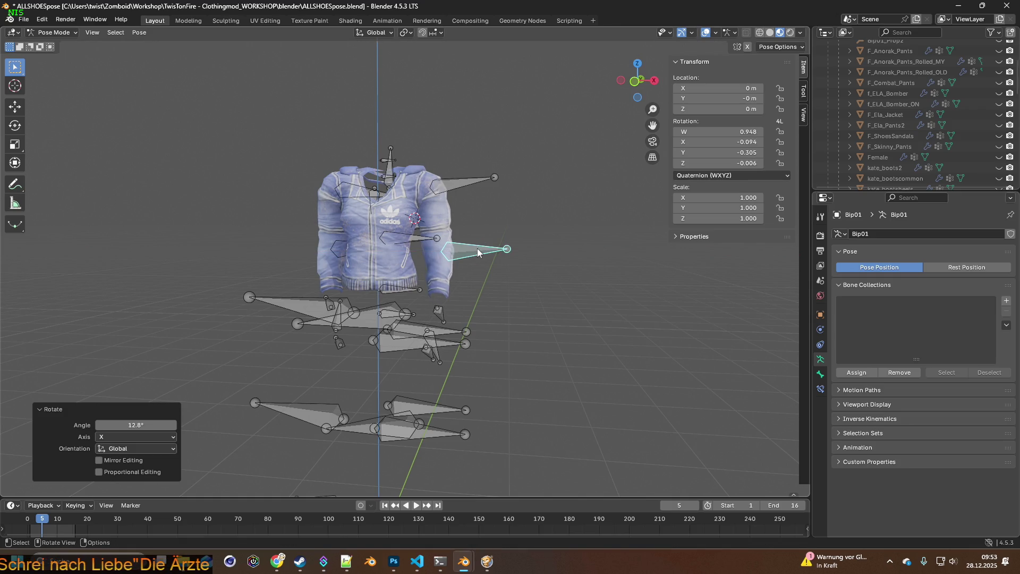
key(r)
key(y)
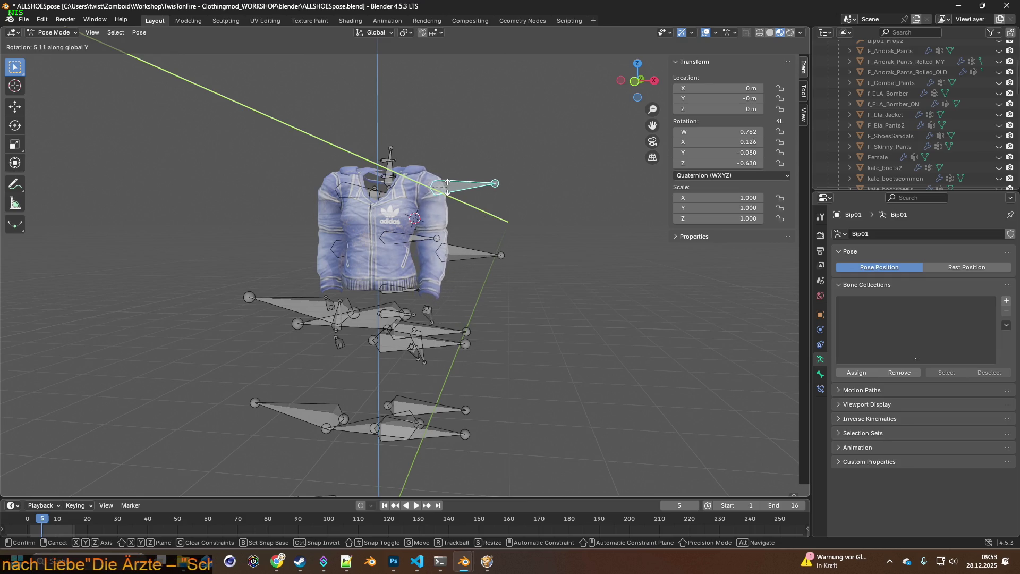
click(448, 190)
mouse_move(447, 187)
shift+middle_down()
mouse_move(459, 218)
mouse_move(477, 218)
mouse_move(474, 240)
shift+middle_up()
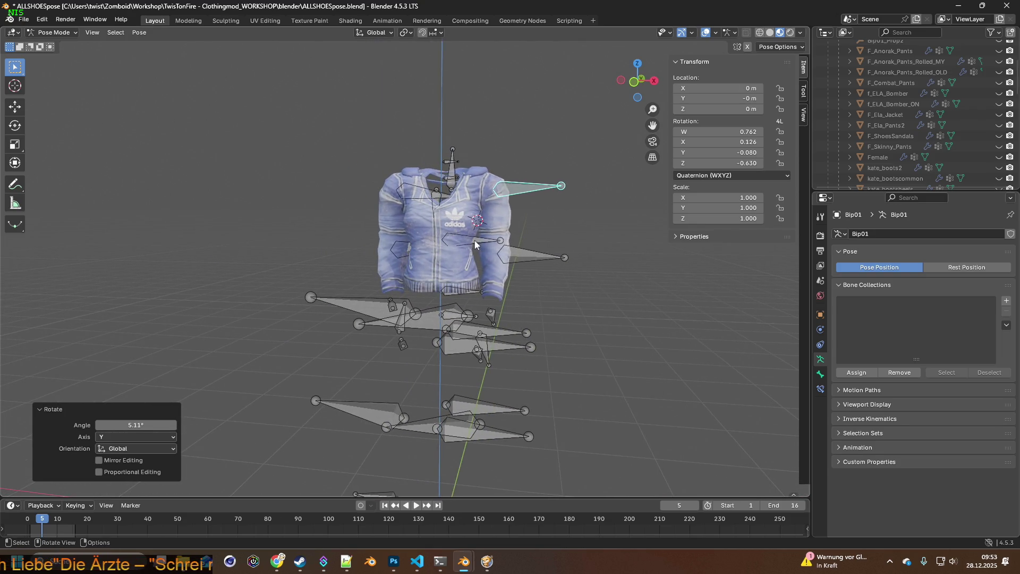
middle_drag(561, 301, 553, 314)
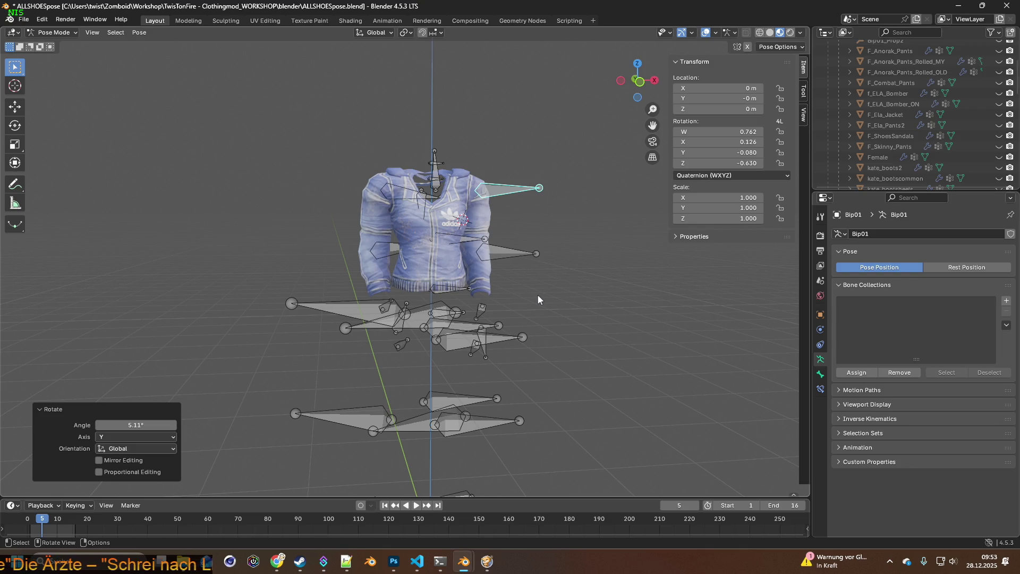
mouse_move(512, 302)
middle_down()
mouse_move(569, 298)
mouse_move(528, 303)
mouse_move(431, 259)
middle_up()
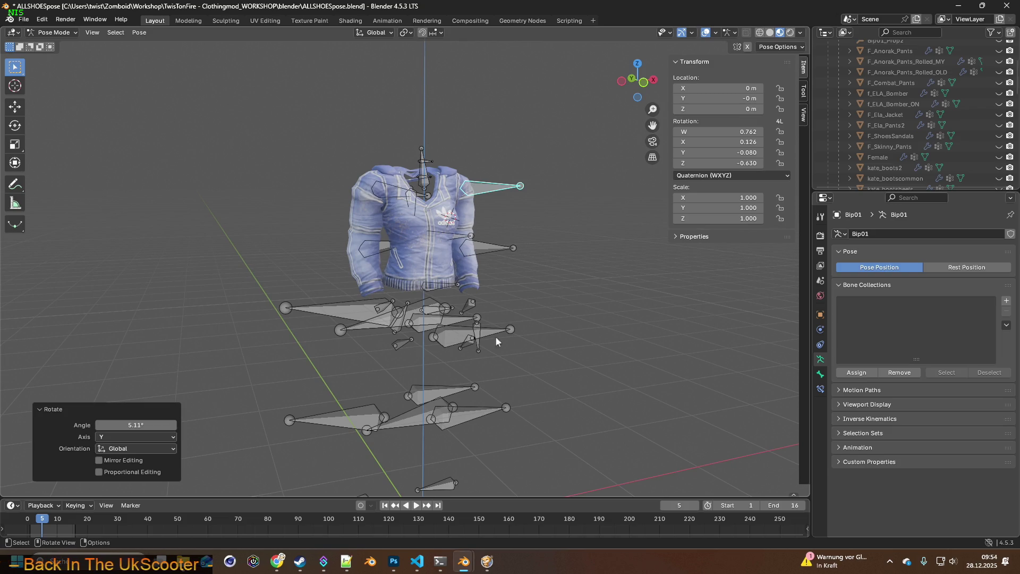
middle_drag(511, 291, 515, 288)
scroll(930, 111, up, 5)
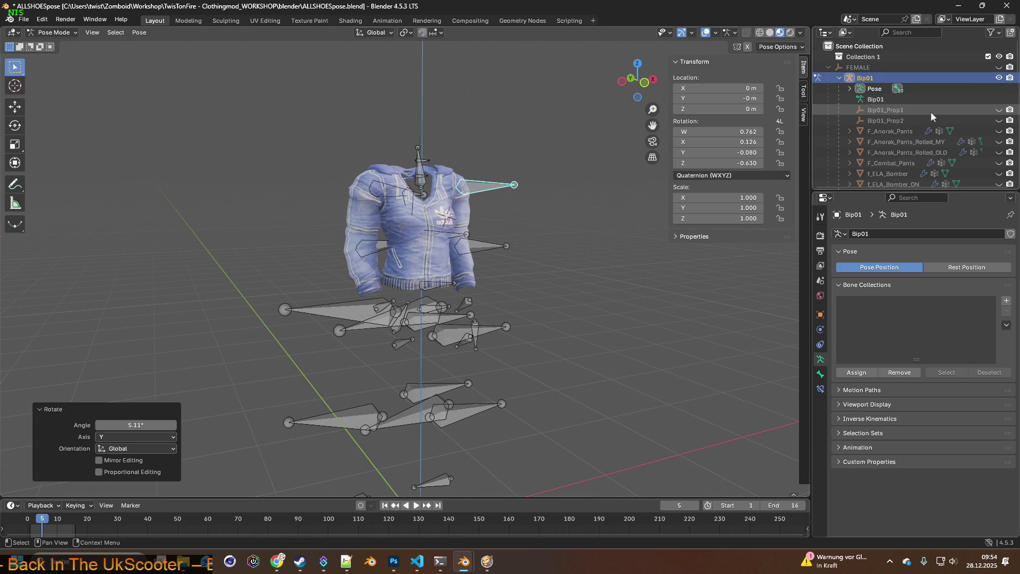
Step: Temporarily hide the Bip01 armature to check the jacket, then show it again
click(999, 78)
mouse_move(574, 169)
middle_down()
mouse_move(617, 161)
mouse_move(509, 174)
middle_up()
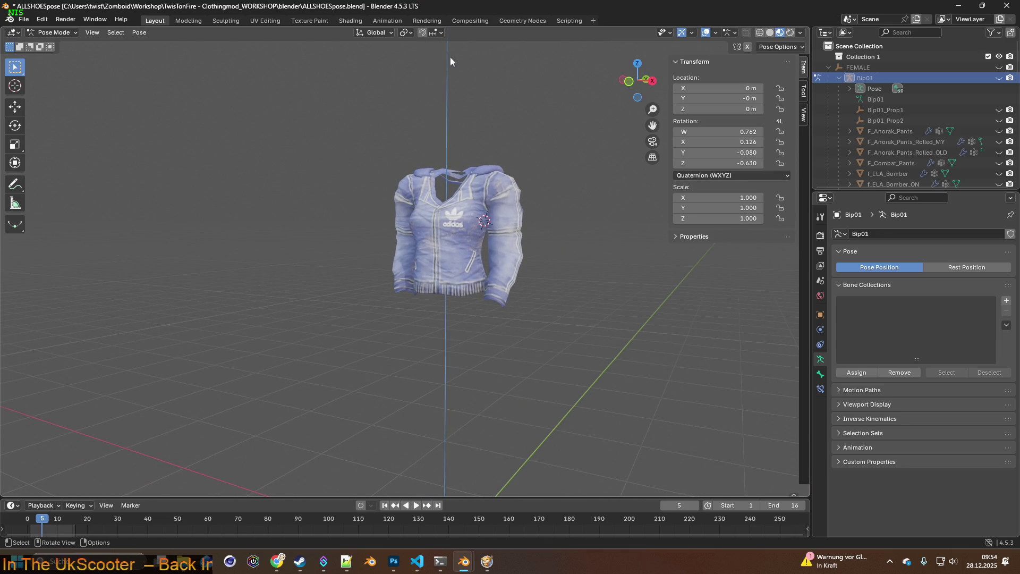
middle_drag(499, 91, 533, 90)
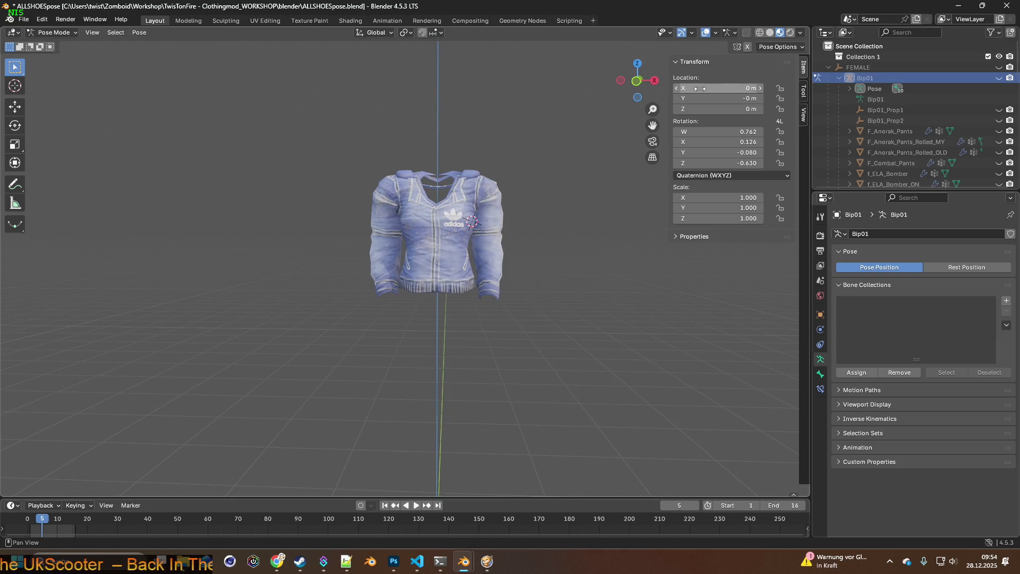
click(998, 78)
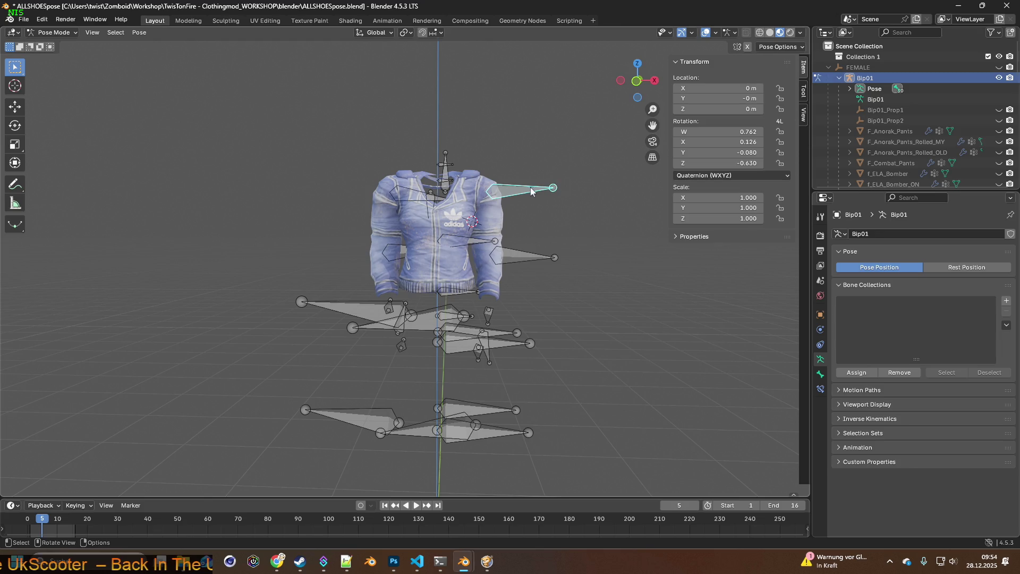
Step: Rotate the selected arm bone around the global Y axis
key(r)
key(x)
key(y)
click(542, 155)
Step: Rotate the chest bone by about 10°
click(409, 191)
key(r)
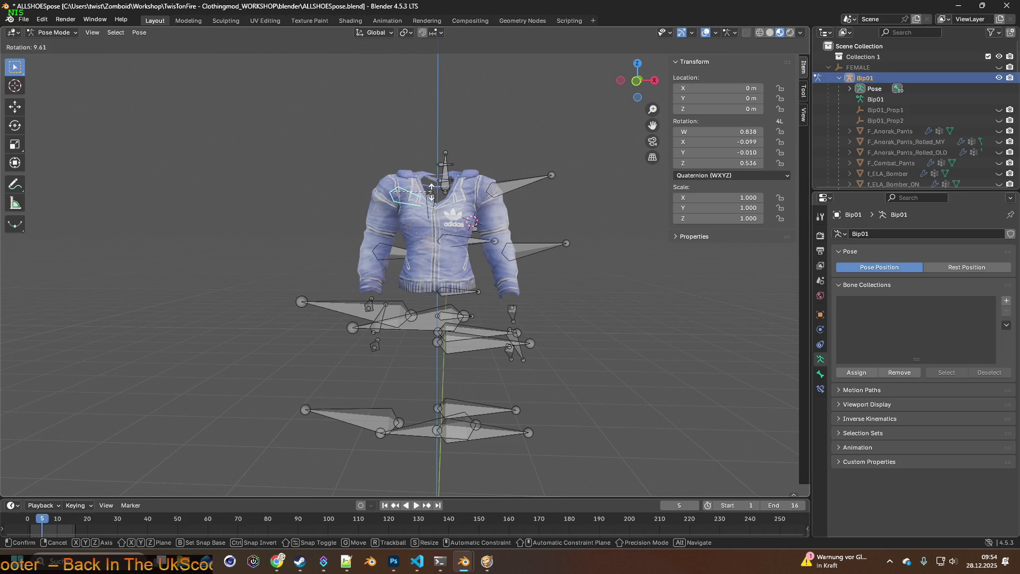
click(444, 196)
mouse_move(444, 196)
middle_down()
mouse_move(549, 193)
mouse_move(501, 194)
mouse_move(516, 241)
middle_up()
Step: Rotate the two forearm bones on X by 22.6° and 15.2°
click(516, 245)
key(r)
key(x)
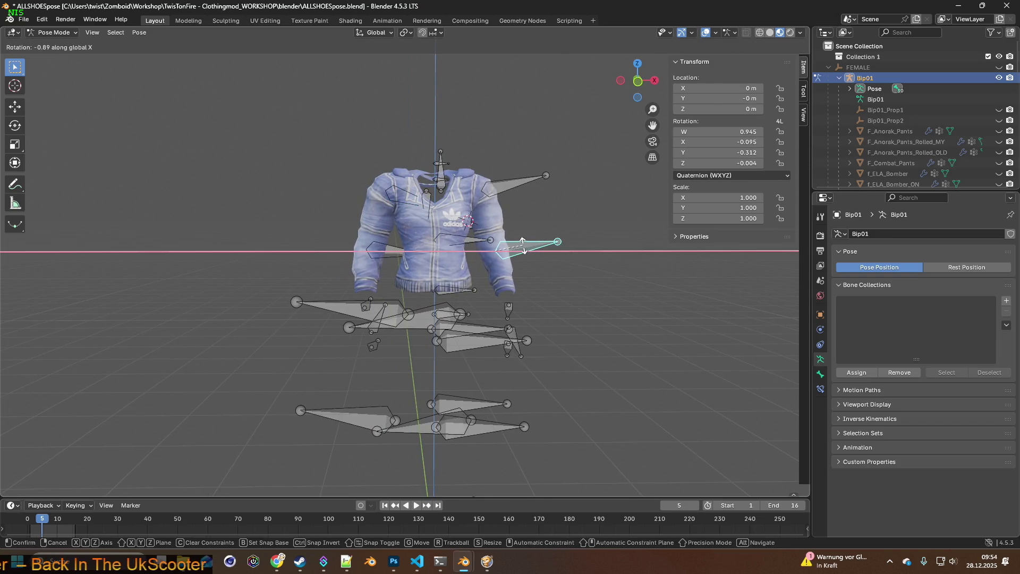
click(521, 249)
click(404, 257)
key(r)
key(x)
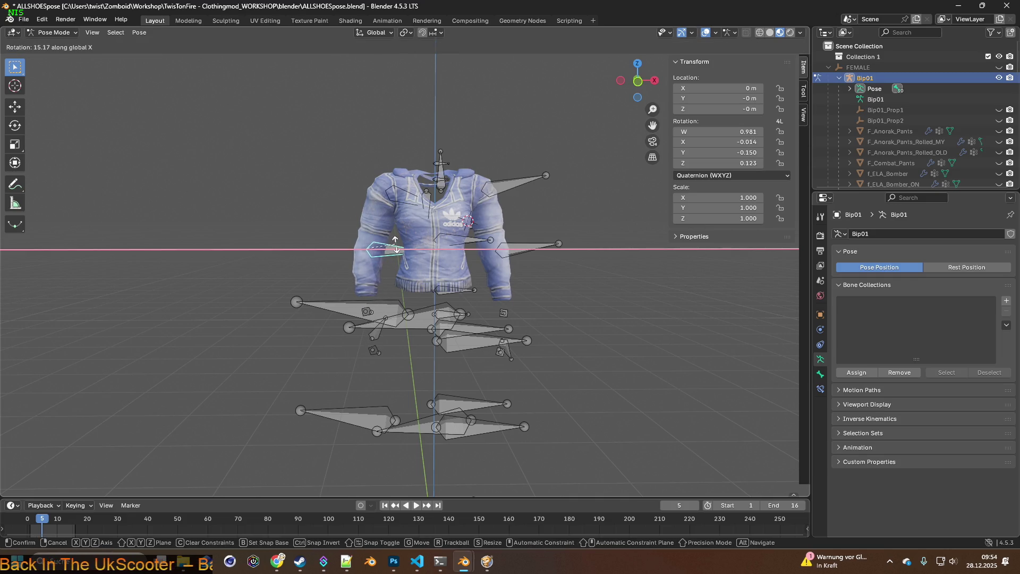
click(396, 247)
Step: Rotate the upper-arm bone on global Y by 4.47°, then a further -1.75°
click(401, 194)
key(r)
key(x)
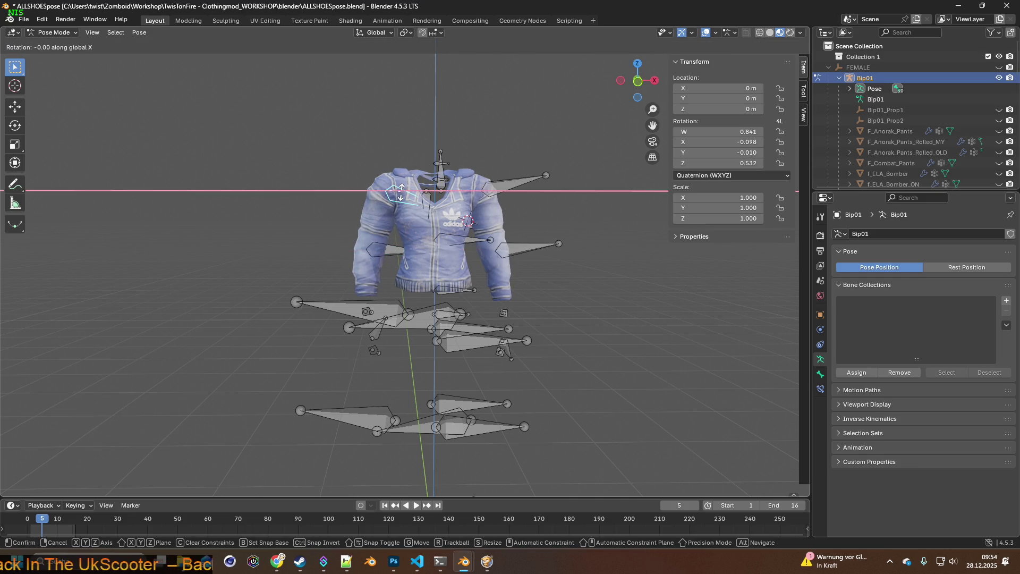
key(y)
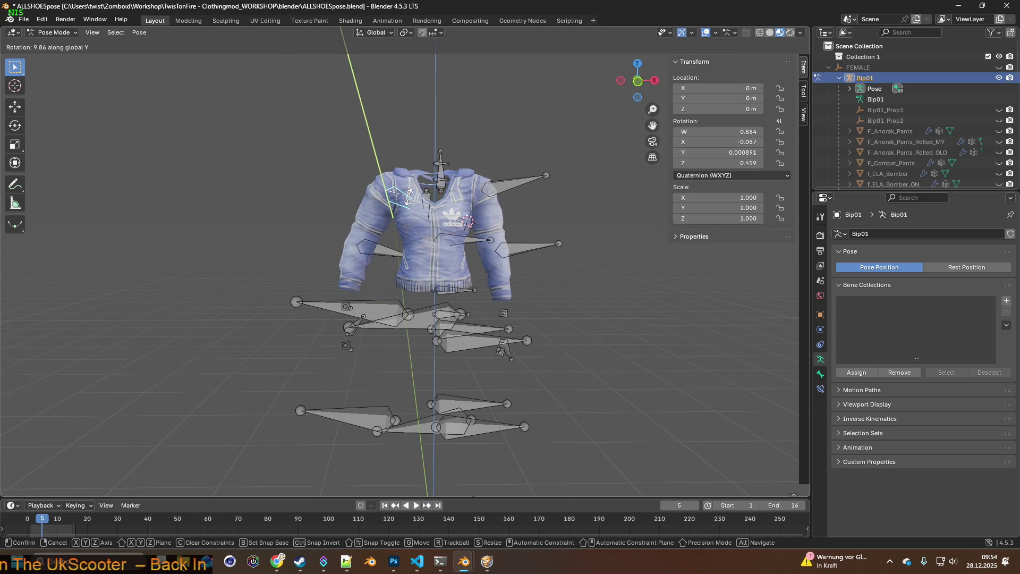
click(408, 196)
mouse_move(408, 196)
middle_down()
mouse_move(538, 196)
mouse_move(406, 201)
mouse_move(460, 196)
middle_up()
key(r)
key(y)
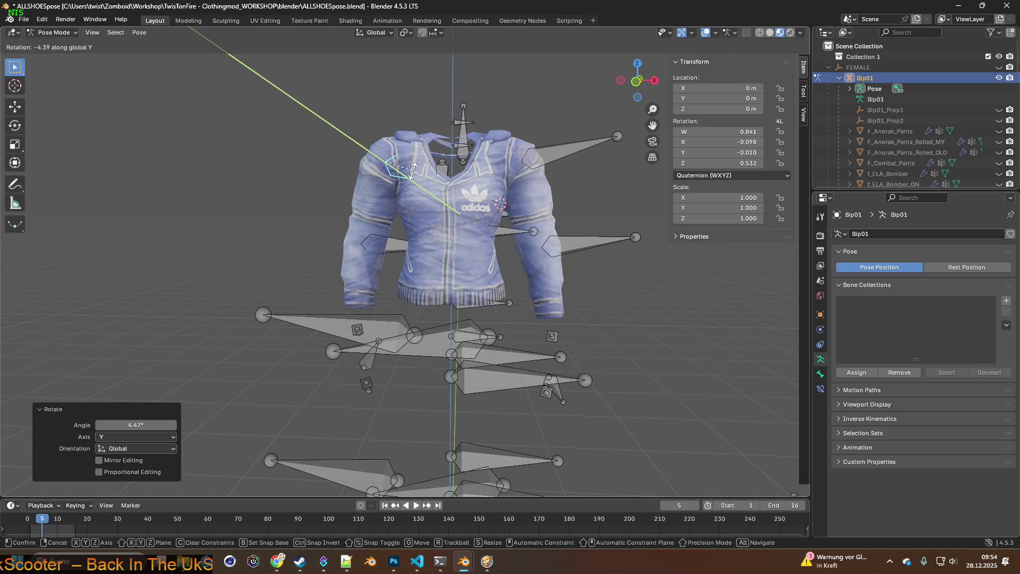
click(433, 180)
Step: Inspect the finished pose, then hide the Bip01 armature to leave only the jacket
middle_drag(432, 180, 511, 206)
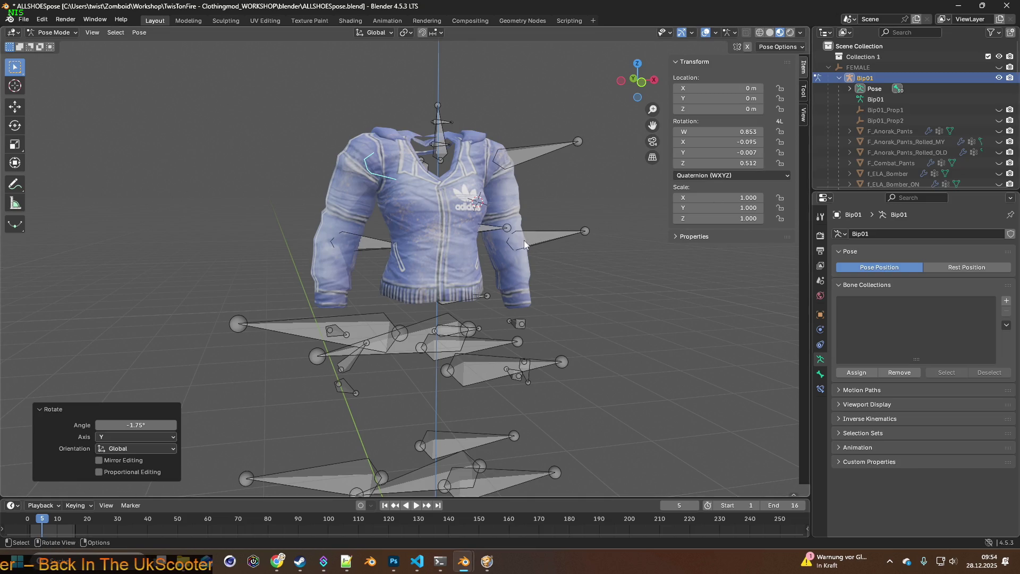
mouse_move(581, 249)
middle_down()
mouse_move(509, 249)
mouse_move(639, 235)
mouse_move(454, 219)
mouse_move(597, 221)
mouse_move(619, 211)
mouse_move(611, 142)
mouse_move(386, 228)
mouse_move(403, 223)
middle_up()
click(998, 78)
mouse_move(526, 197)
middle_down()
mouse_move(557, 189)
mouse_move(454, 198)
mouse_move(582, 190)
mouse_move(535, 190)
middle_up()
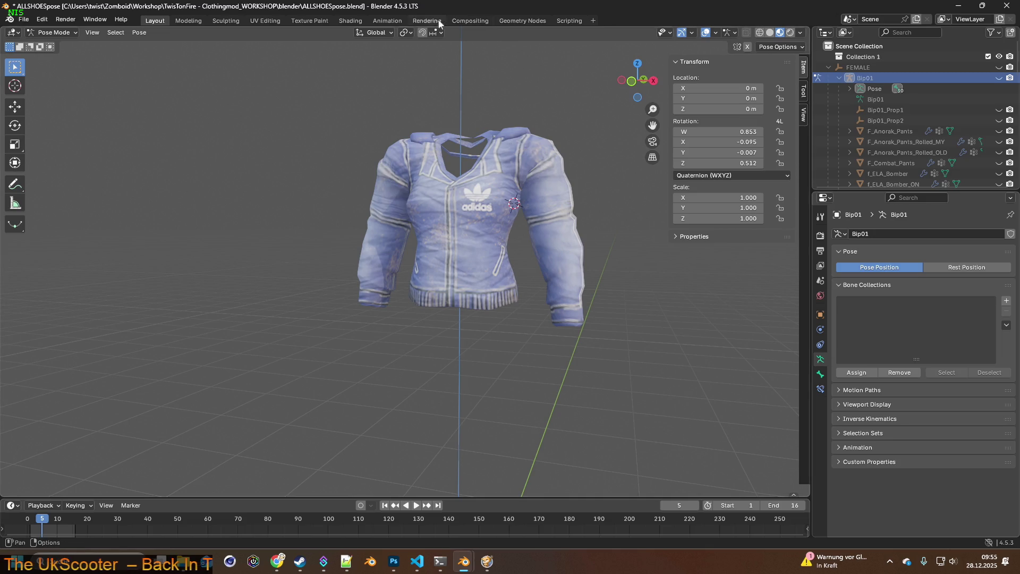
Step: Switch to Material Preview and return the rig to Object Mode, facing the jacket forward
click(350, 21)
mouse_move(473, 171)
middle_down()
mouse_move(467, 161)
mouse_move(483, 161)
middle_up()
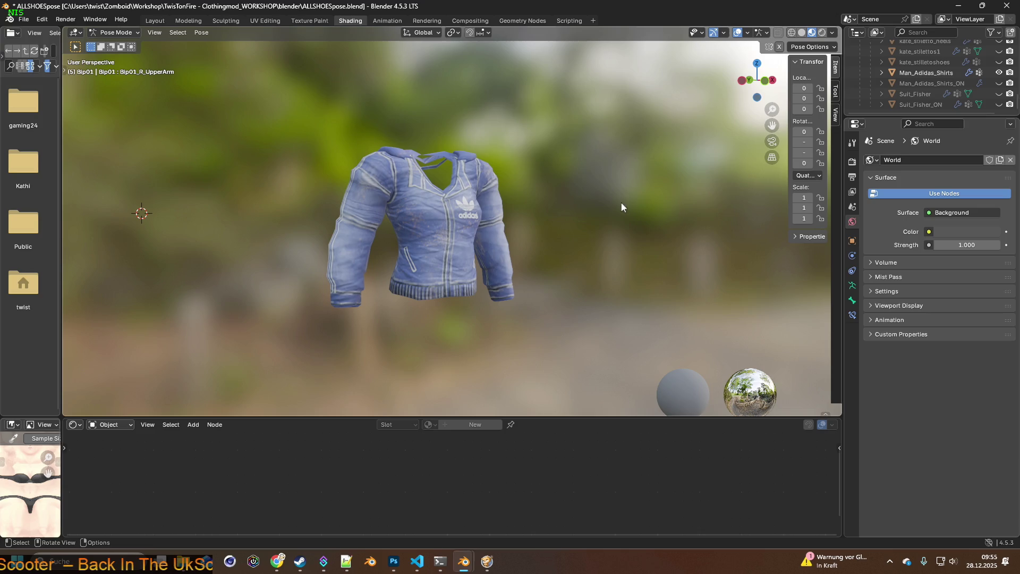
click(114, 32)
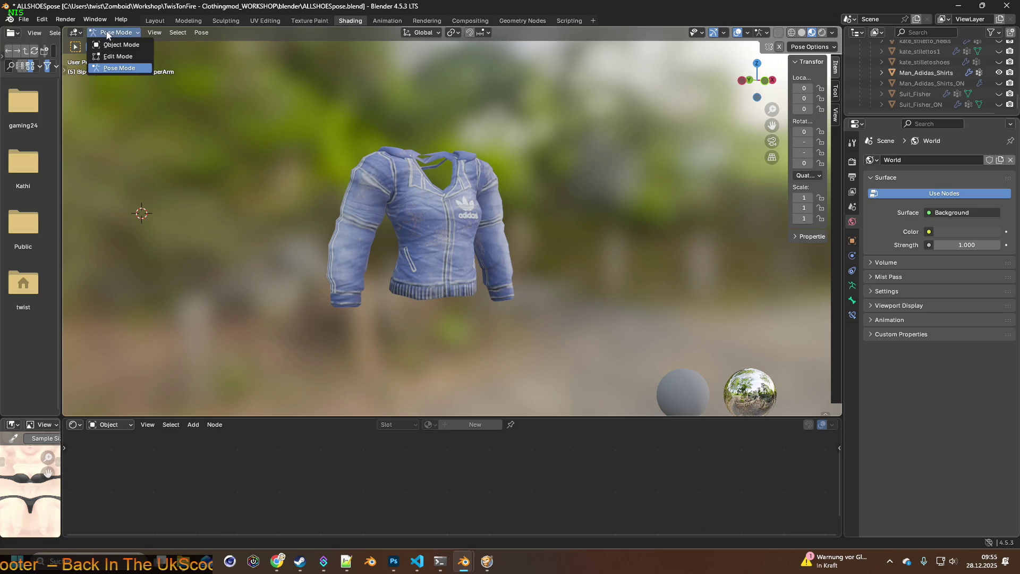
click(114, 43)
click(498, 200)
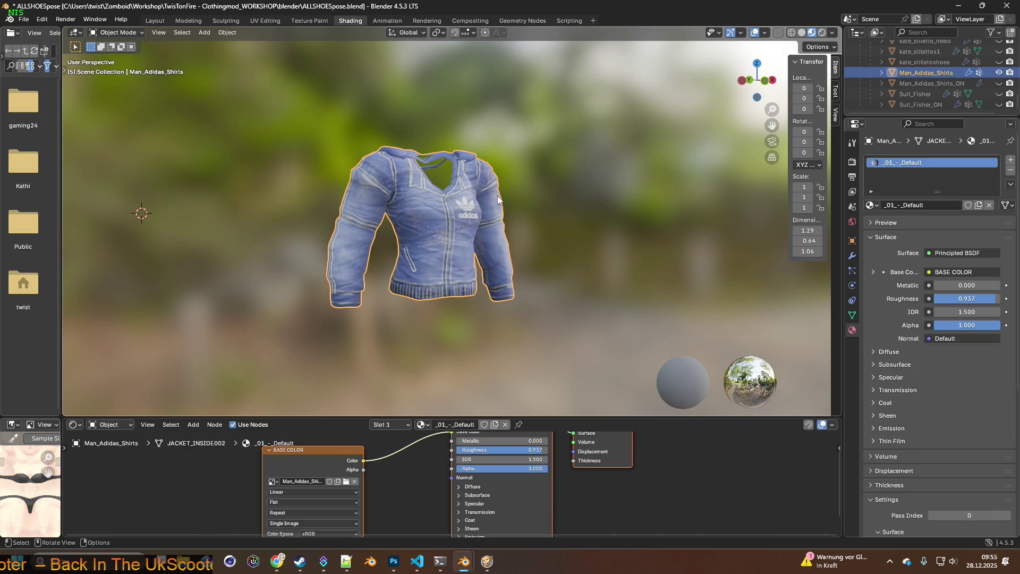
click(674, 236)
middle_drag(694, 237, 699, 241)
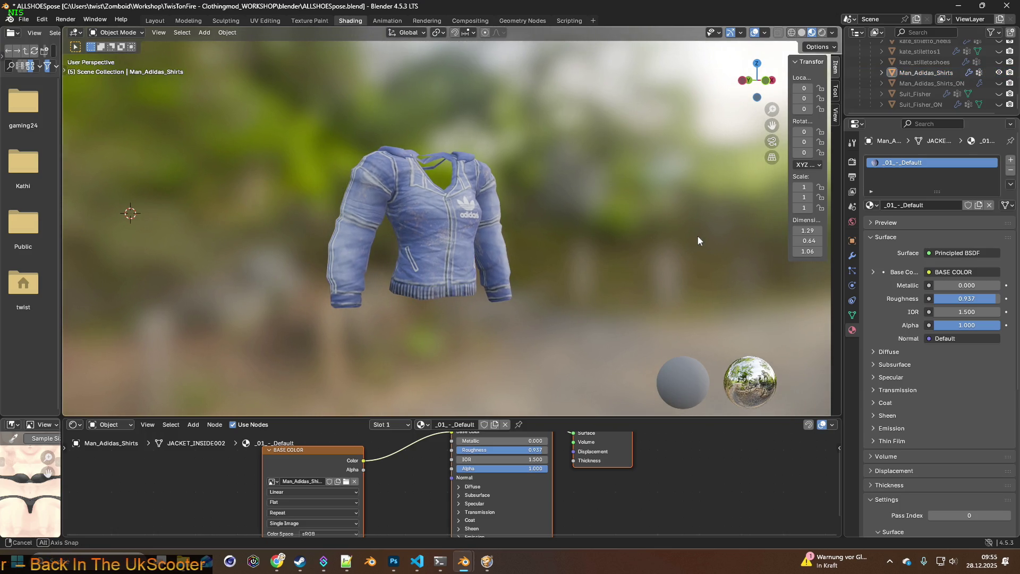
mouse_move(538, 318)
middle_down()
mouse_move(462, 316)
mouse_move(475, 315)
middle_up()
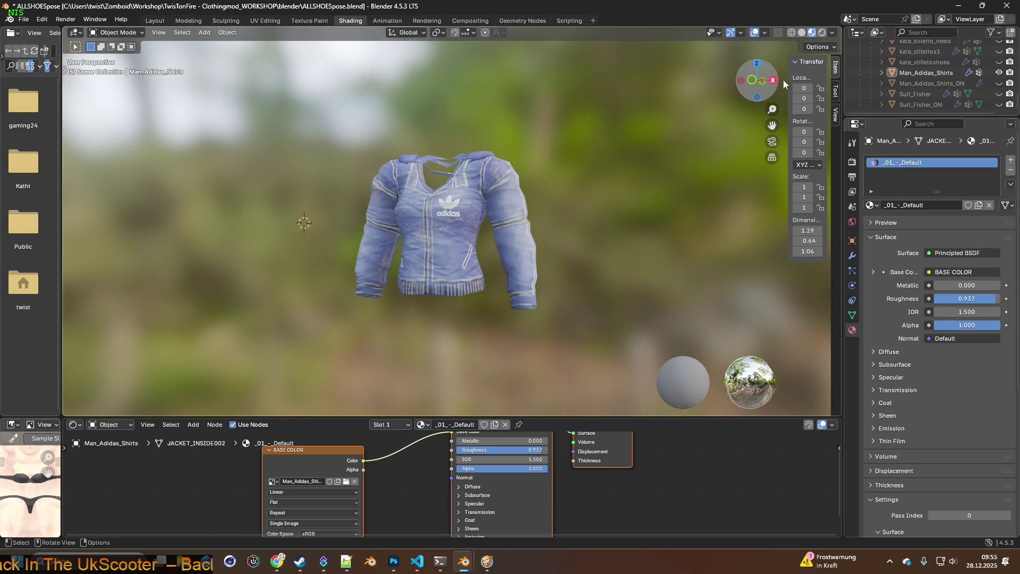
Step: Set World Opacity to 0 for a flat grey background, then bring up Man_Adidas_Shirts.xml
click(832, 34)
mouse_move(553, 221)
middle_down()
mouse_move(549, 159)
mouse_move(566, 208)
mouse_move(563, 178)
middle_up()
click(832, 34)
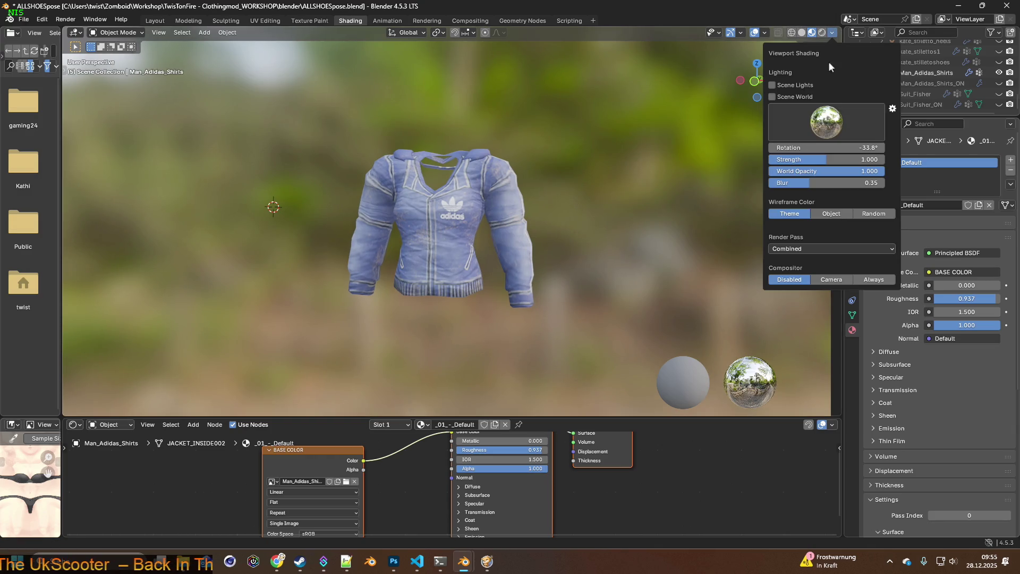
drag(850, 171, 773, 171)
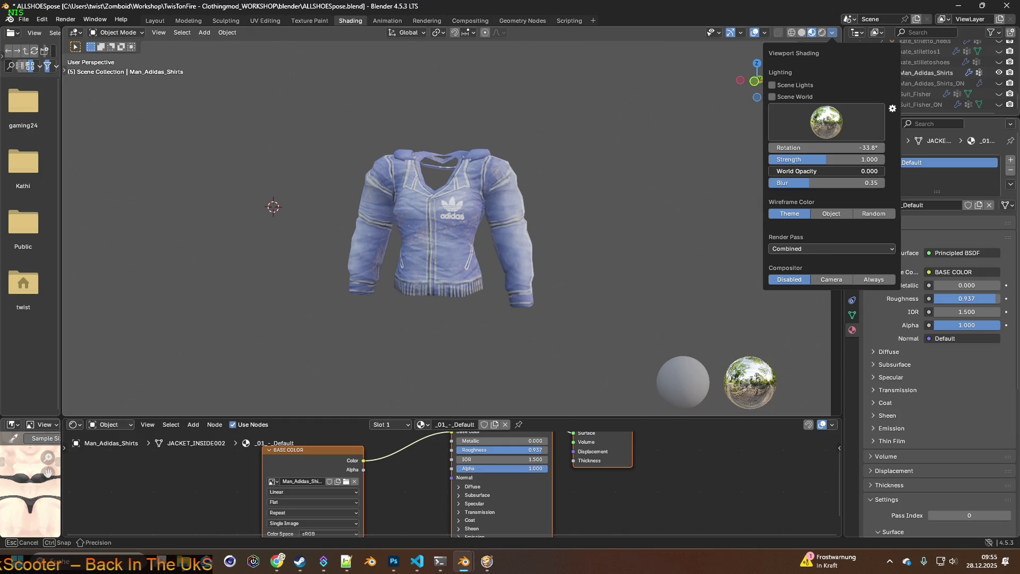
mouse_move(646, 187)
middle_down()
mouse_move(620, 186)
mouse_move(635, 185)
middle_up()
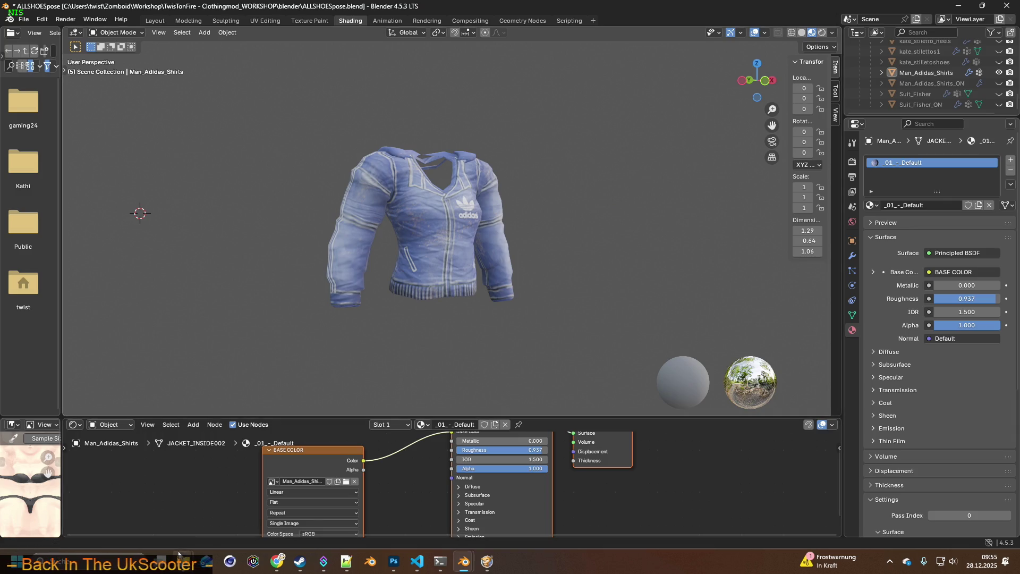
mouse_move(183, 561)
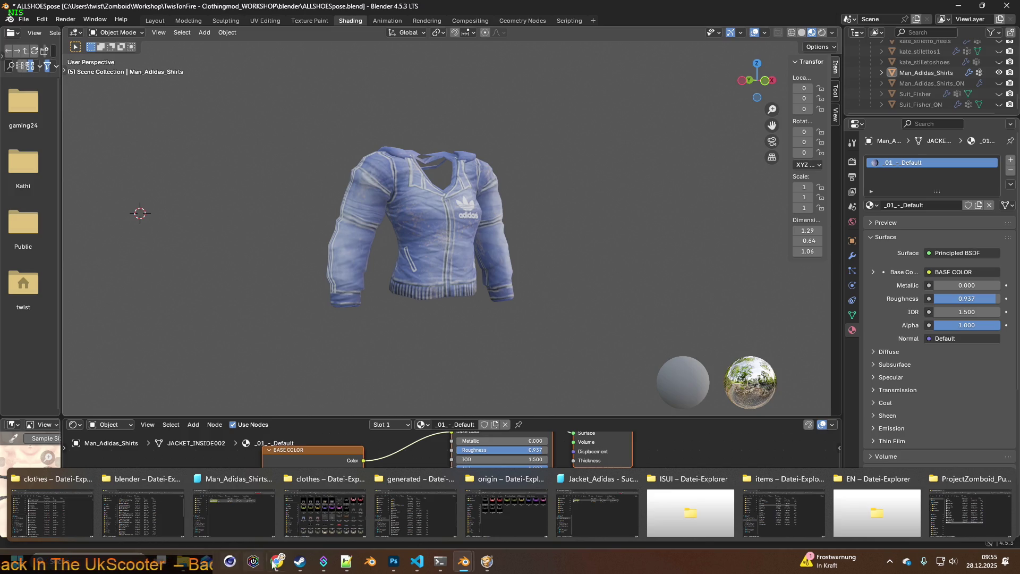
click(346, 561)
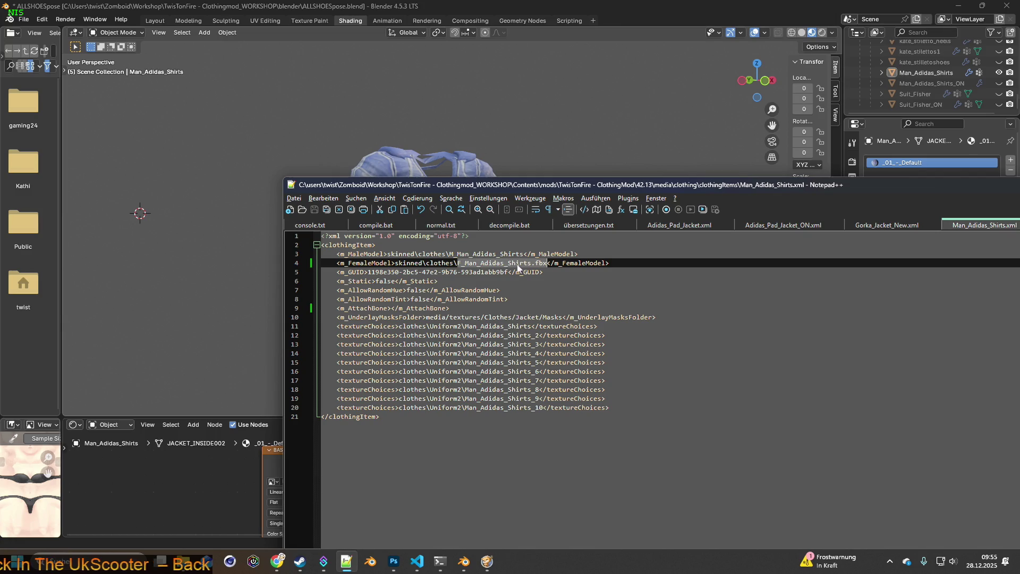
Step: Select the Man_Adidas part of the line-4 female model path in Man_Adidas_Shirts.xml
click(530, 263)
drag(532, 263, 490, 264)
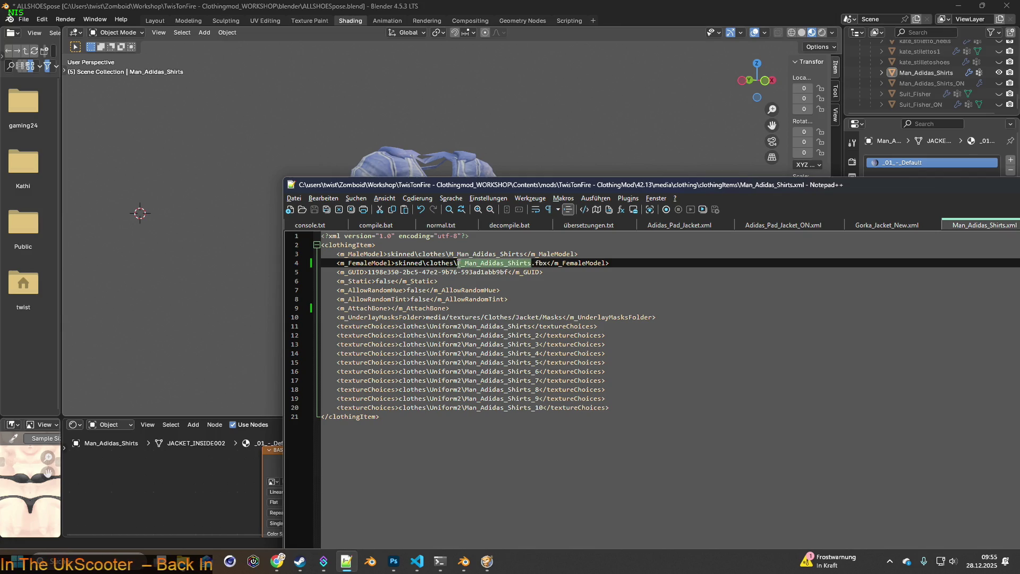
click(495, 264)
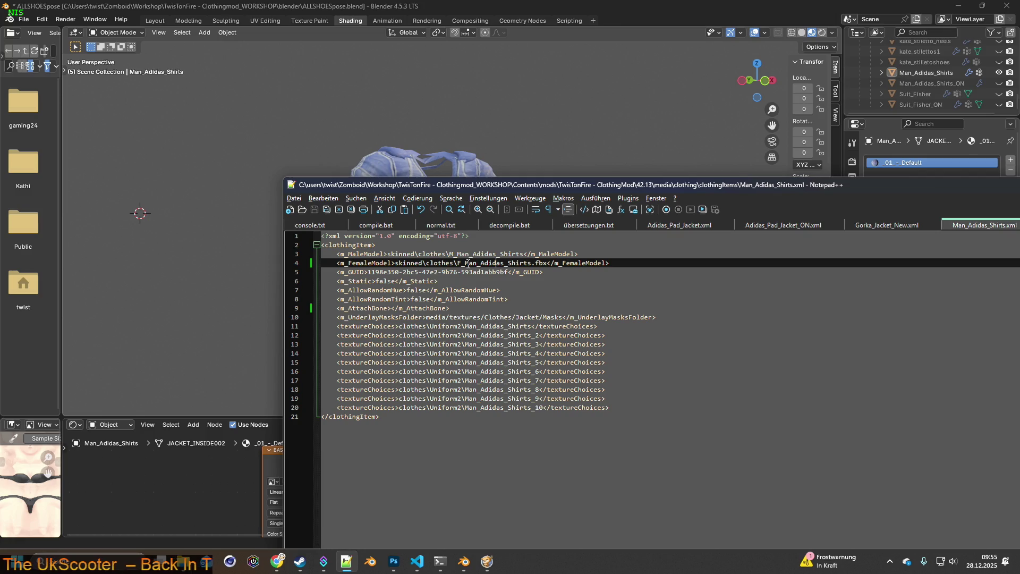
drag(466, 263, 507, 263)
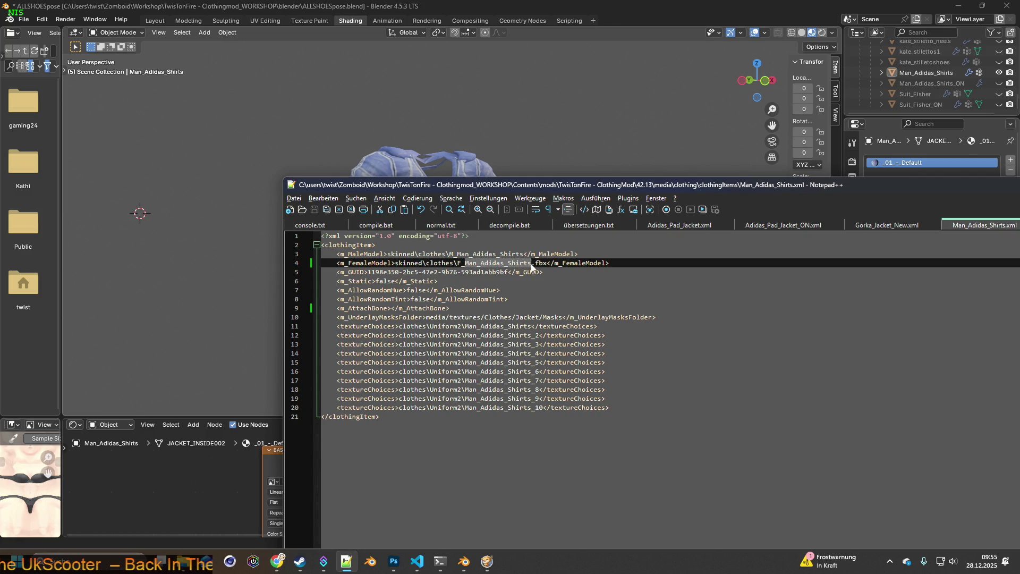
click(545, 276)
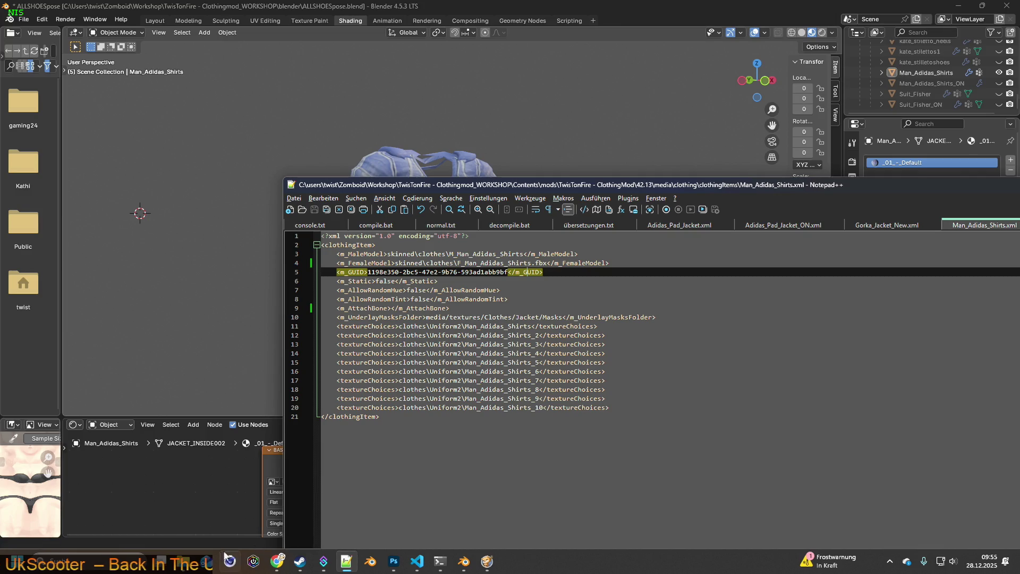
mouse_move(227, 555)
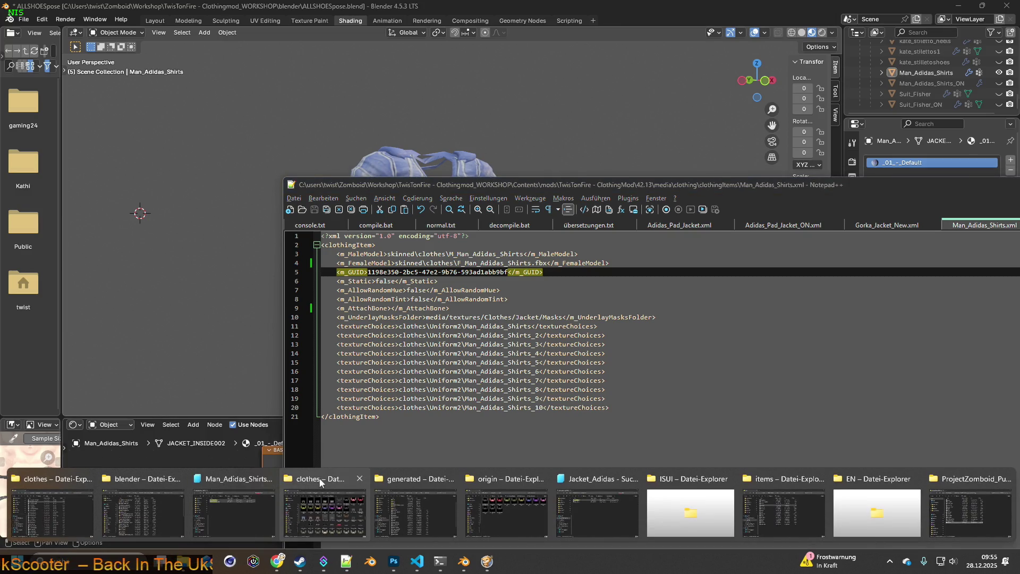
click(228, 476)
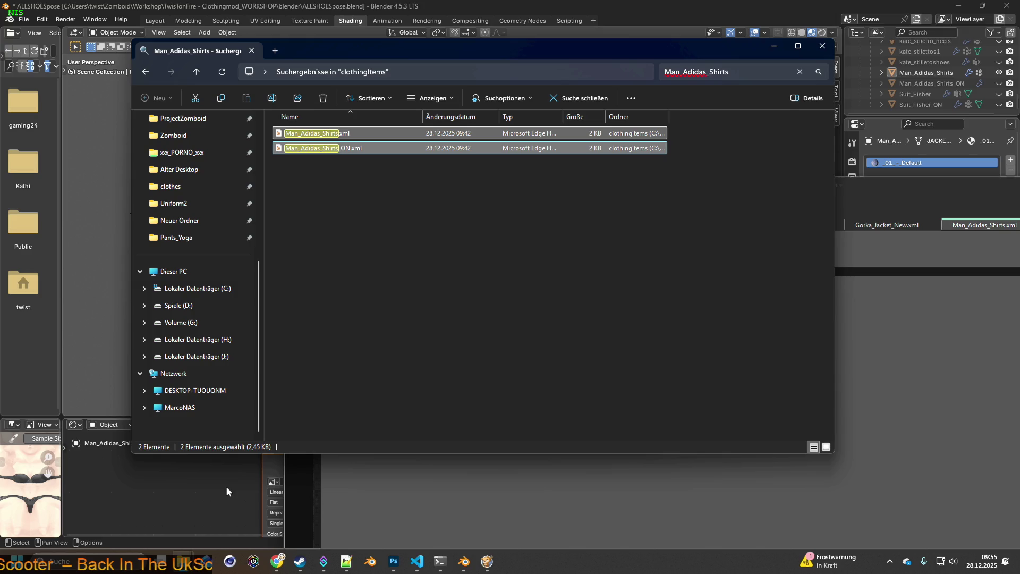
Step: Create a Man_Adidas_Shirts folder in BRITA_Textures and open it
mouse_move(183, 561)
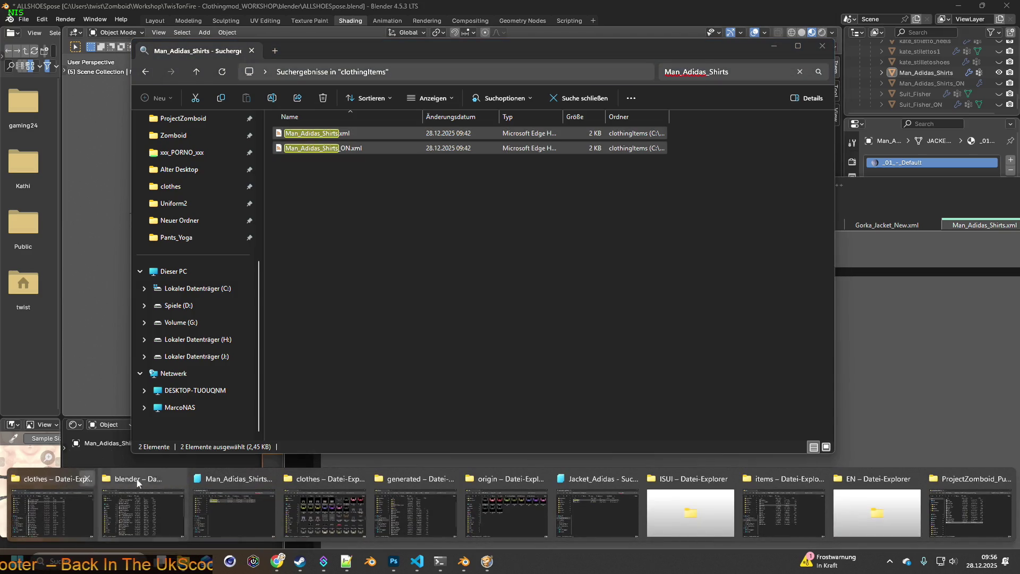
click(507, 505)
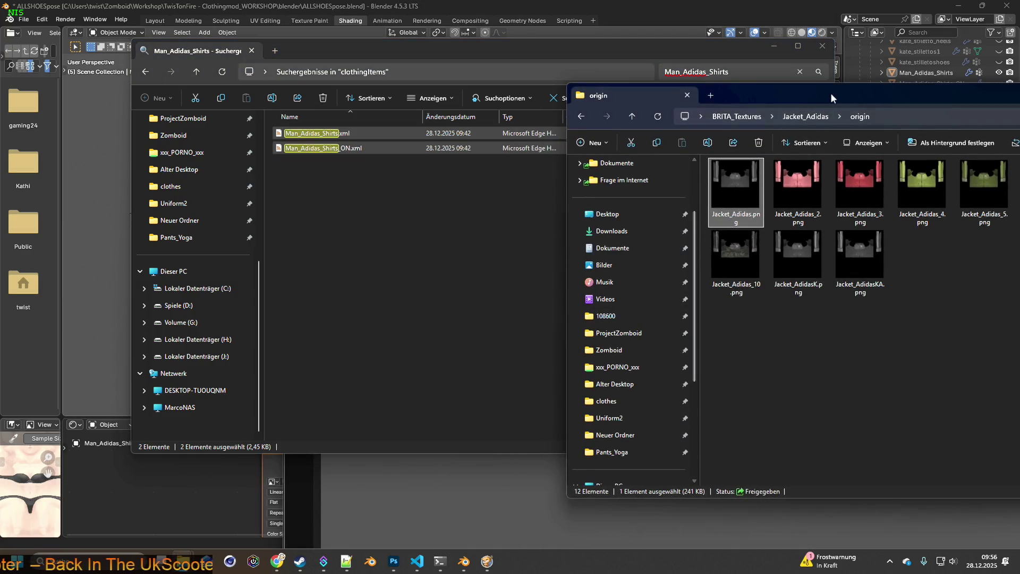
drag(830, 92, 416, 99)
click(330, 125)
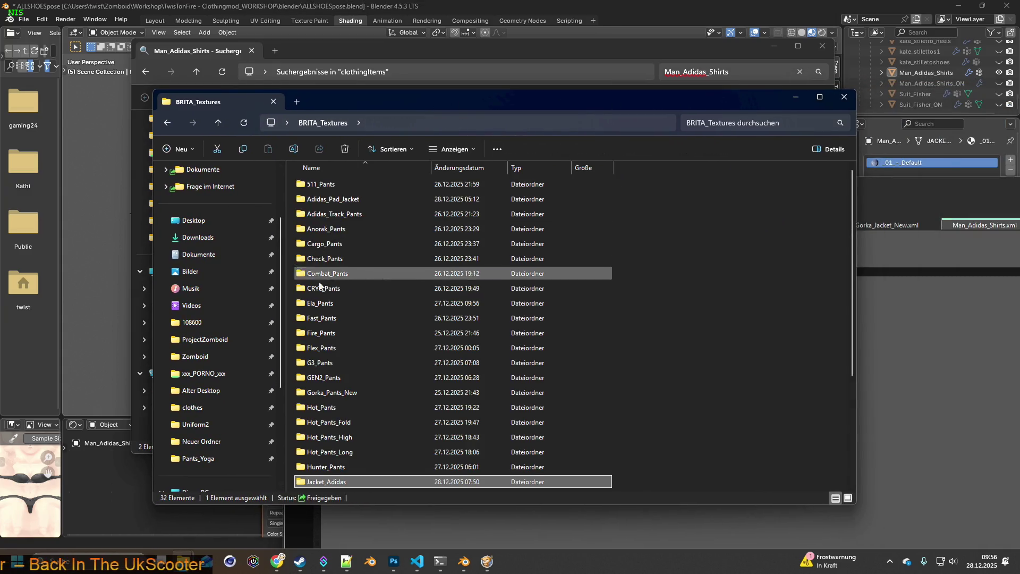
right_click(289, 304)
mouse_move(317, 390)
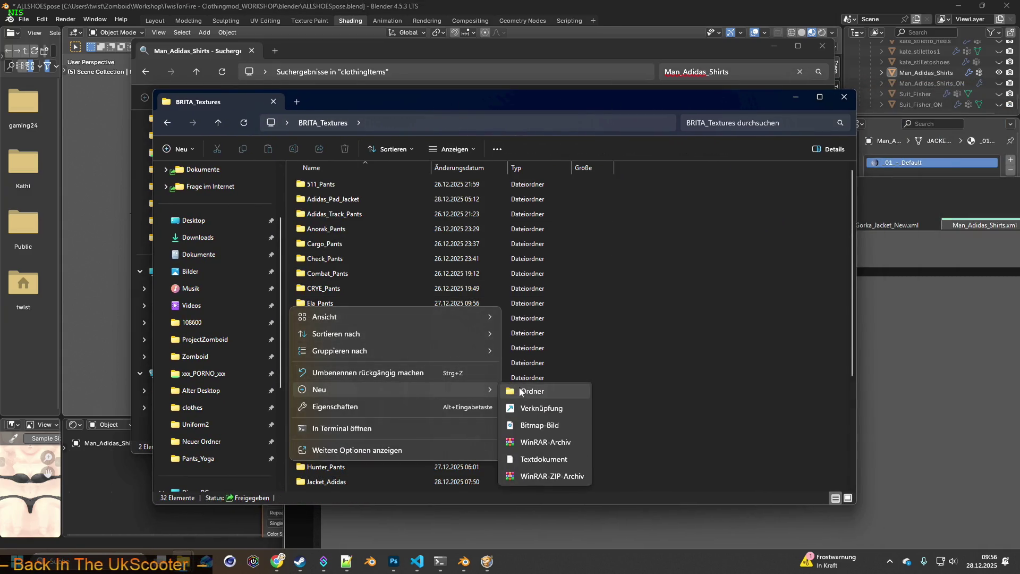
click(529, 390)
text(Man_Adidas_Shirts)
key(Return)
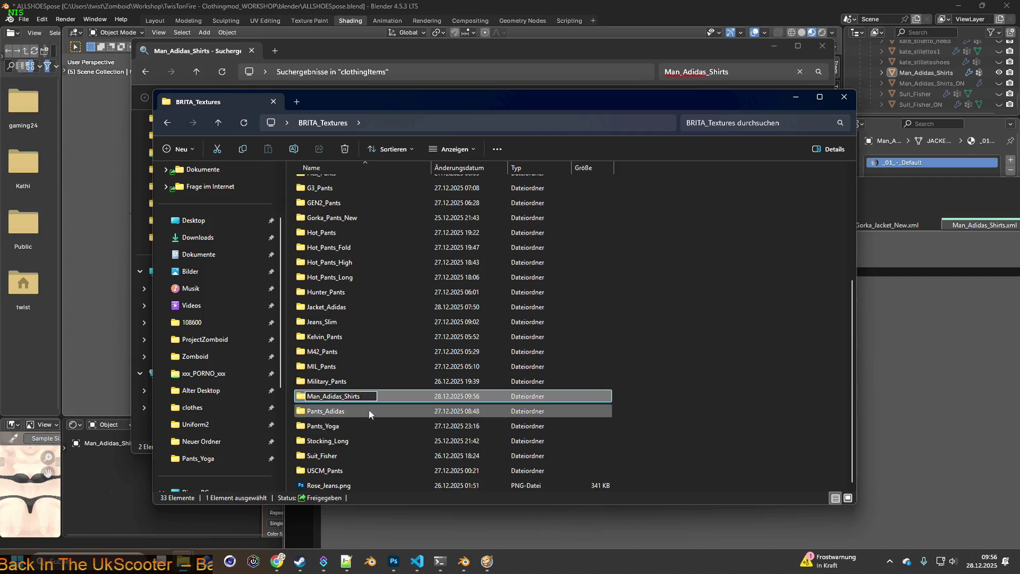
double_click(345, 396)
drag(405, 103, 675, 109)
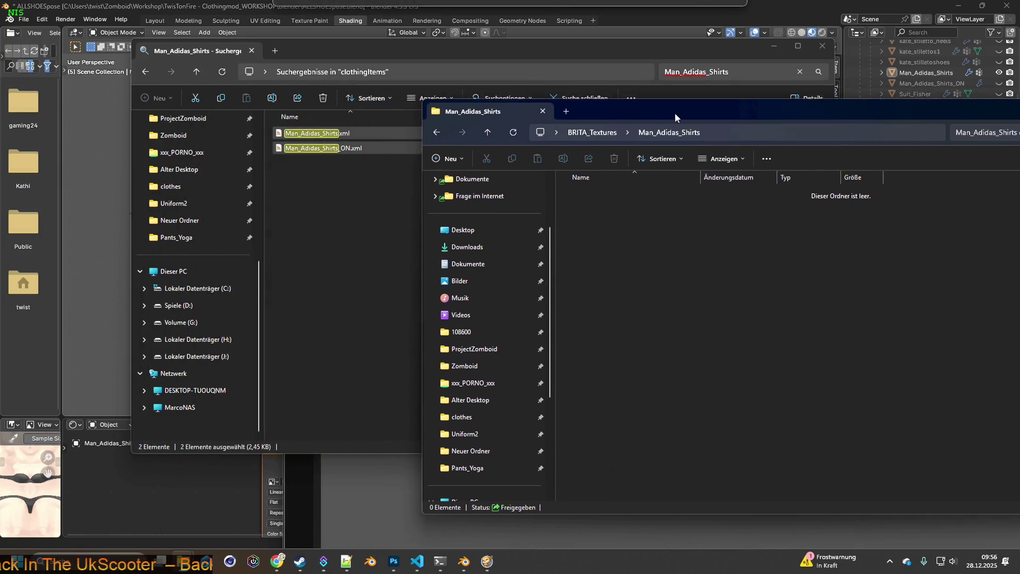
Step: Search the clothes textures for Man_Adidas_Shirts and copy the ten PNGs into the new folder
key(alt+Tab)
key(alt+Tab)
key(alt+Tab)
key(alt+Tab)
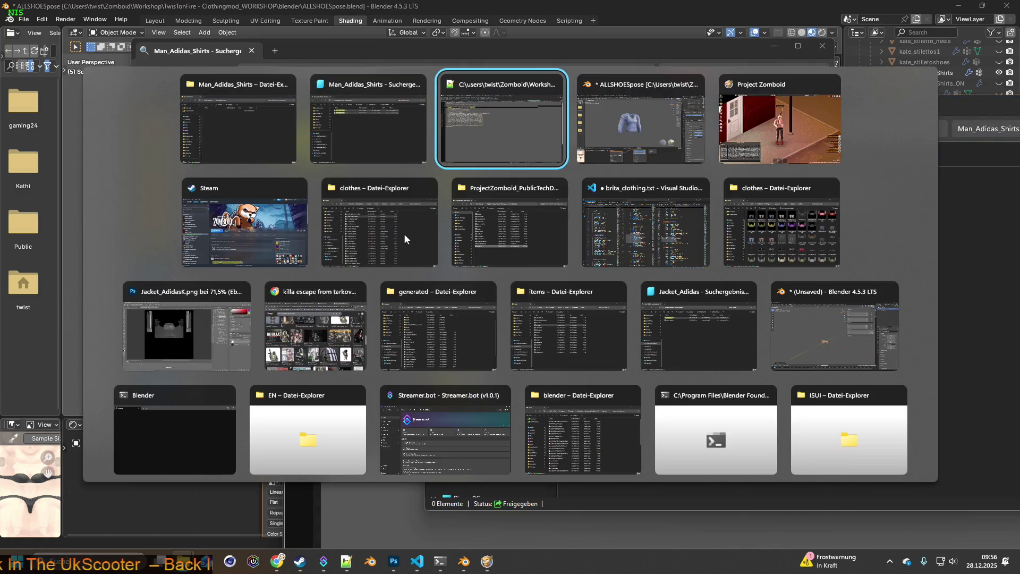
key(alt+Tab)
key(alt+Tab)
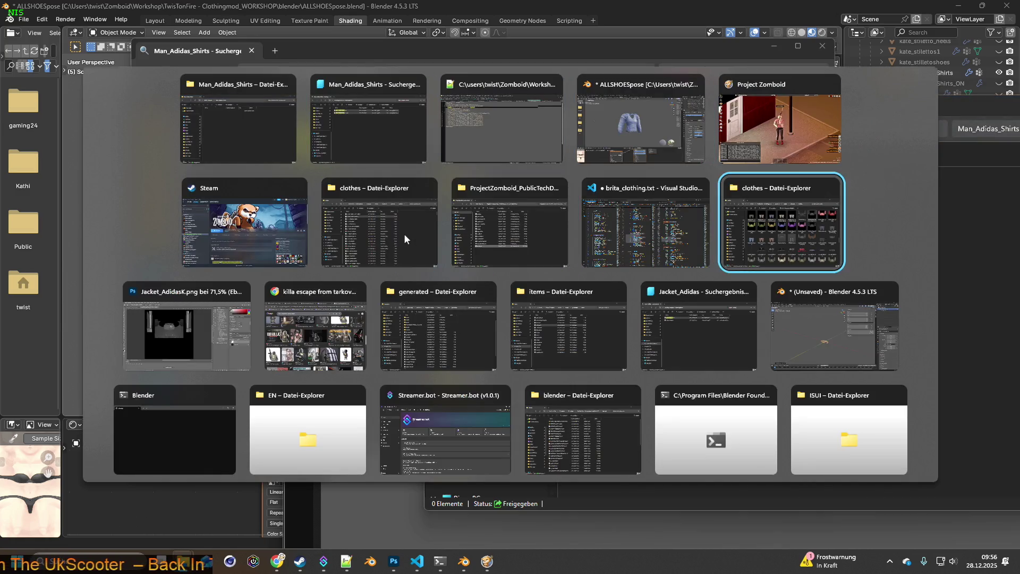
click(783, 70)
text(Man_Adidas_Shirts)
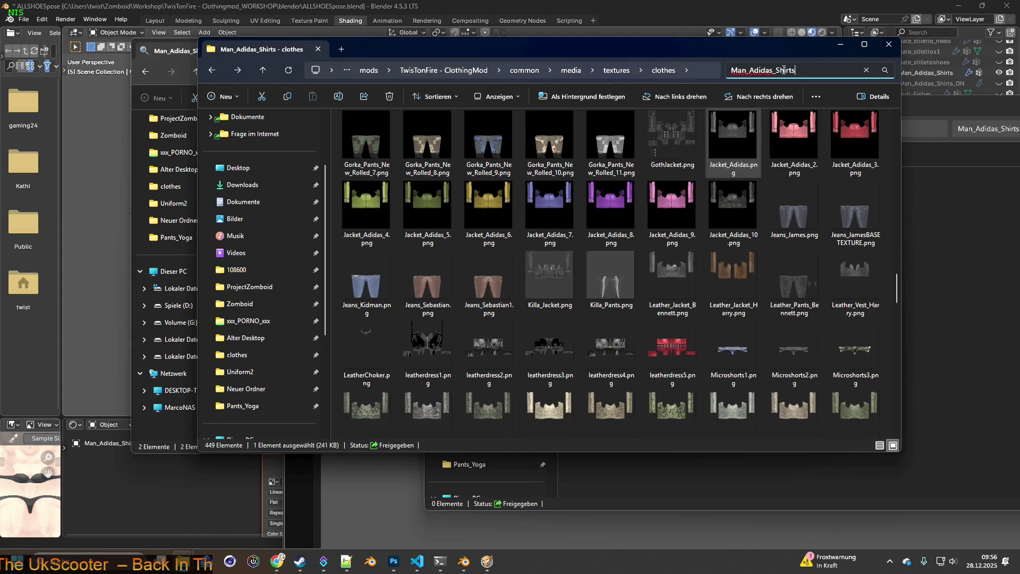
key(Return)
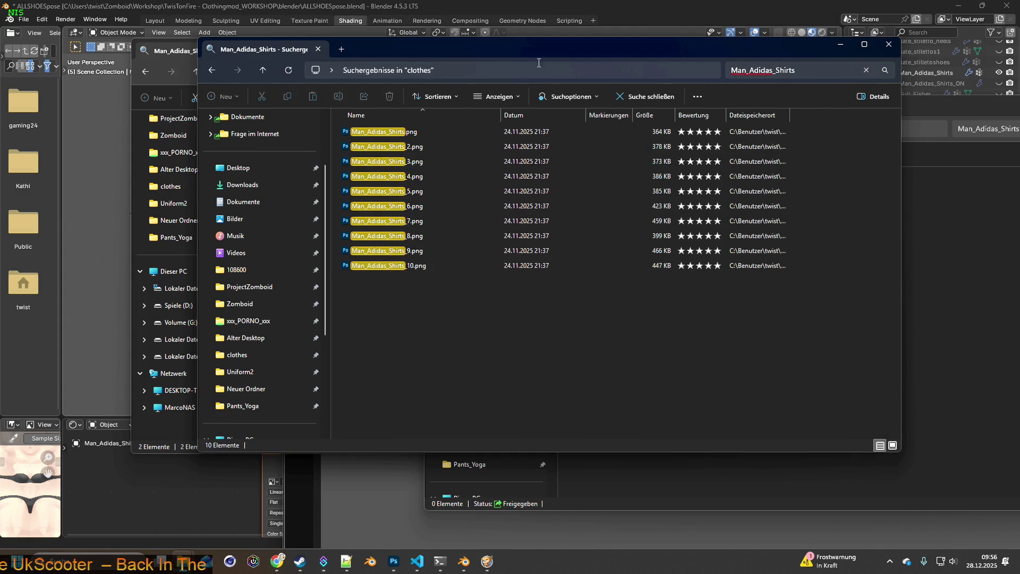
drag(562, 50, 340, 53)
mouse_move(215, 334)
mouse_down()
mouse_move(132, 228)
mouse_move(135, 135)
mouse_up()
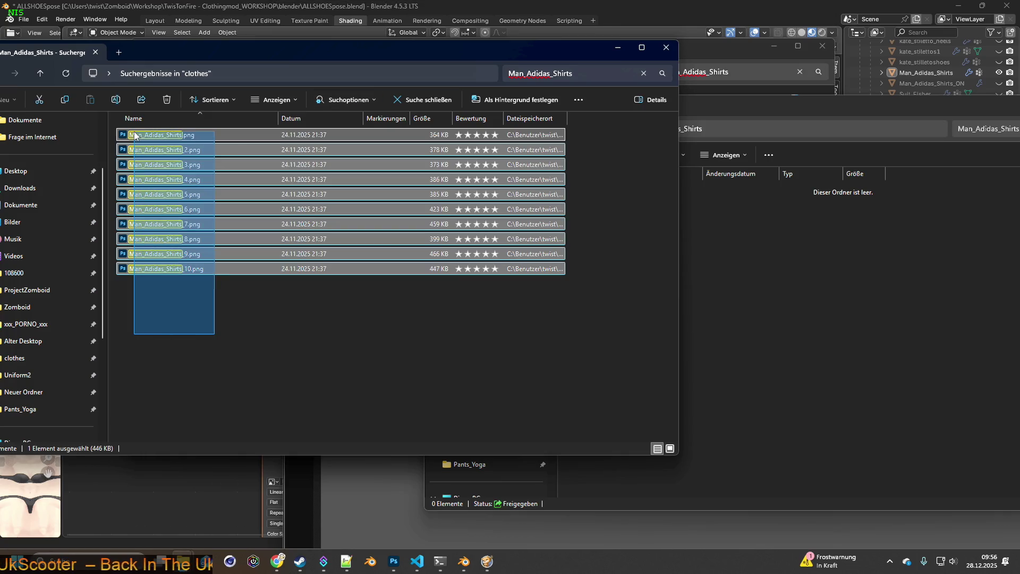
right_drag(157, 154, 816, 265)
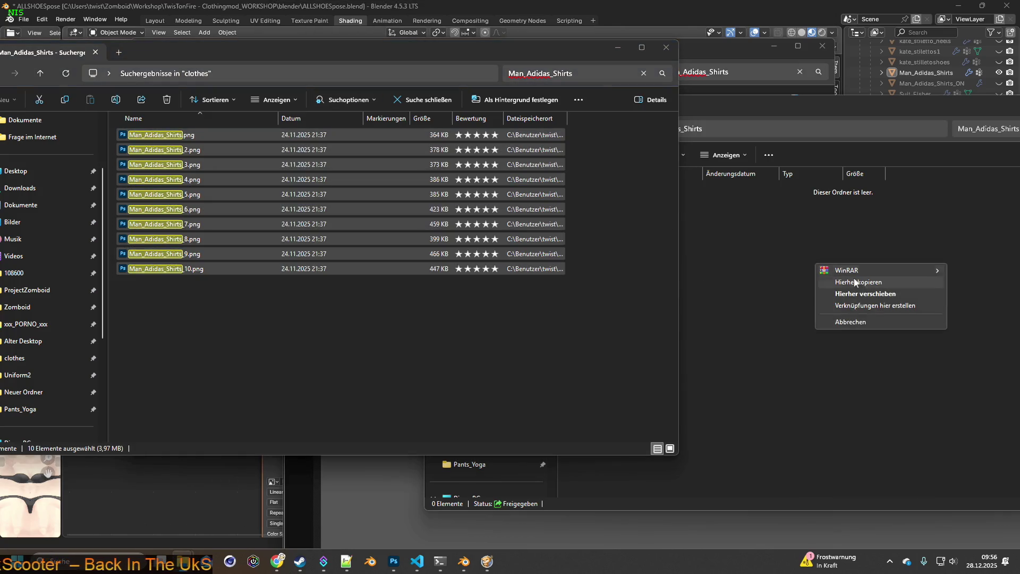
click(852, 282)
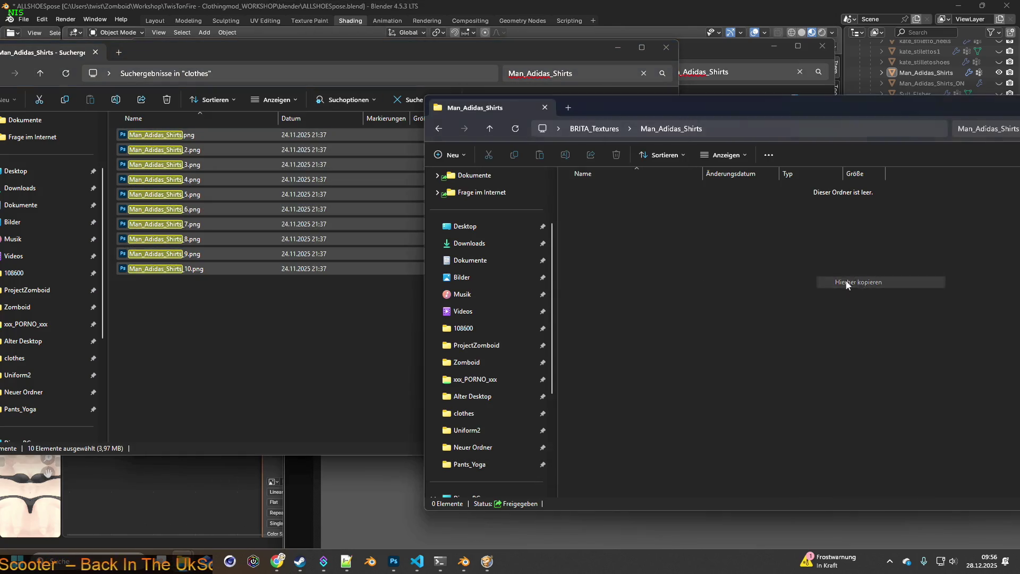
Step: Create an origin subfolder and move the ten PNGs into it
right_click(636, 352)
mouse_move(671, 432)
click(840, 429)
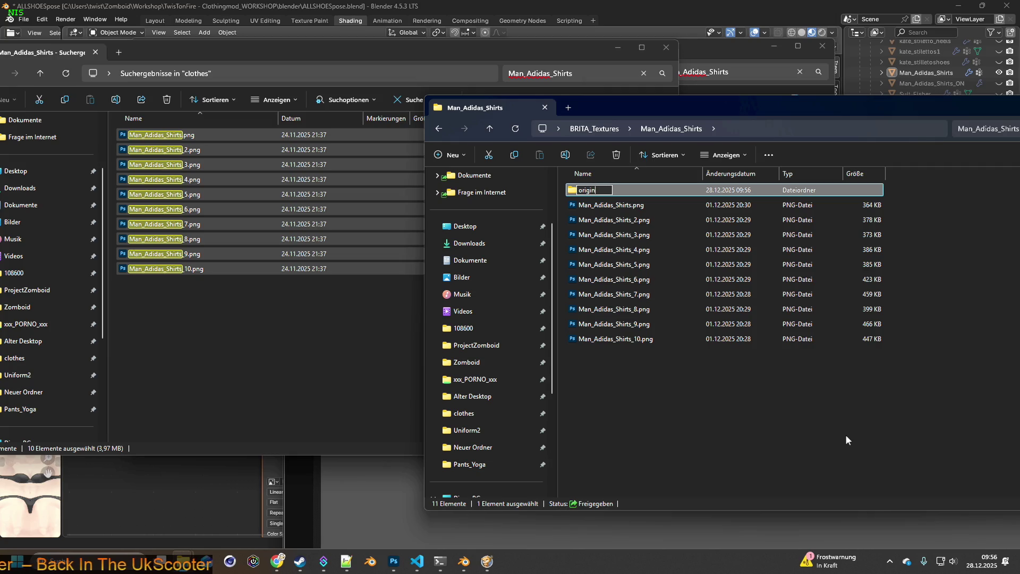
click(846, 434)
mouse_move(712, 396)
mouse_down()
mouse_move(596, 296)
mouse_move(593, 211)
mouse_up()
mouse_move(593, 211)
right_down()
mouse_move(585, 176)
mouse_move(586, 192)
right_up()
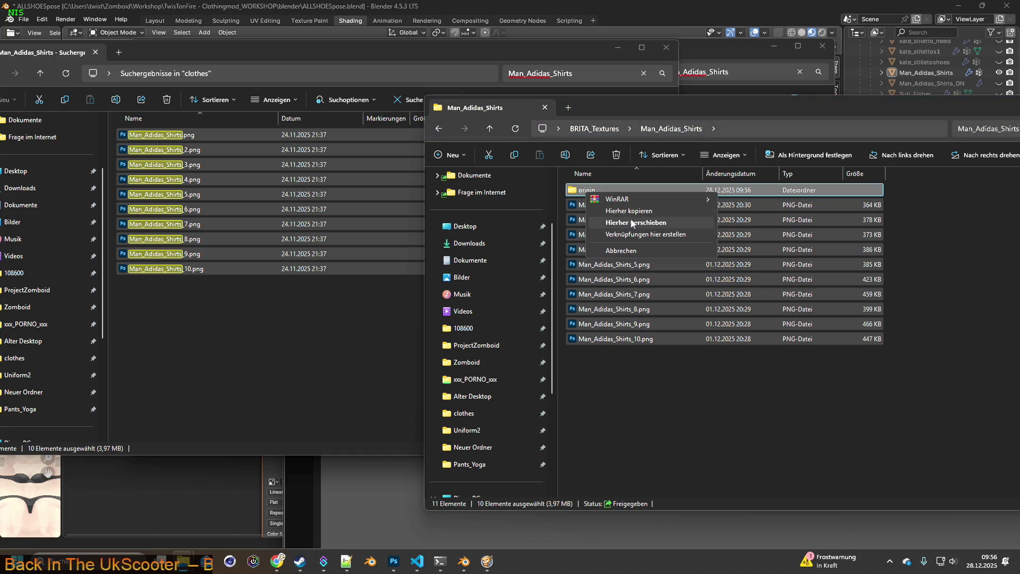
click(632, 222)
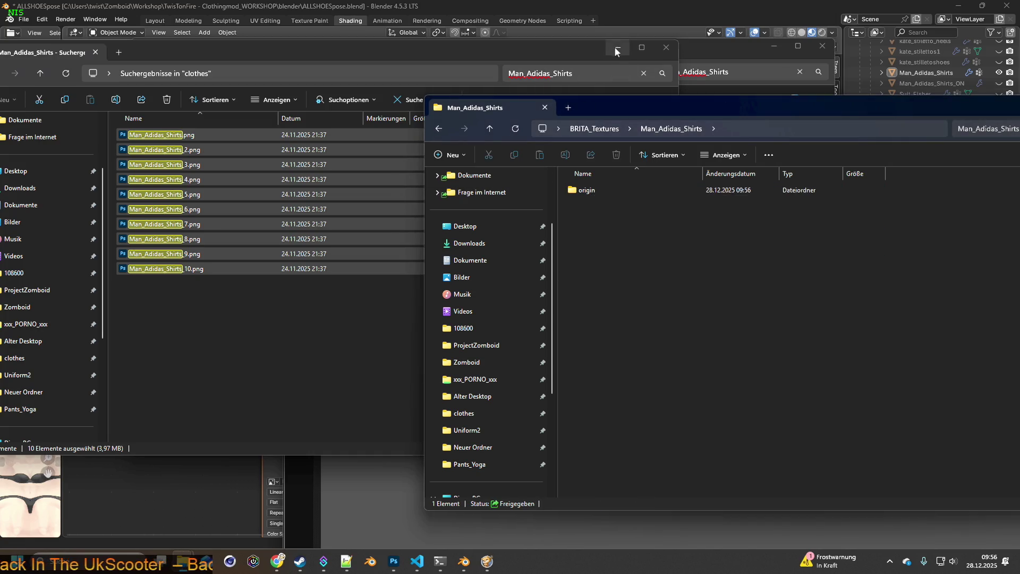
click(614, 49)
Step: Load Man_Adidas_Shirts.png from BRITA_Textures\Man_Adidas_Shirts\origin into the base colour Image Texture node
click(480, 7)
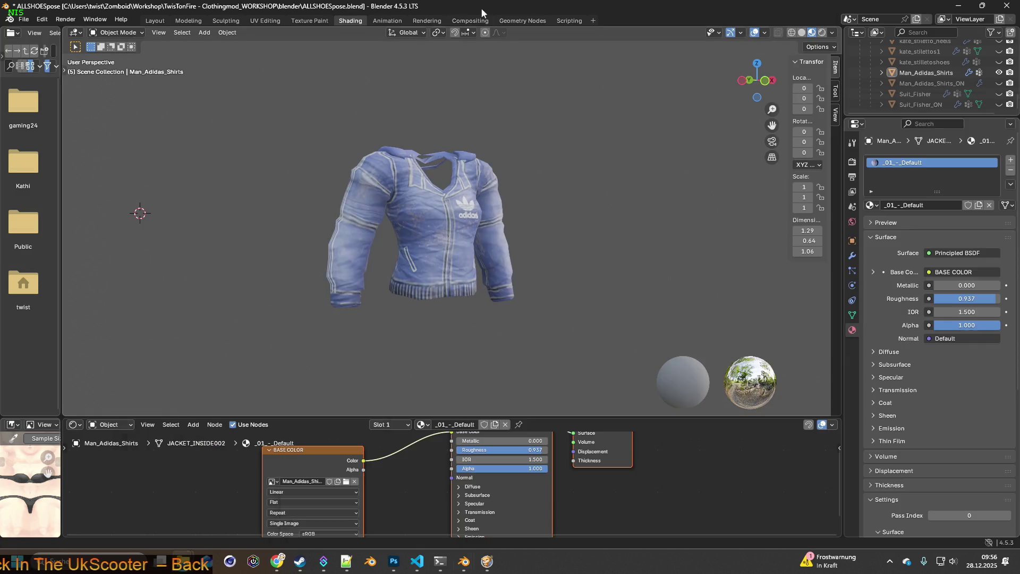
click(346, 481)
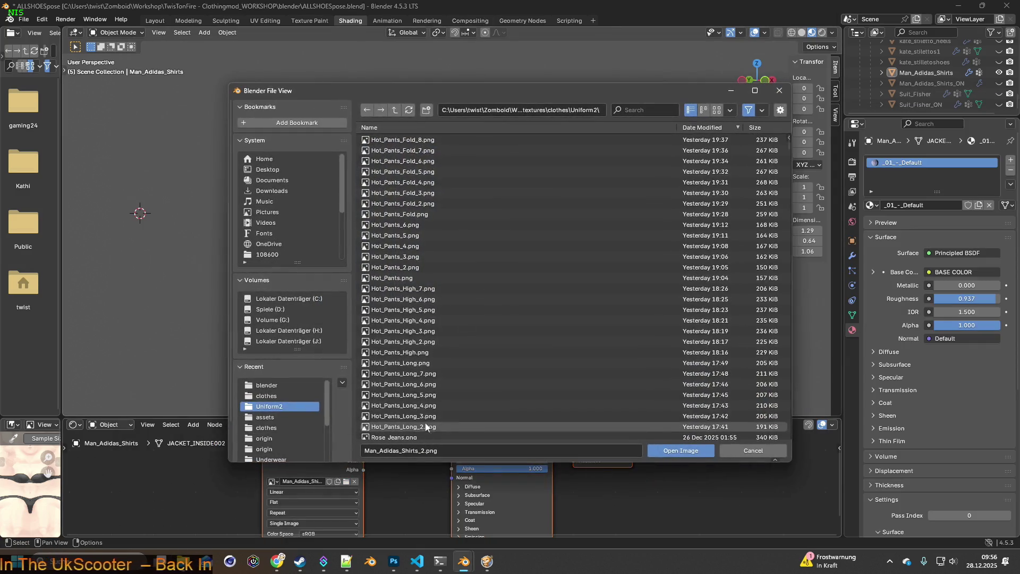
click(265, 438)
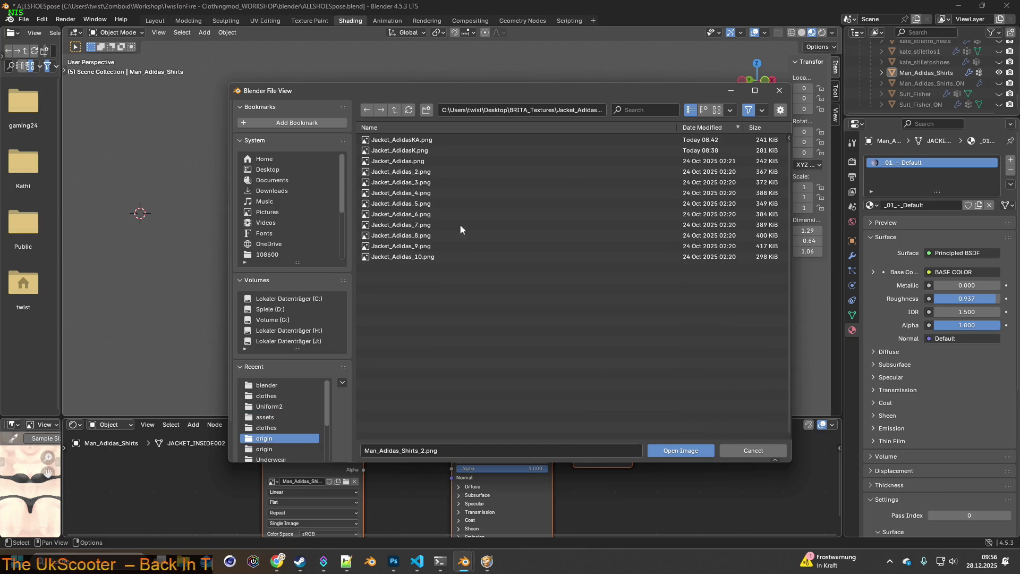
click(398, 110)
click(394, 112)
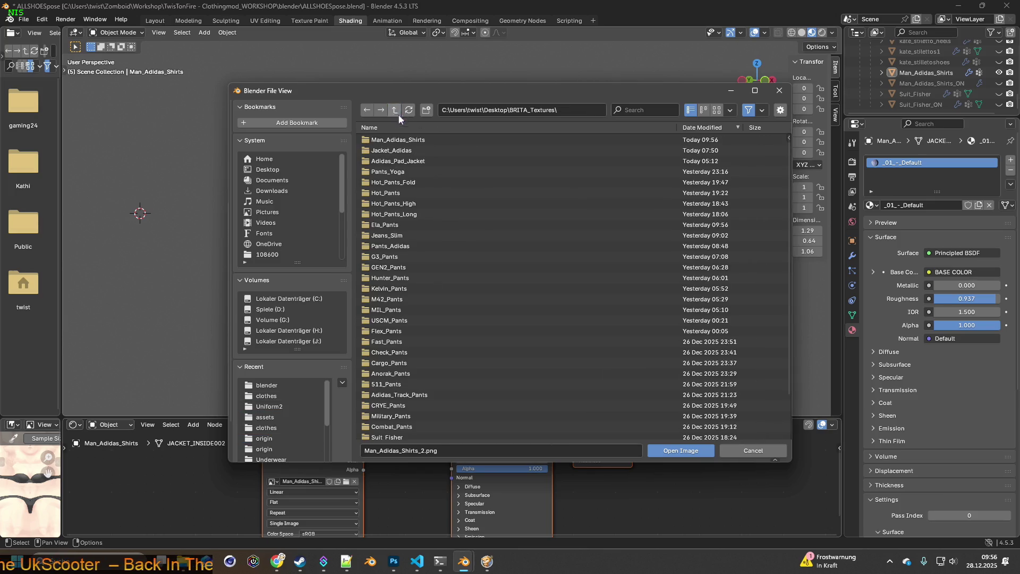
double_click(397, 141)
double_click(396, 140)
click(398, 140)
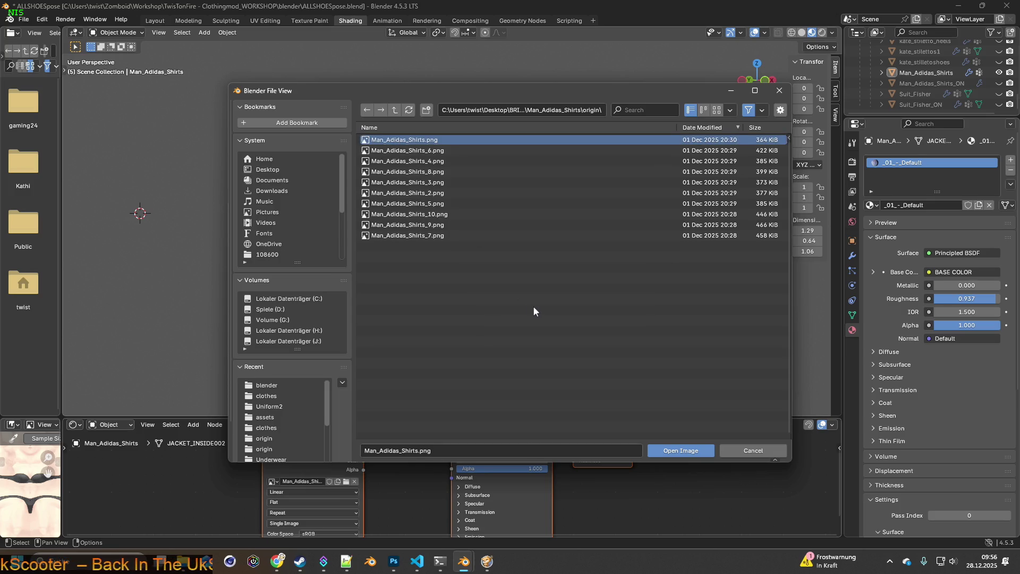
click(383, 127)
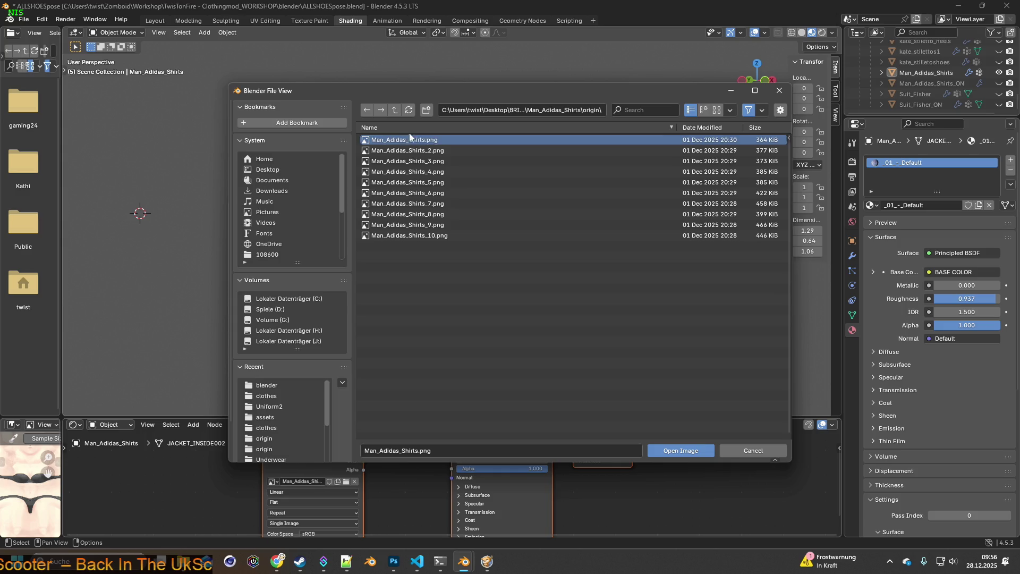
click(682, 451)
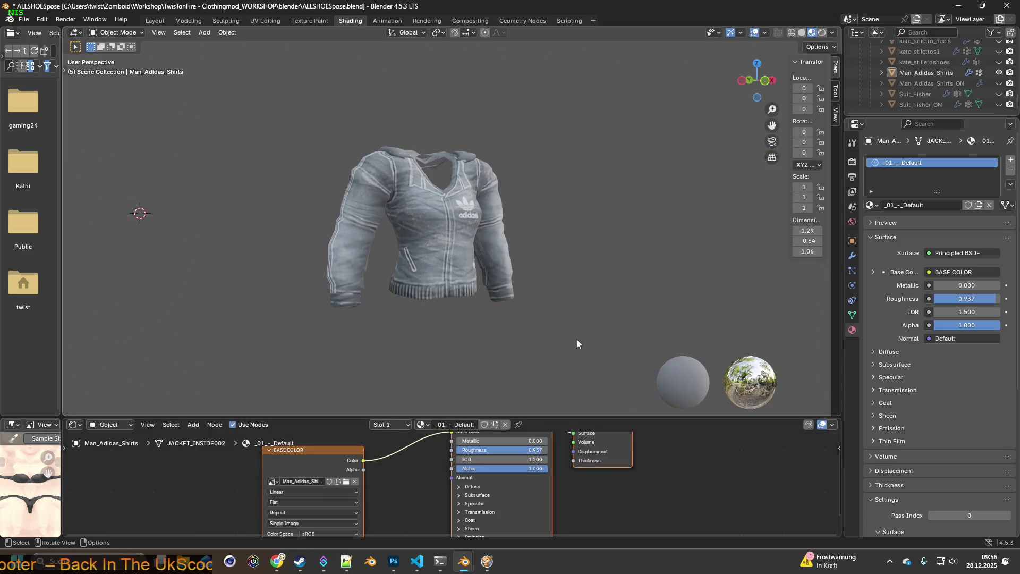
Step: Raise World Opacity to show the HDRI, keeping Scene World and Scene Lights off
click(832, 32)
drag(813, 171, 893, 171)
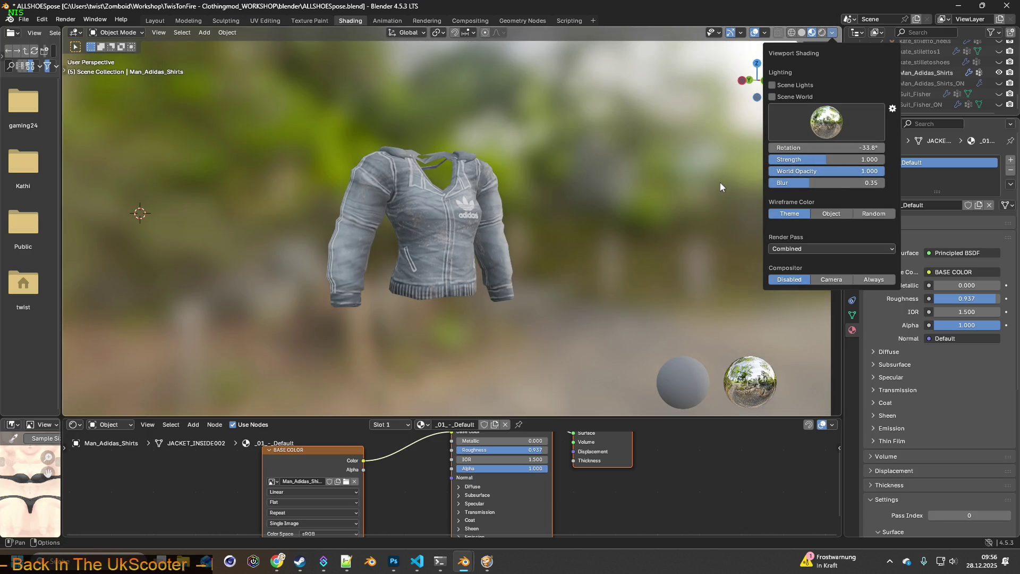
click(832, 33)
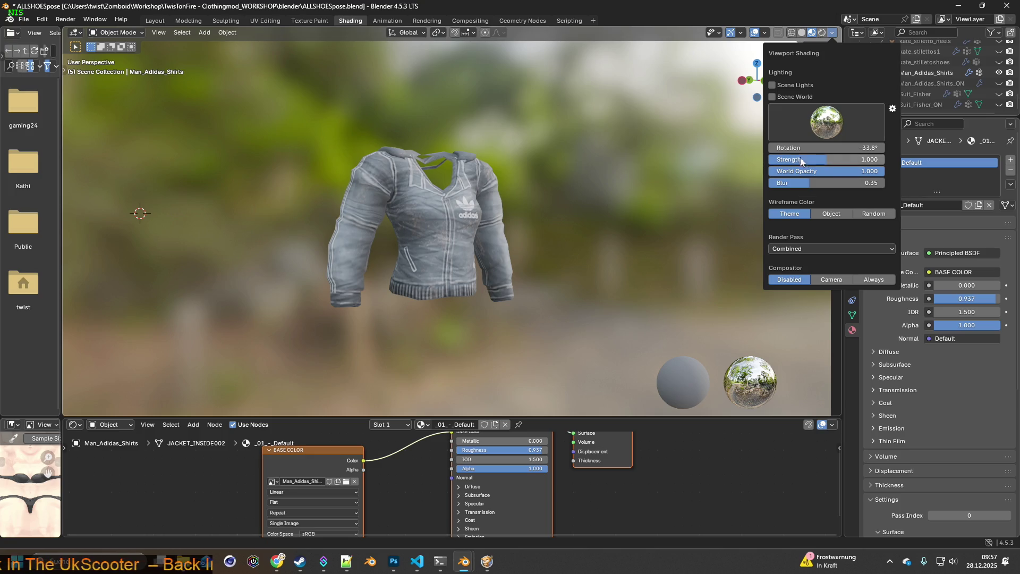
click(773, 97)
click(772, 97)
click(772, 86)
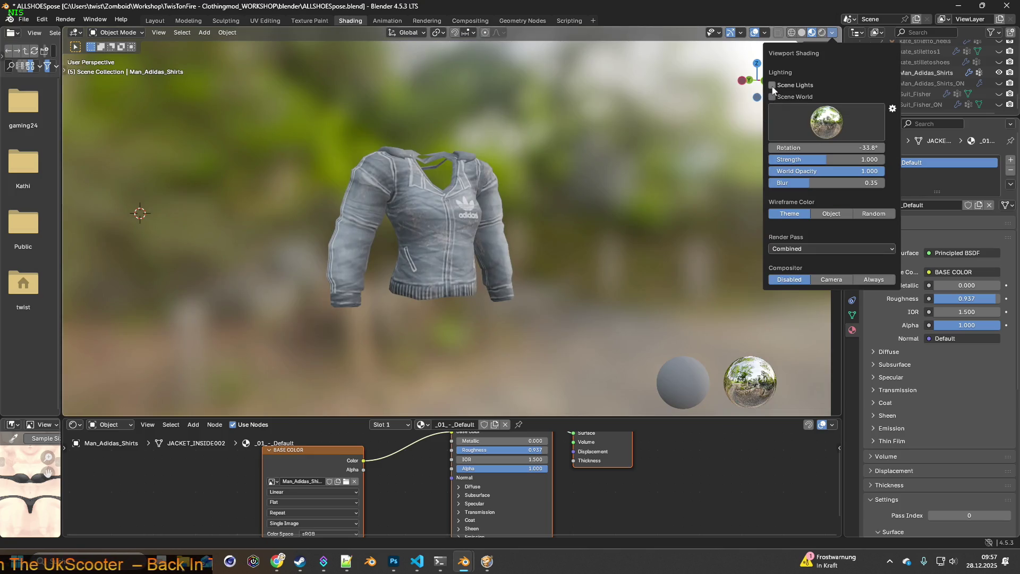
click(772, 85)
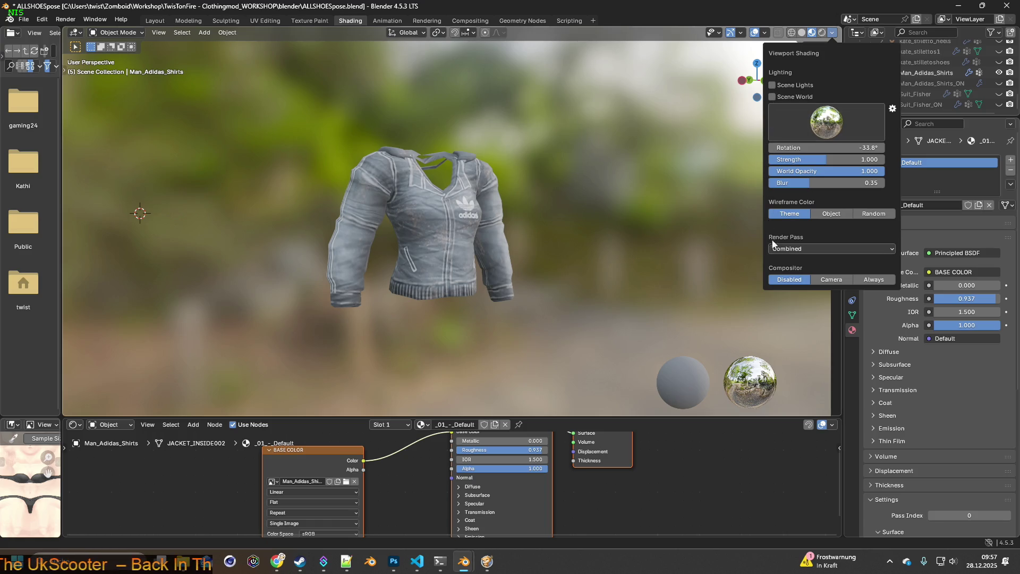
click(826, 250)
click(828, 248)
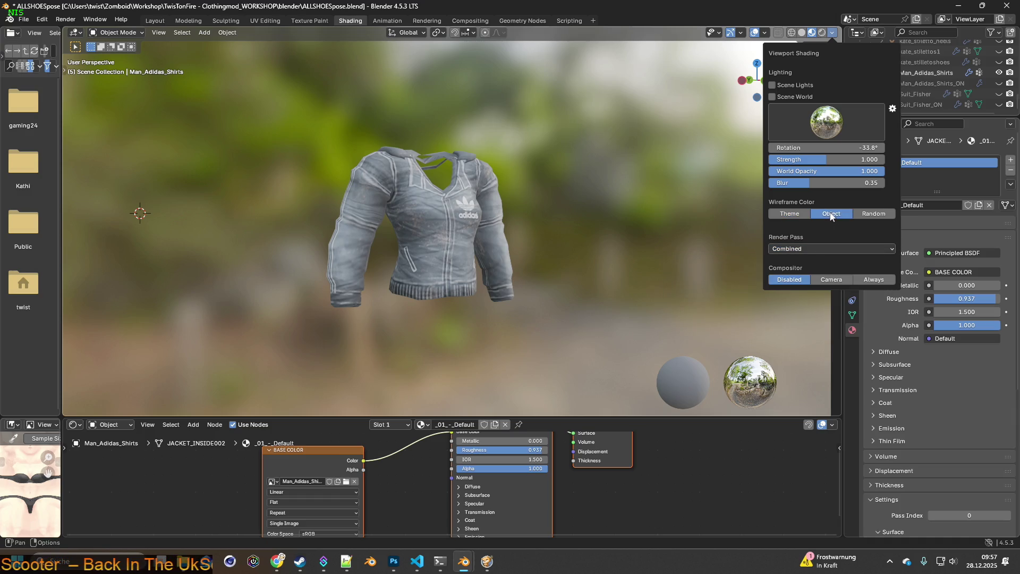
Step: Set the viewport background blur to about 0.52
mouse_move(840, 183)
mouse_down()
mouse_move(907, 183)
mouse_move(794, 183)
mouse_move(916, 182)
mouse_up()
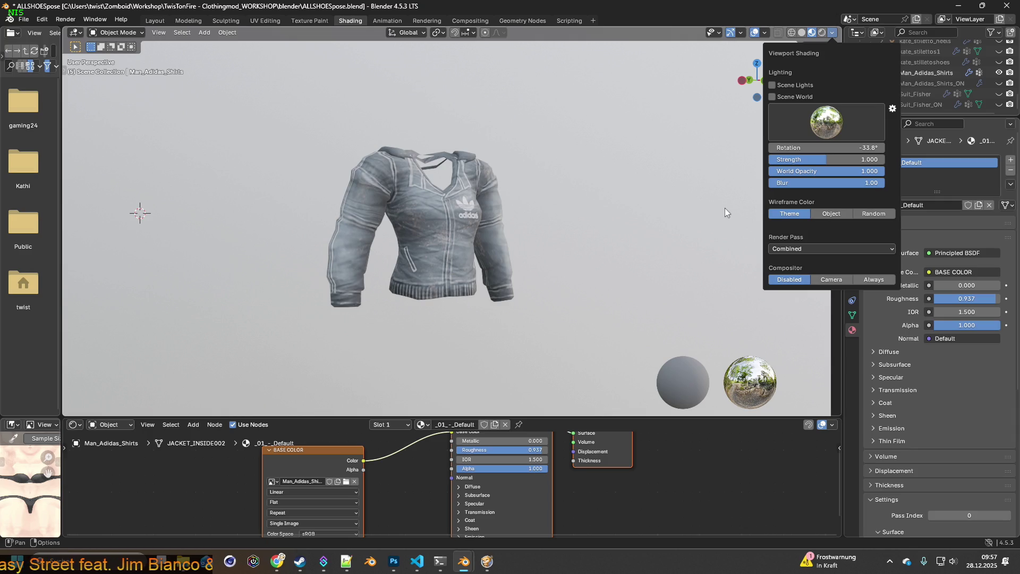
key(n)
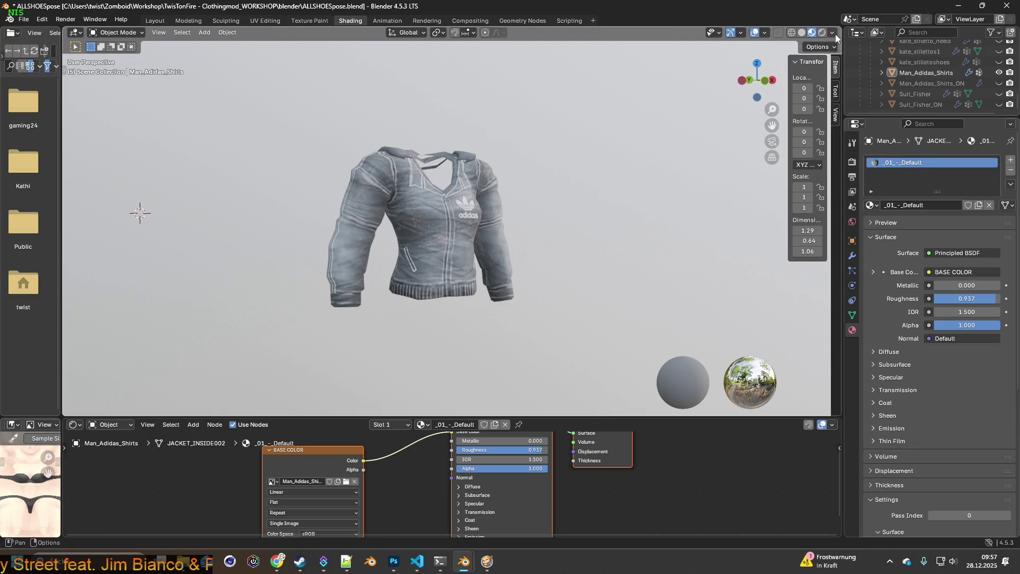
click(833, 32)
mouse_move(818, 171)
mouse_down()
mouse_move(770, 171)
mouse_move(885, 171)
mouse_move(771, 171)
mouse_move(885, 171)
mouse_move(796, 182)
mouse_up()
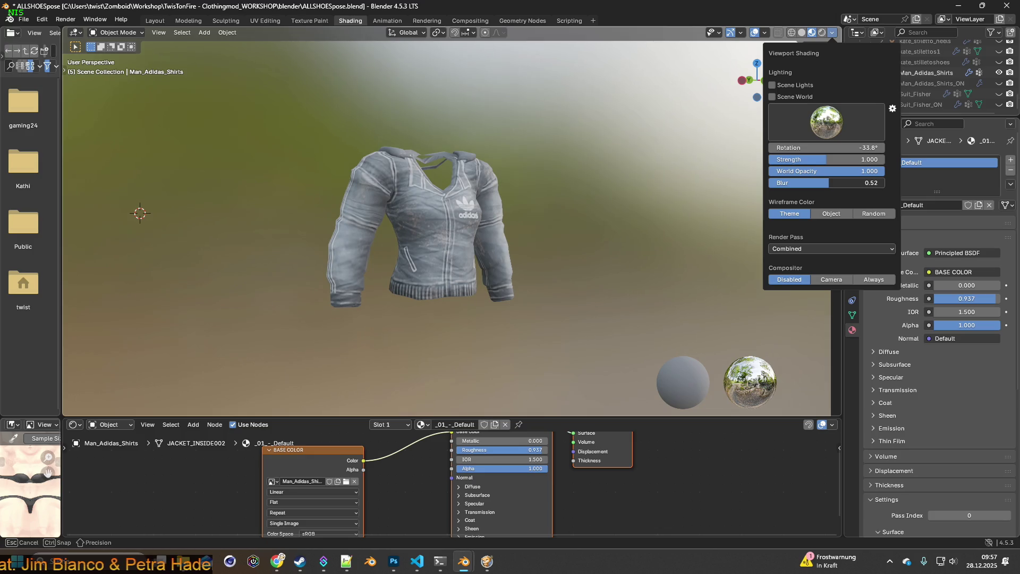
drag(796, 183, 797, 183)
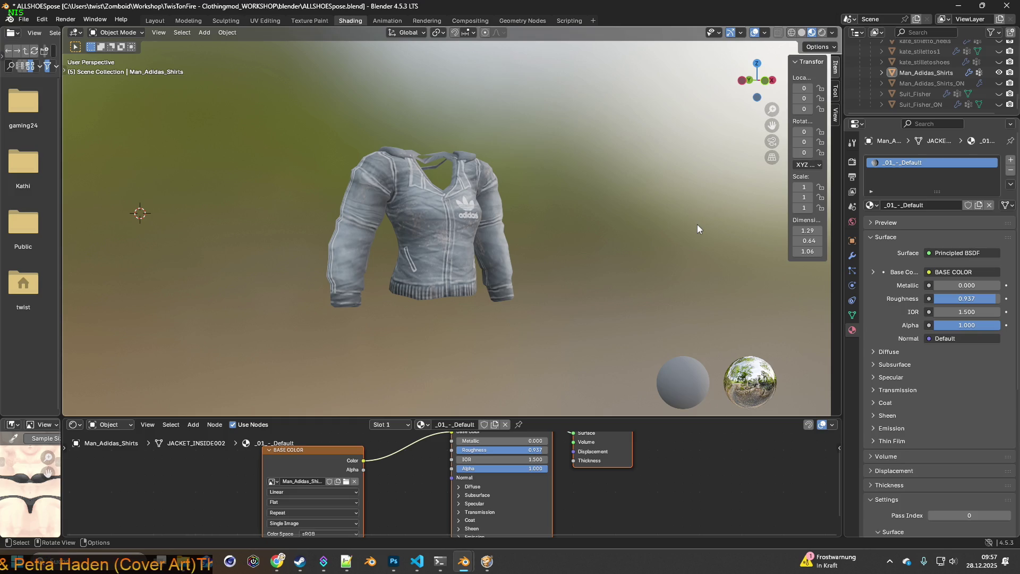
Step: Check the grey jacket from front and angled views, then start a Win+Shift+S screen snip
scroll(581, 204, up, 5)
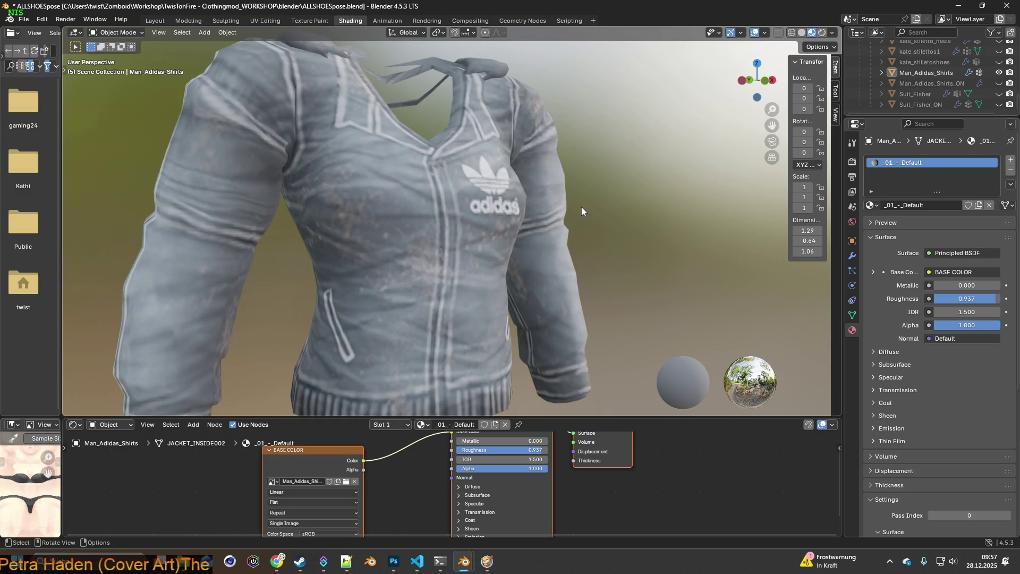
mouse_move(581, 206)
middle_down()
mouse_move(533, 207)
mouse_move(540, 196)
middle_up()
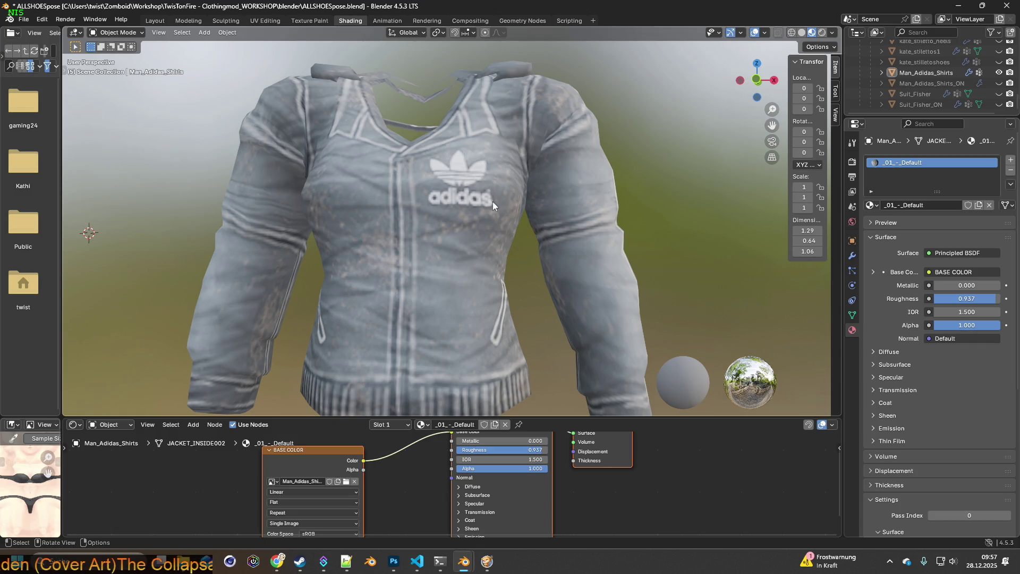
scroll(493, 202, down, 2)
mouse_move(458, 209)
middle_down()
mouse_move(516, 212)
mouse_move(473, 235)
mouse_move(481, 225)
middle_up()
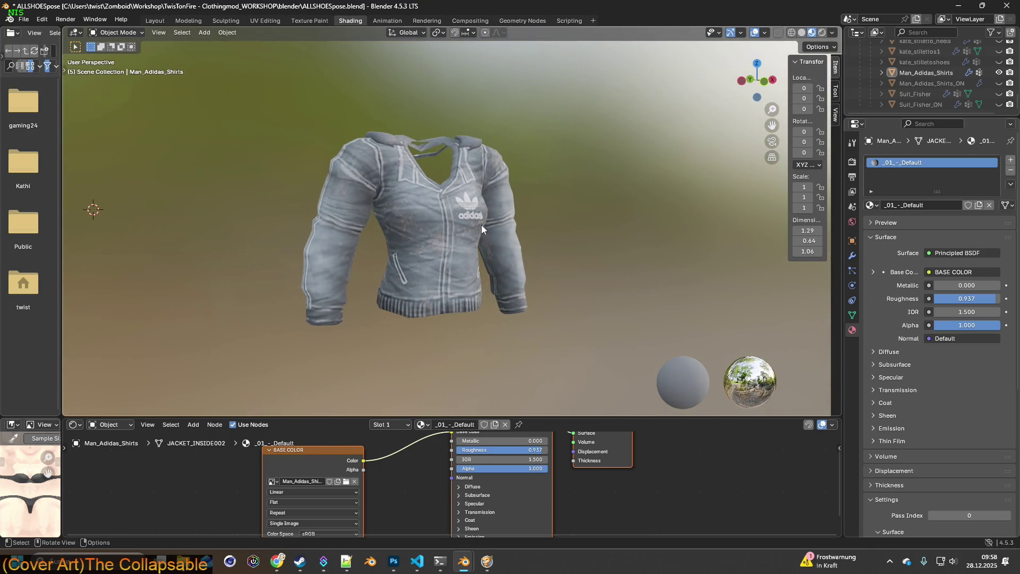
scroll(482, 225, up, 1)
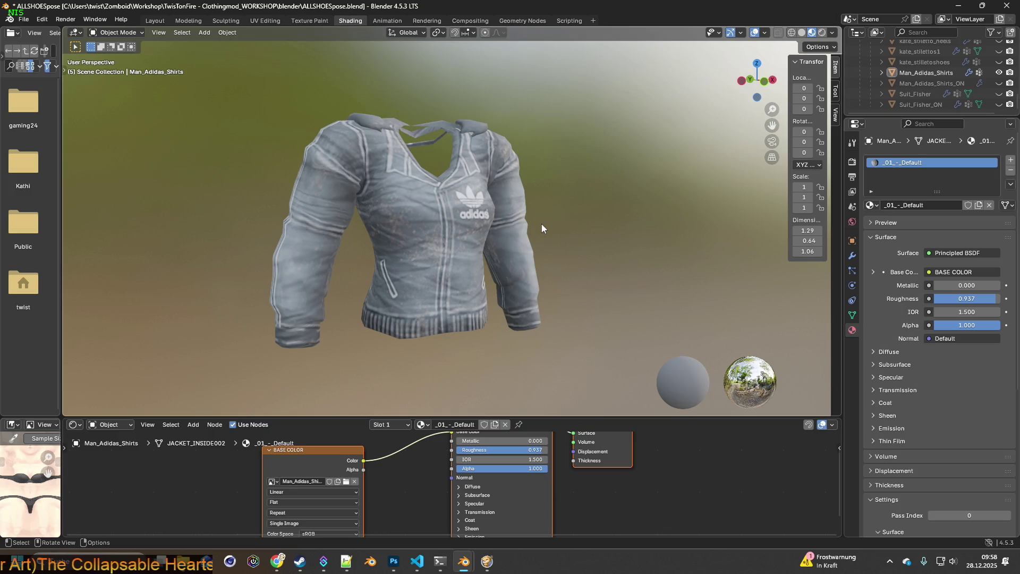
scroll(557, 215, down, 1)
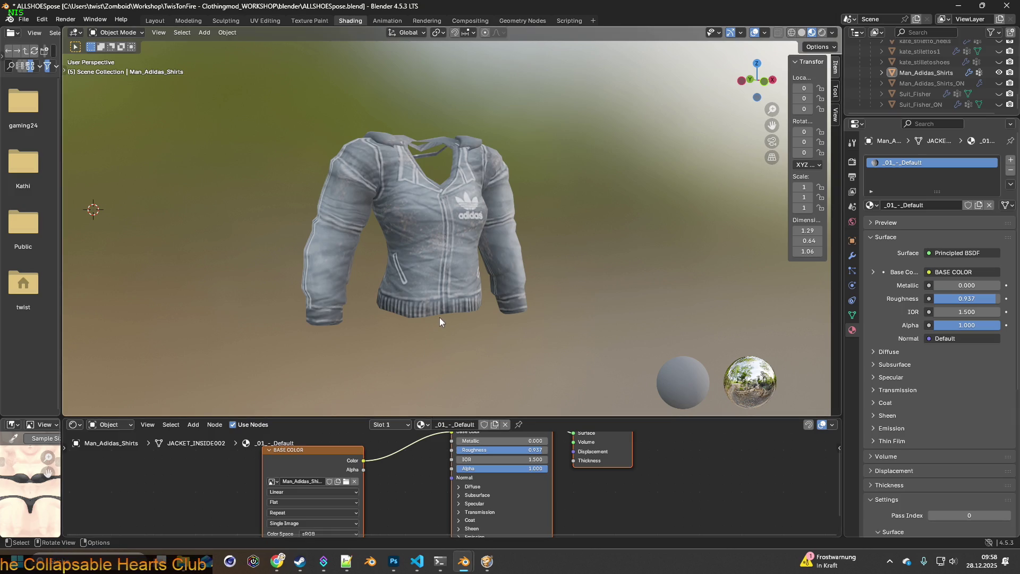
key(super+shift+s)
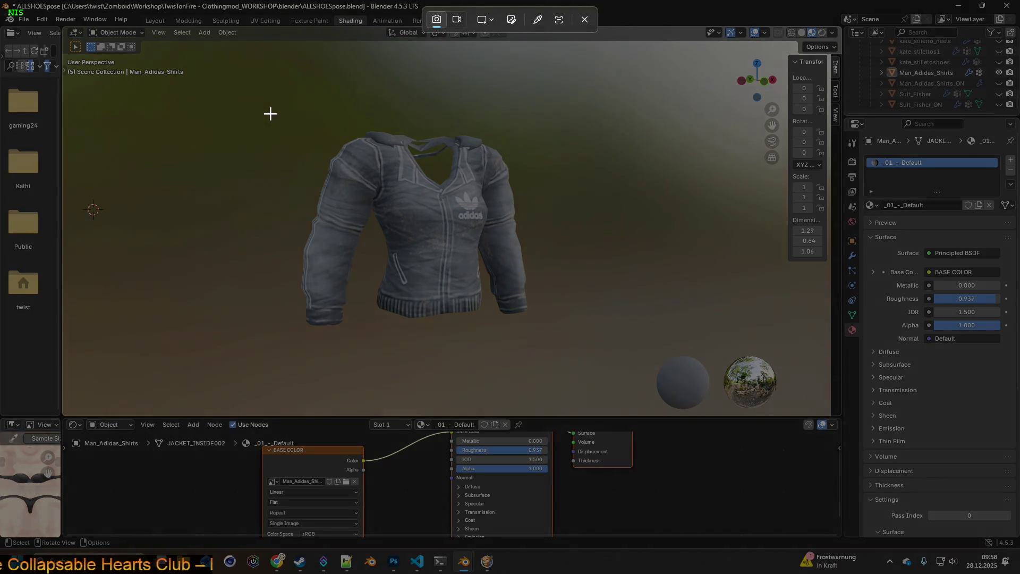
Step: Capture the grey jacket, then close Jacket_AdidasK.png and Item_JAd.psd in Photoshop without saving
drag(266, 111, 570, 349)
key(alt+Tab)
key(alt+Tab)
key(alt+Tab)
key(alt+Tab)
key(alt+Tab)
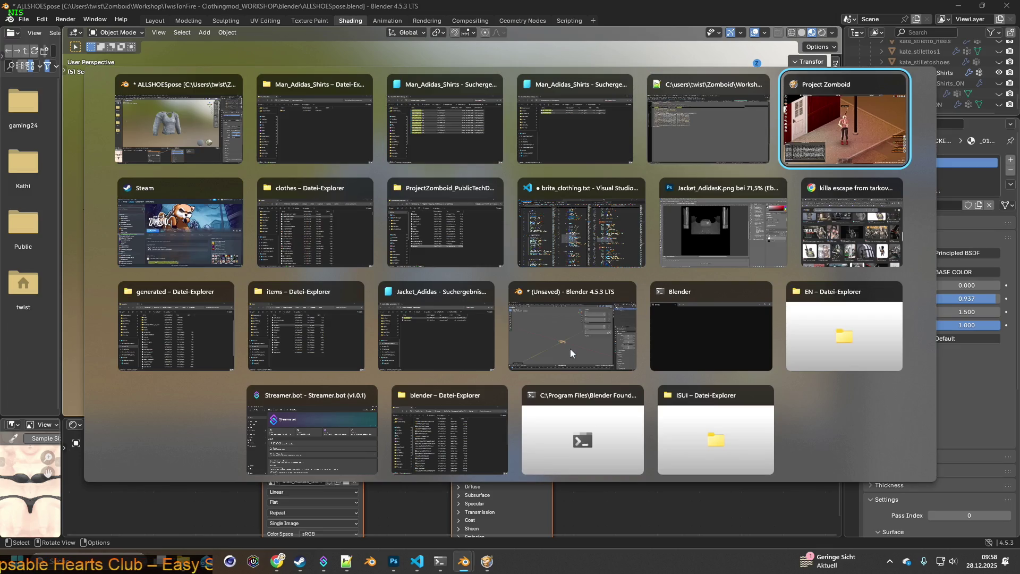
key(alt+Tab)
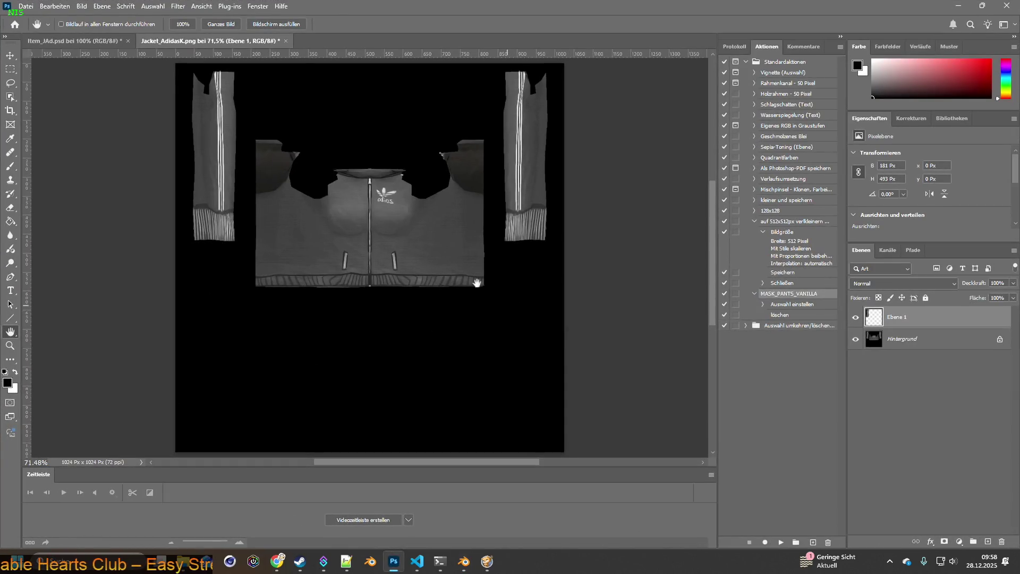
click(285, 41)
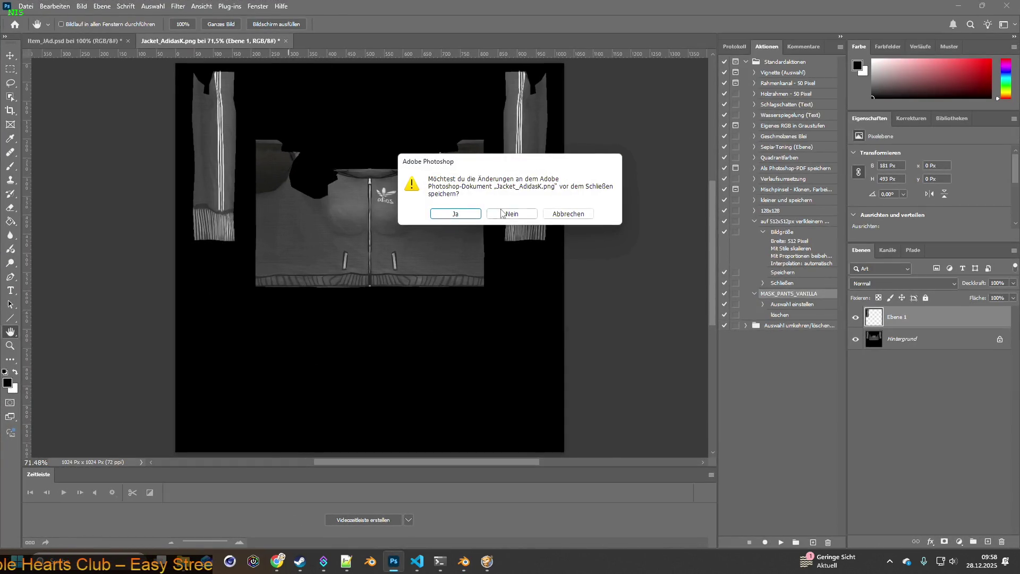
click(501, 213)
click(129, 41)
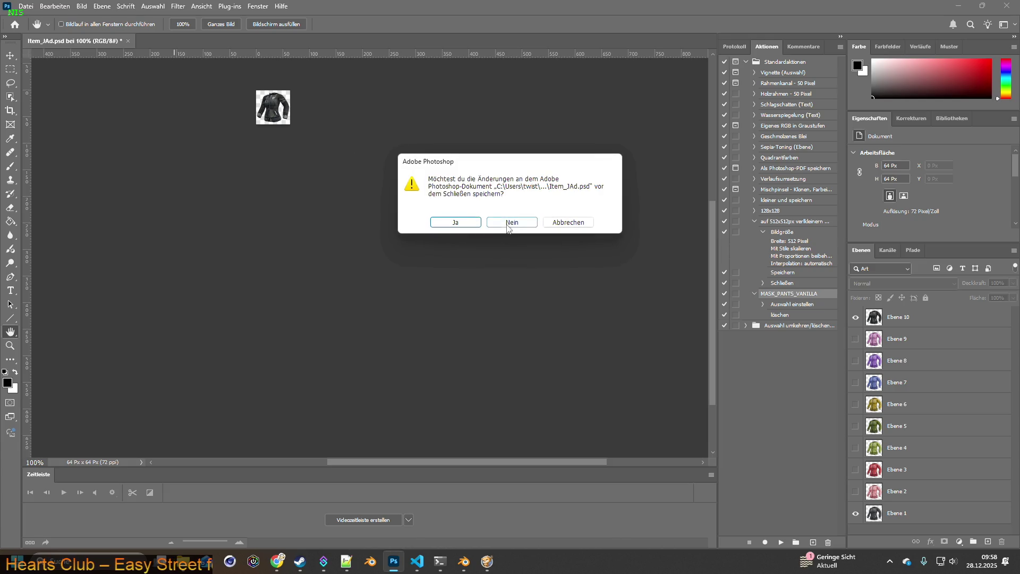
key(n)
Step: Create a new Photoshop document sized to the capture and paste the grey jacket as Ebene 1
click(42, 81)
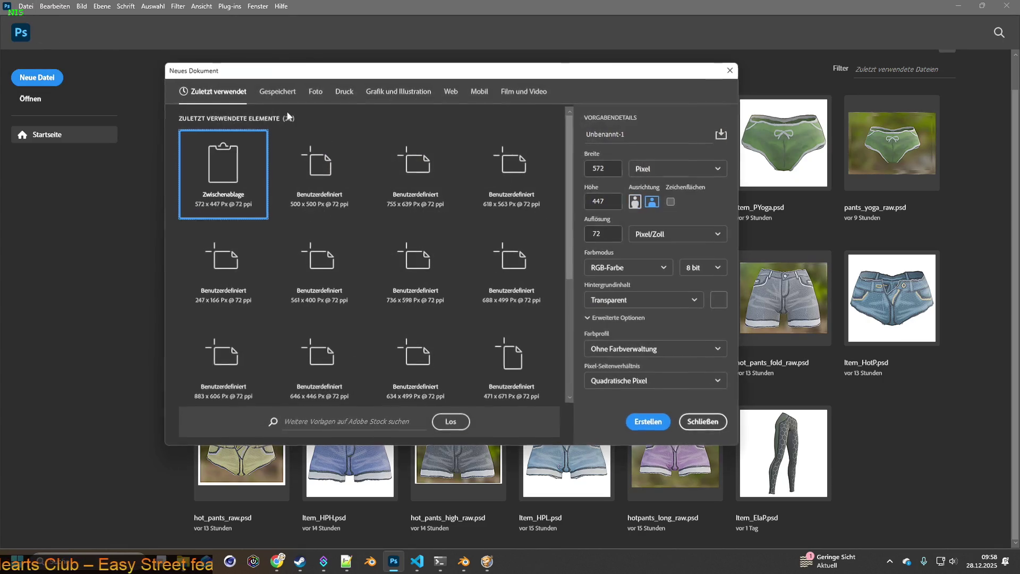
click(647, 422)
key(ctrl+v)
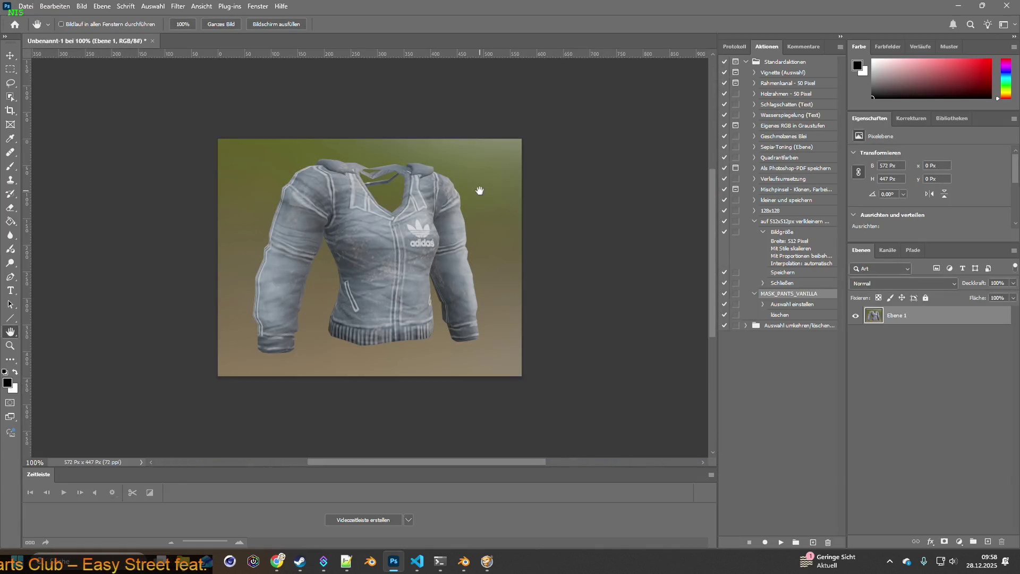
key(alt+Tab)
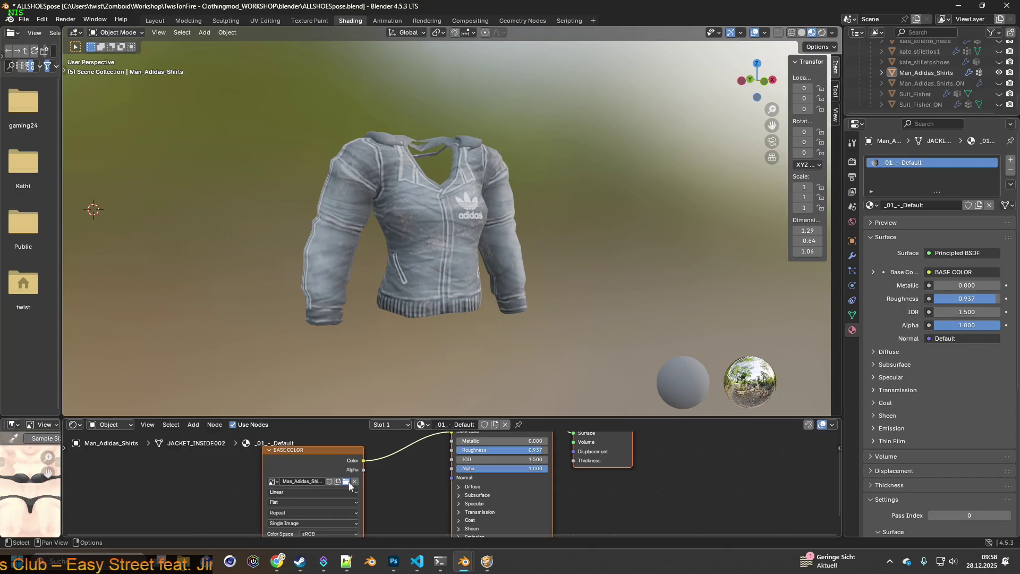
Step: Load Man_Adidas_Shirts_2.png onto the jacket and paste its viewport capture as a new layer
click(346, 481)
click(423, 152)
click(681, 451)
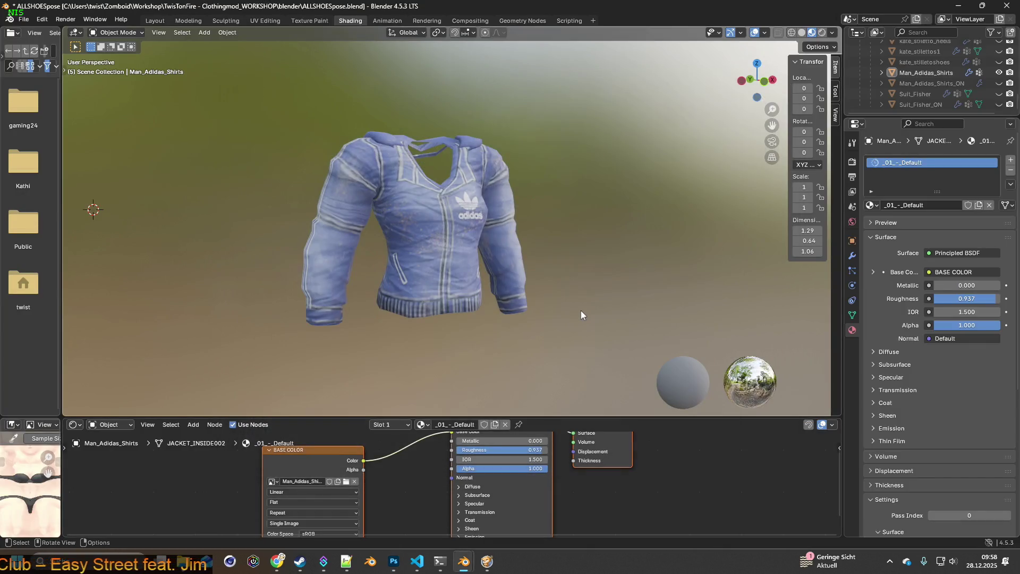
key(super+shift+s)
drag(267, 105, 599, 364)
key(alt+Tab)
key(ctrl+v)
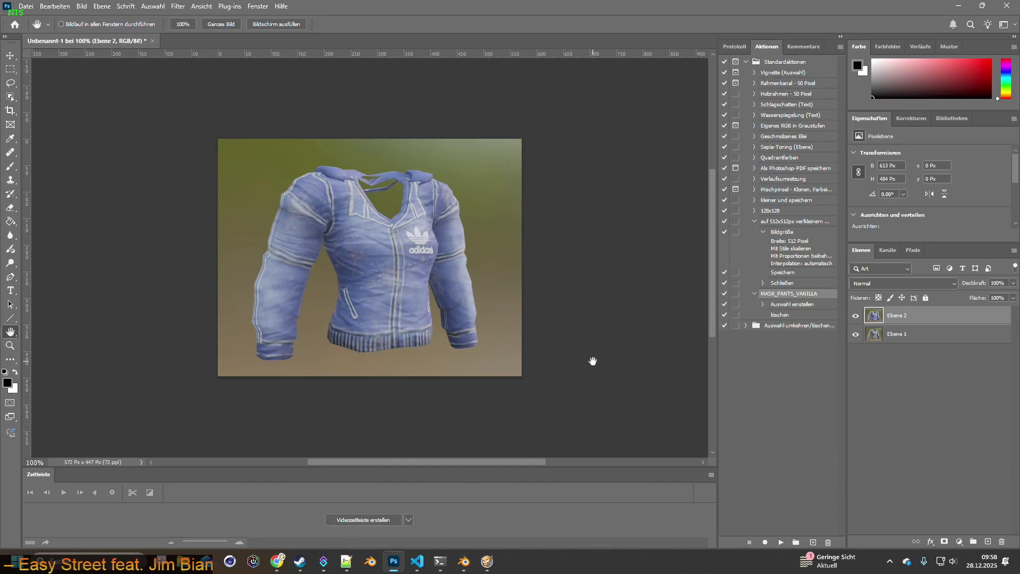
key(alt+Tab)
Step: Load the third Adidas texture variant and paste its jacket capture as a new layer
click(346, 482)
click(404, 162)
click(685, 451)
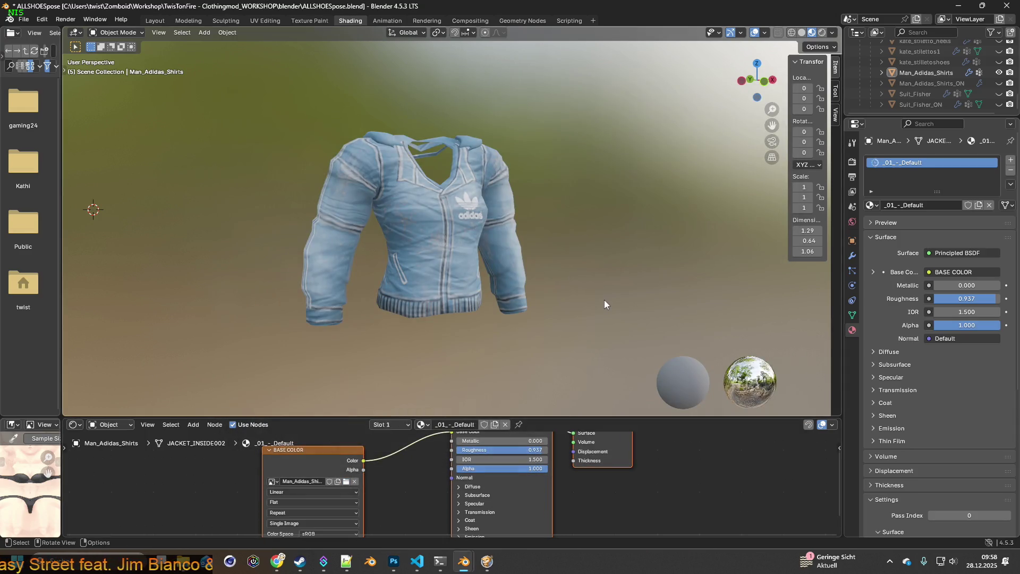
key(super+shift+s)
drag(266, 109, 568, 347)
key(alt+Tab)
key(ctrl+v)
key(alt+Tab)
Step: Load Man_Adidas_Shirts_4.png (green) and paste the jacket capture as layer Ebene 4
click(346, 482)
click(409, 172)
click(678, 450)
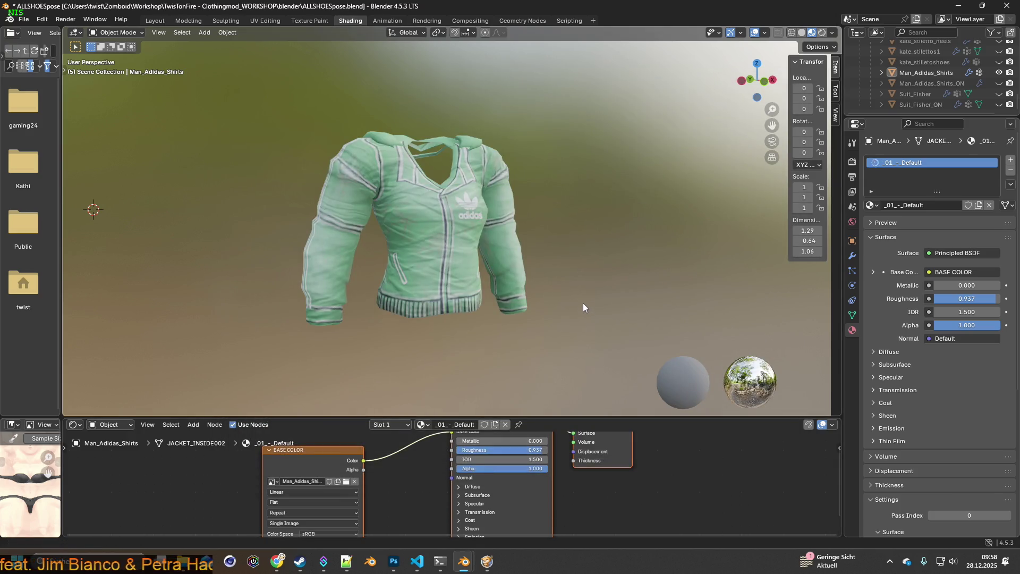
key(super+shift+s)
drag(262, 103, 571, 344)
key(alt+Tab)
key(ctrl+v)
key(alt+Tab)
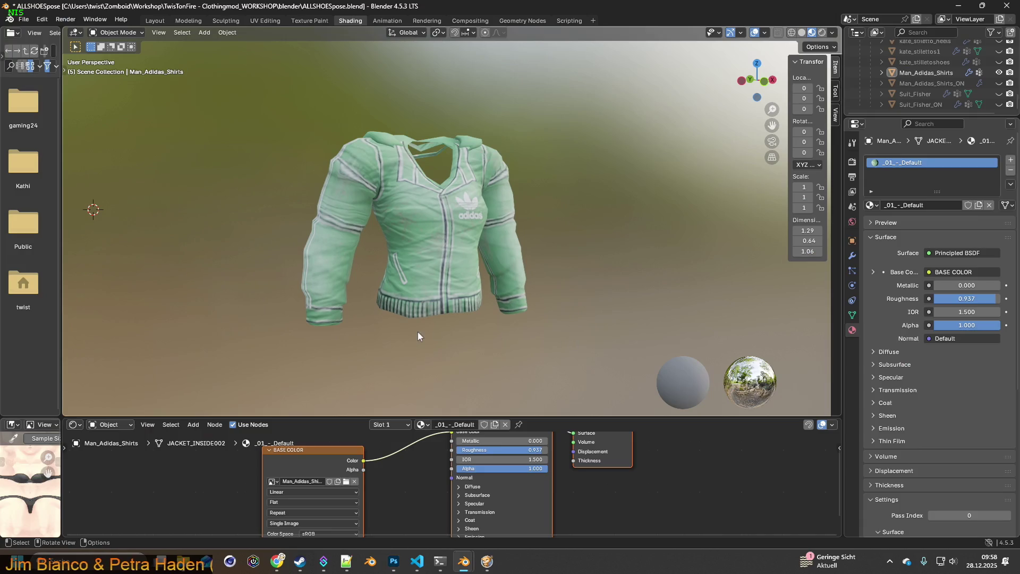
Step: Load Man_Adidas_Shirts_5.png (pink) and paste the jacket capture as a new layer
click(346, 482)
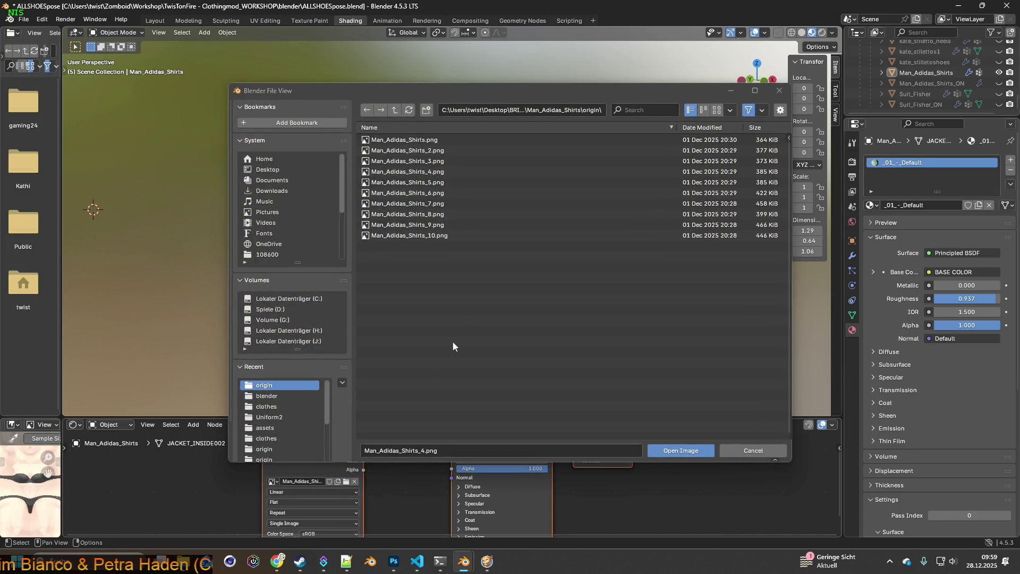
click(419, 182)
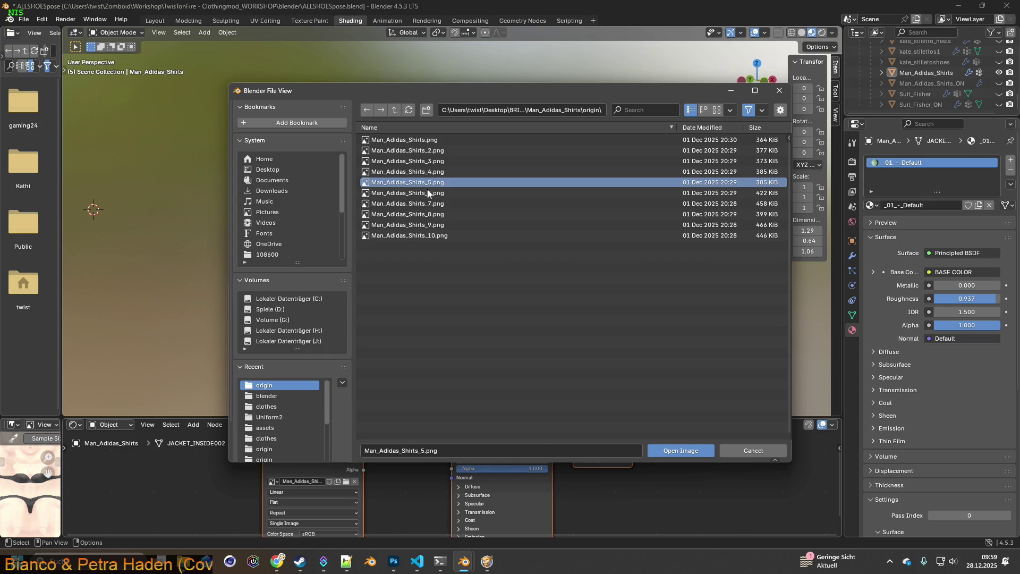
click(681, 451)
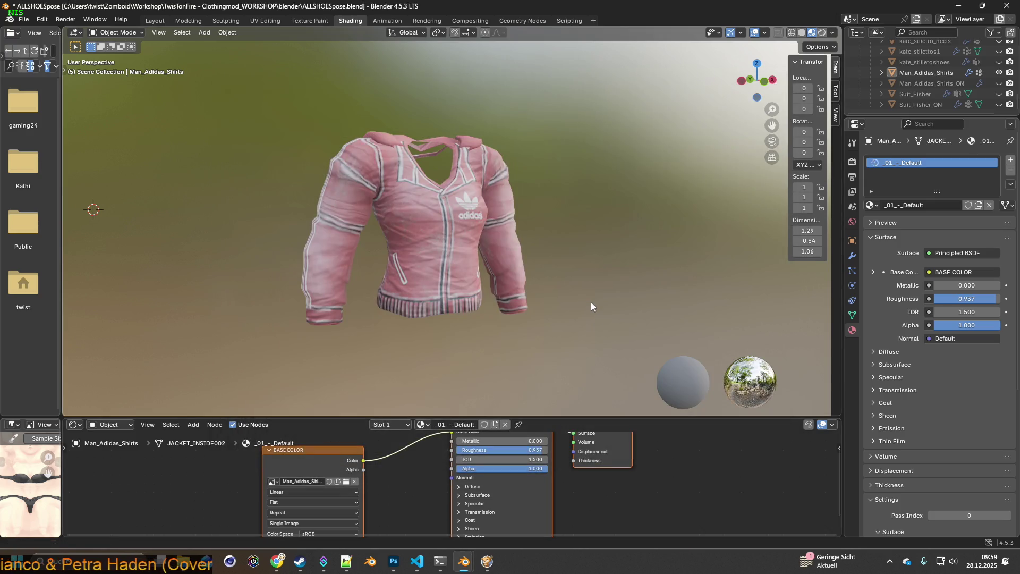
key(super+shift+s)
mouse_move(270, 112)
mouse_down()
mouse_move(551, 352)
mouse_move(570, 350)
mouse_up()
key(alt+Tab)
key(ctrl+v)
key(alt+Tab)
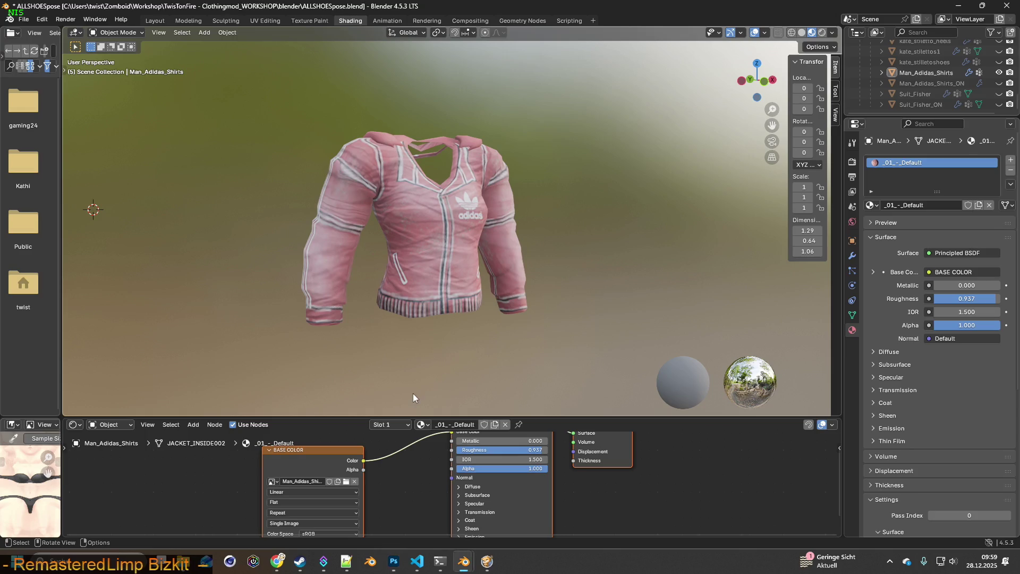
Step: Load the grey camo texture variant and paste the jacket capture as layer Ebene 6
click(348, 482)
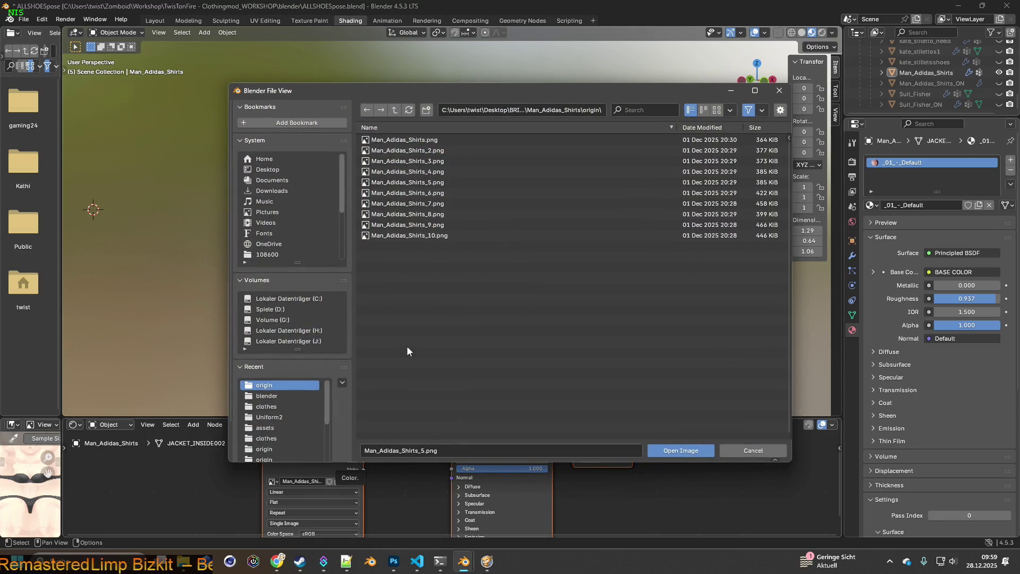
click(416, 204)
click(680, 451)
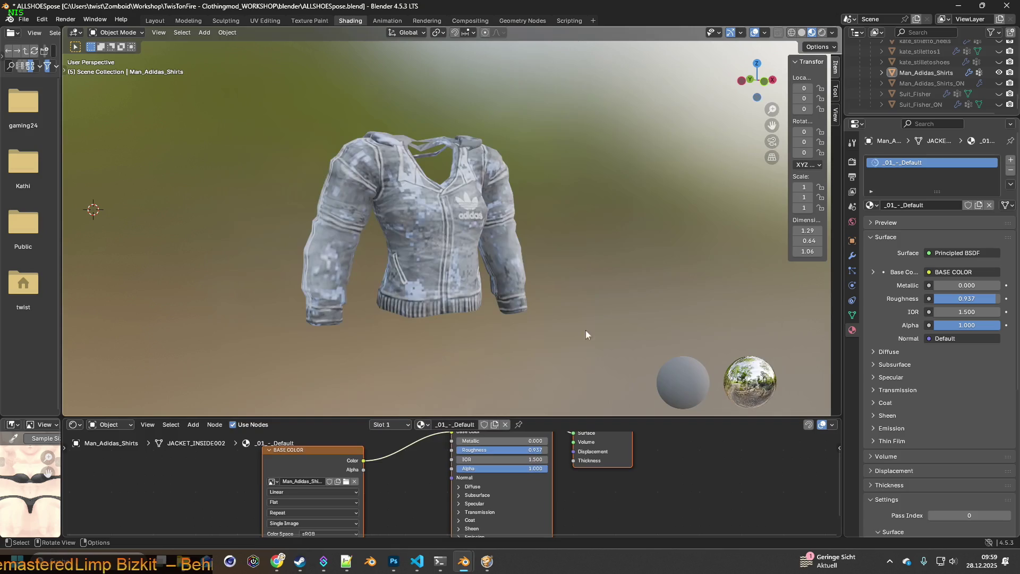
key(super+shift+s)
drag(279, 109, 558, 350)
key(alt+Tab)
key(ctrl+v)
key(alt+Tab)
Step: Load Man_Adidas_Shirts_7.png (blue camo) and paste the jacket capture as layer Ebene 7
click(346, 482)
click(448, 204)
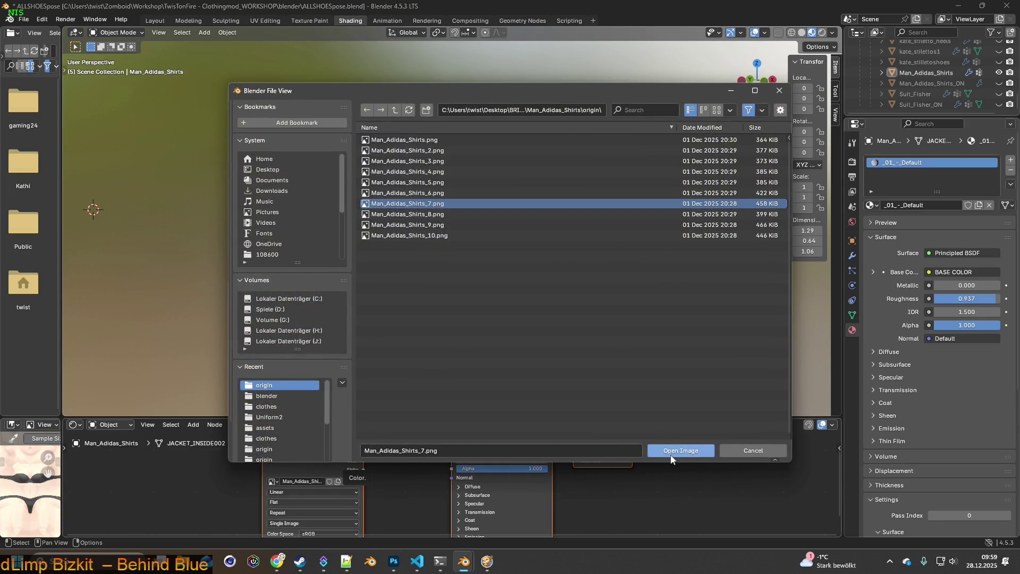
click(678, 450)
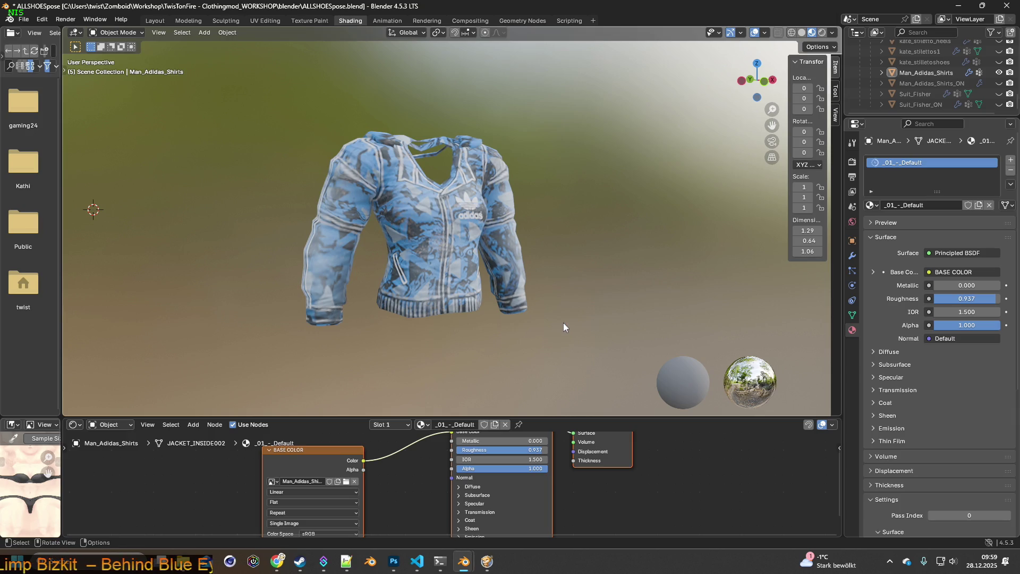
key(super+shift+s)
drag(285, 108, 563, 343)
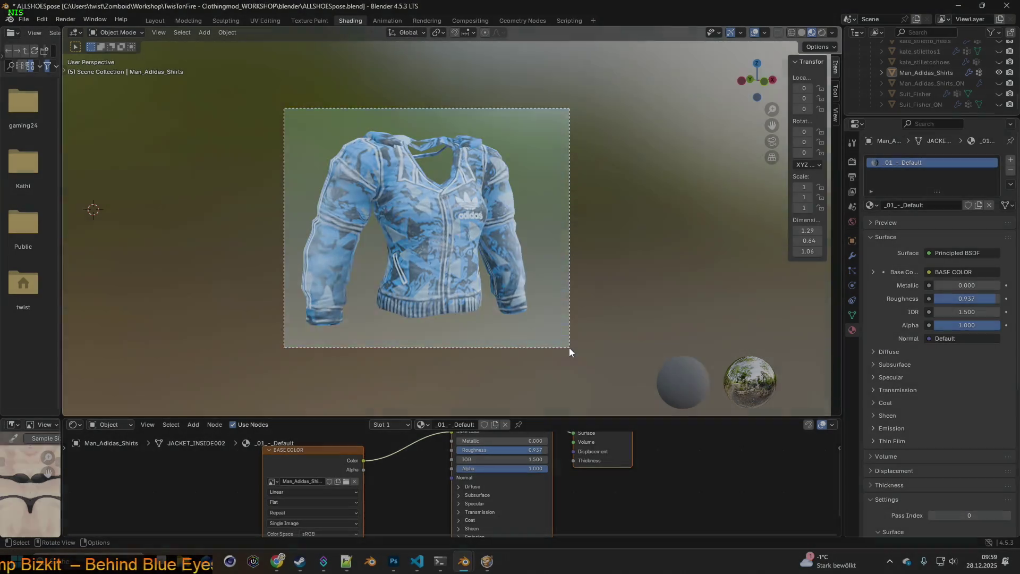
key(alt+Tab)
key(ctrl+v)
key(alt+Tab)
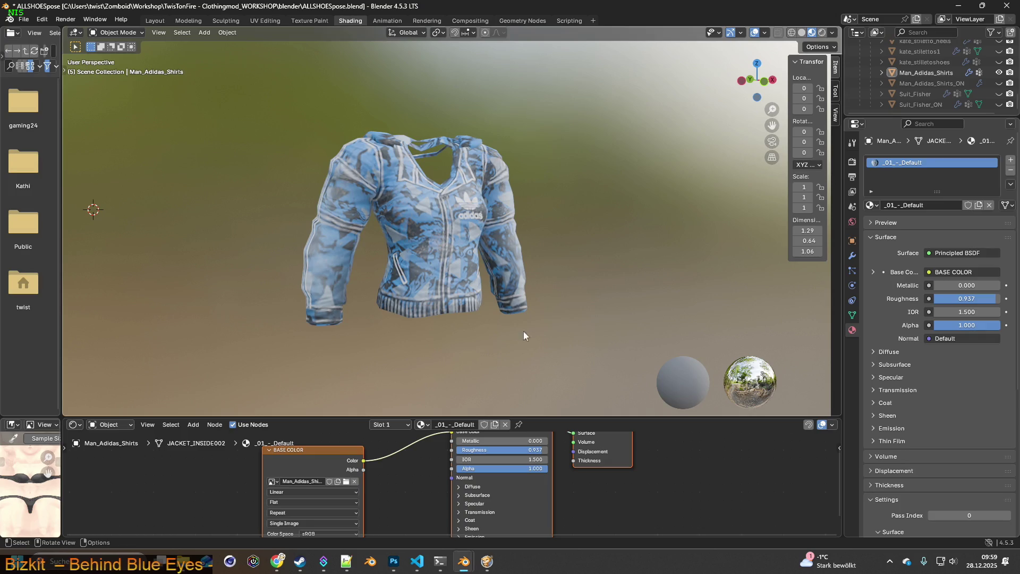
Step: Load Man_Adidas_Shirts_8.png (red and grey) and paste the jacket capture as a new layer
click(346, 481)
click(397, 214)
click(681, 450)
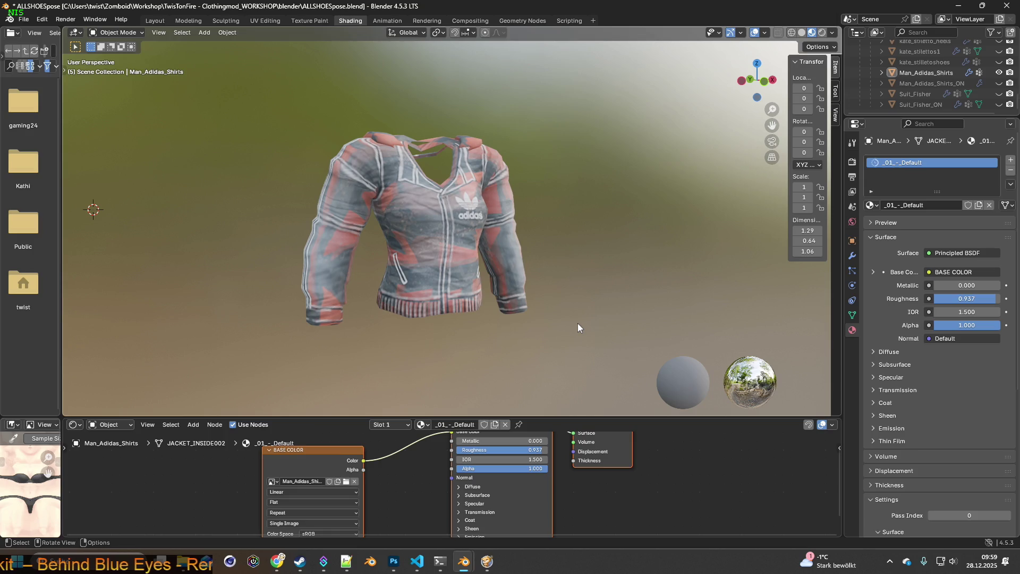
key(super+shift+s)
drag(268, 105, 570, 349)
key(alt+Tab)
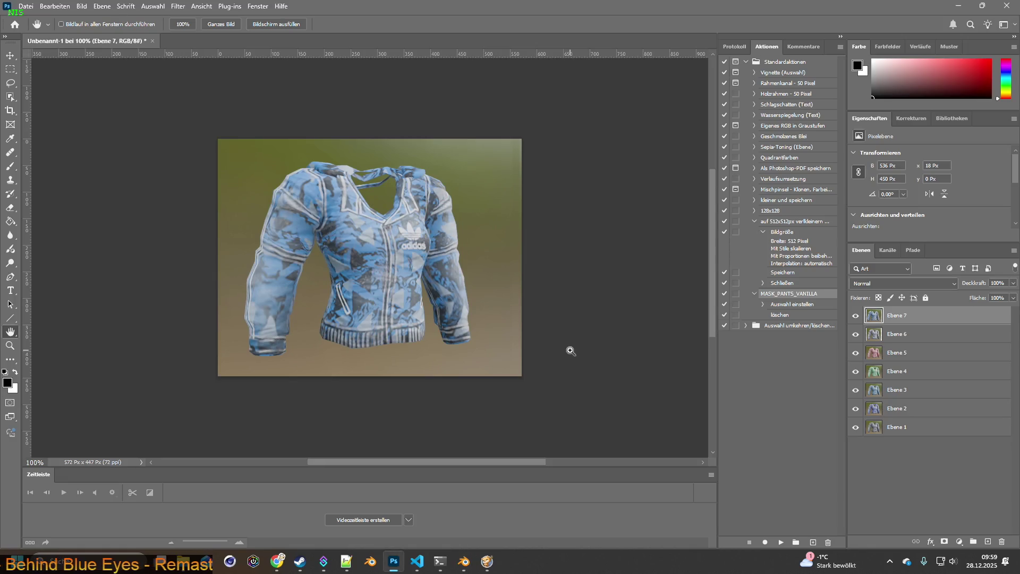
key(ctrl+v)
key(alt+Tab)
Step: Load Man_Adidas_Shirts_9.png (pink striped) and paste the jacket capture as a new layer
click(346, 481)
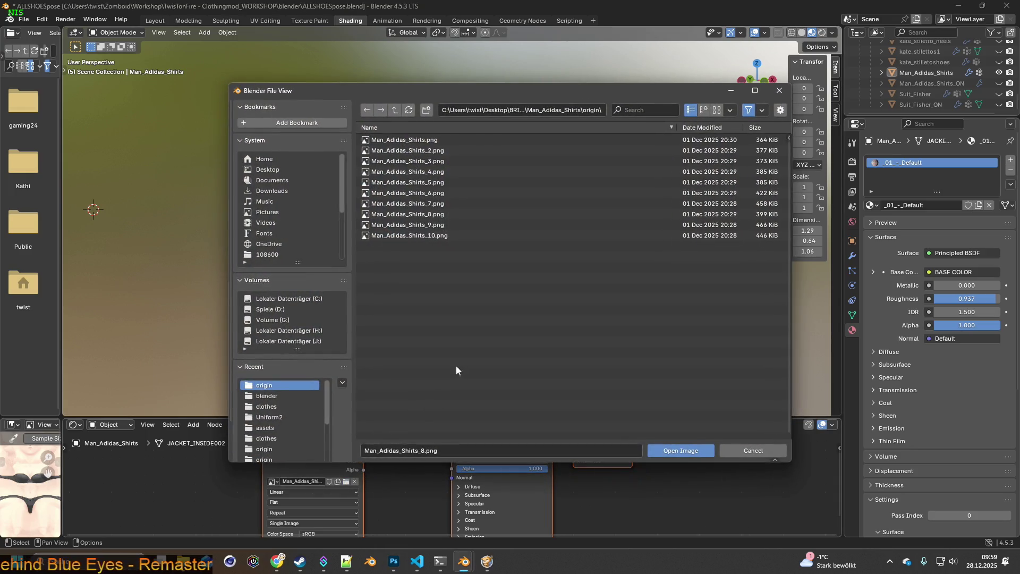
click(436, 225)
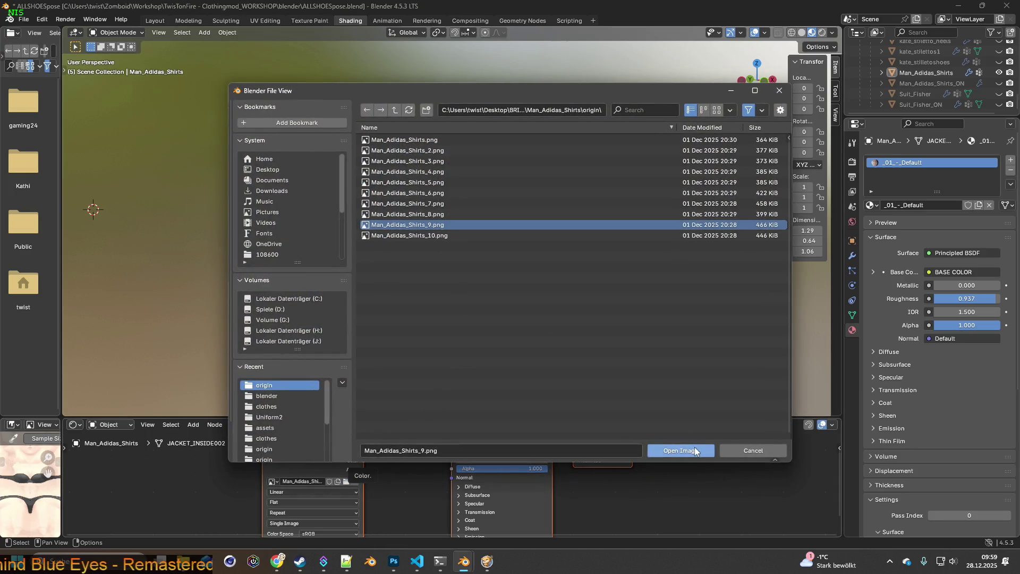
click(681, 450)
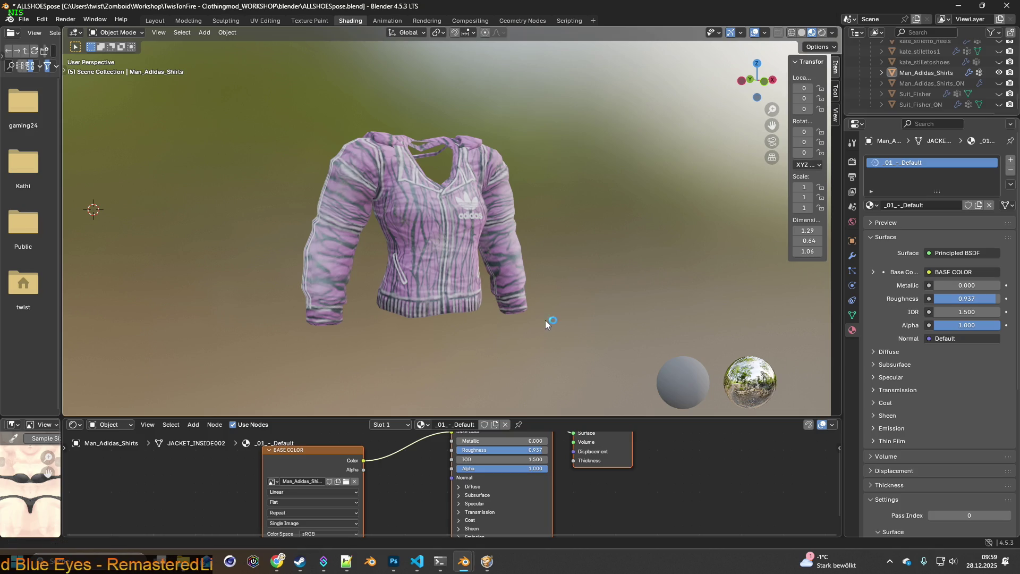
key(super+shift+s)
drag(268, 103, 572, 342)
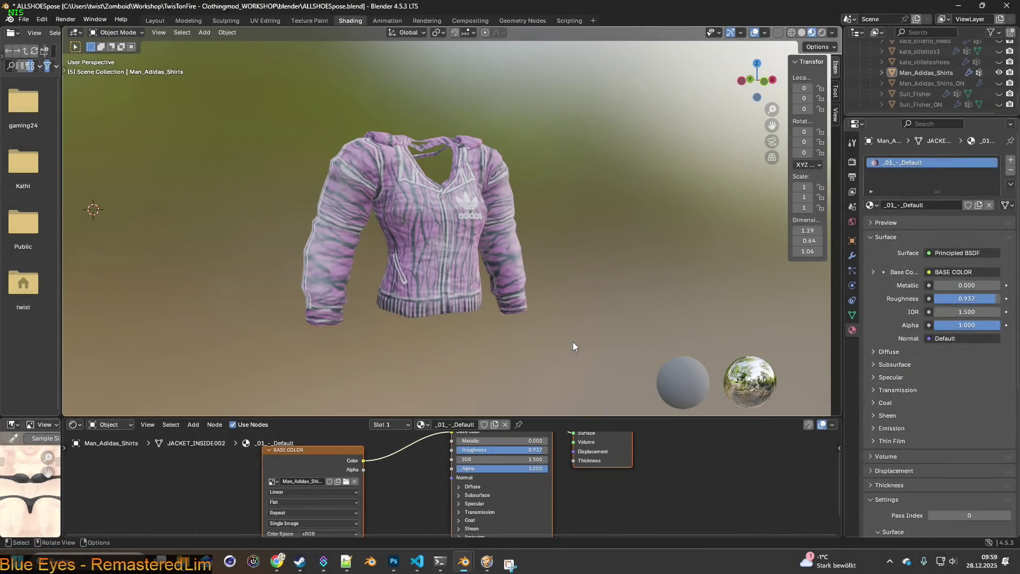
key(alt+Tab)
key(ctrl+v)
key(alt+Tab)
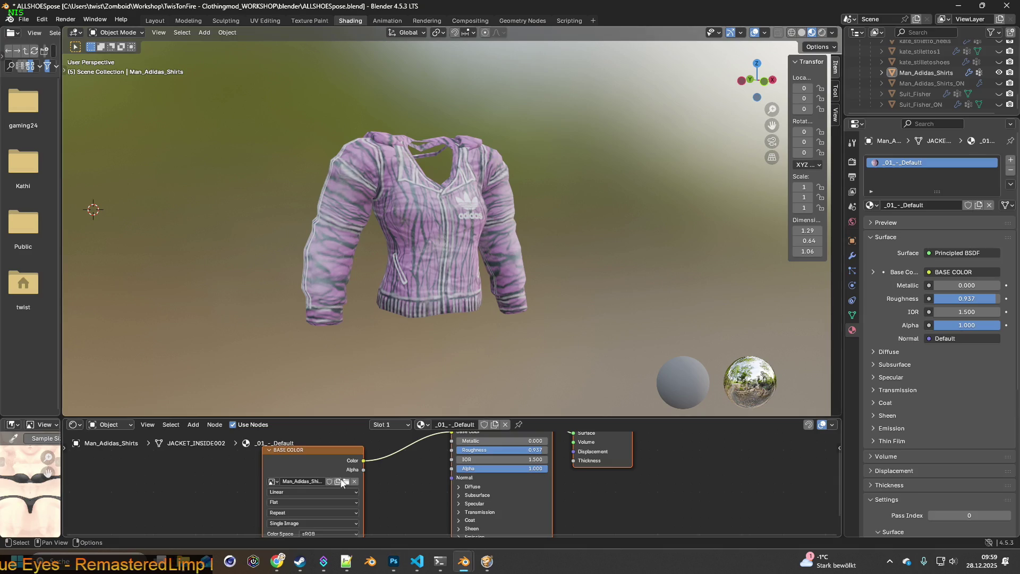
Step: Load and capture Man_Adidas_Shirts_10.png (orange and black), then hide all layers above Ebene 1
click(346, 481)
click(418, 237)
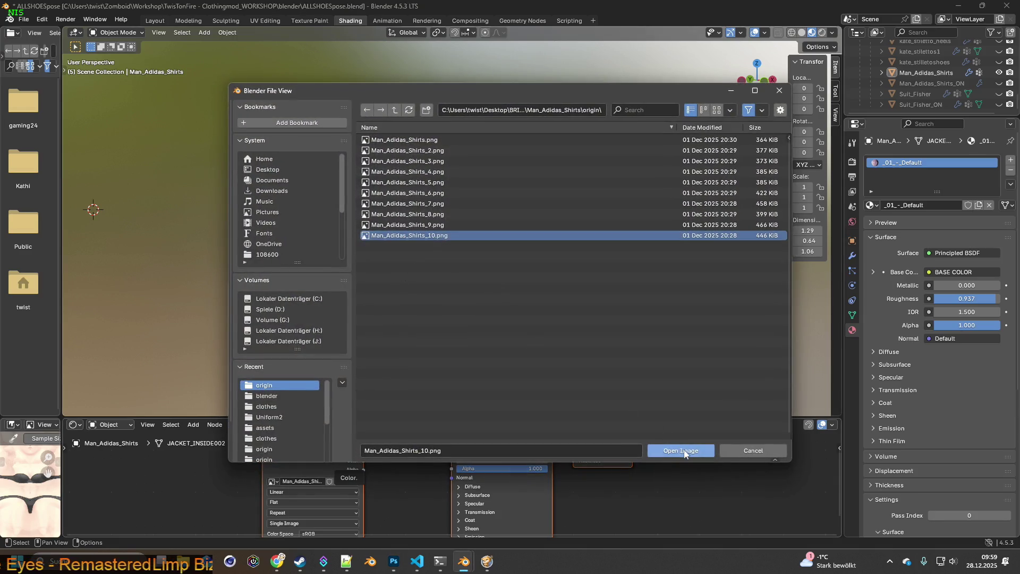
click(683, 449)
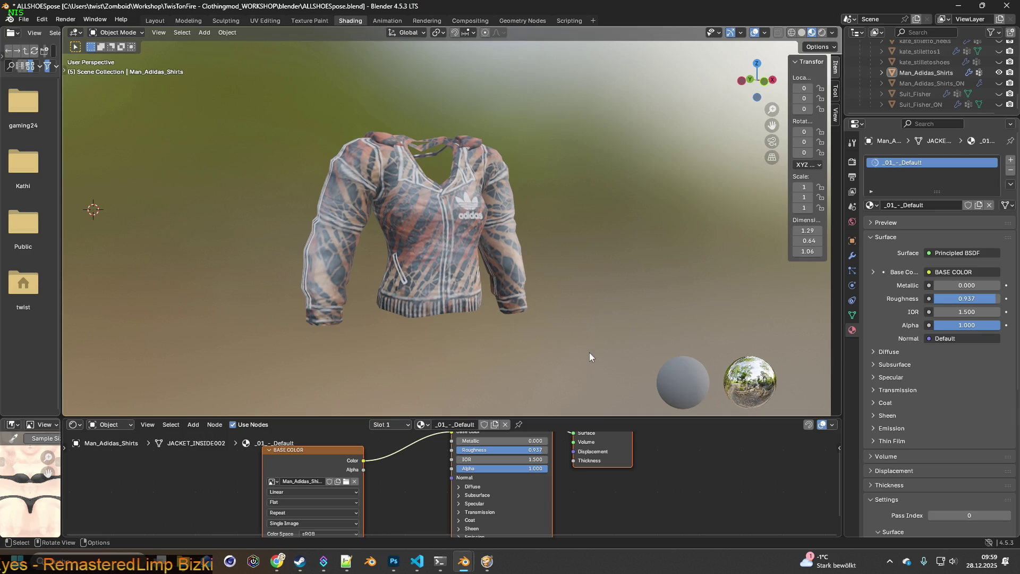
key(super+shift+s)
drag(280, 114, 572, 354)
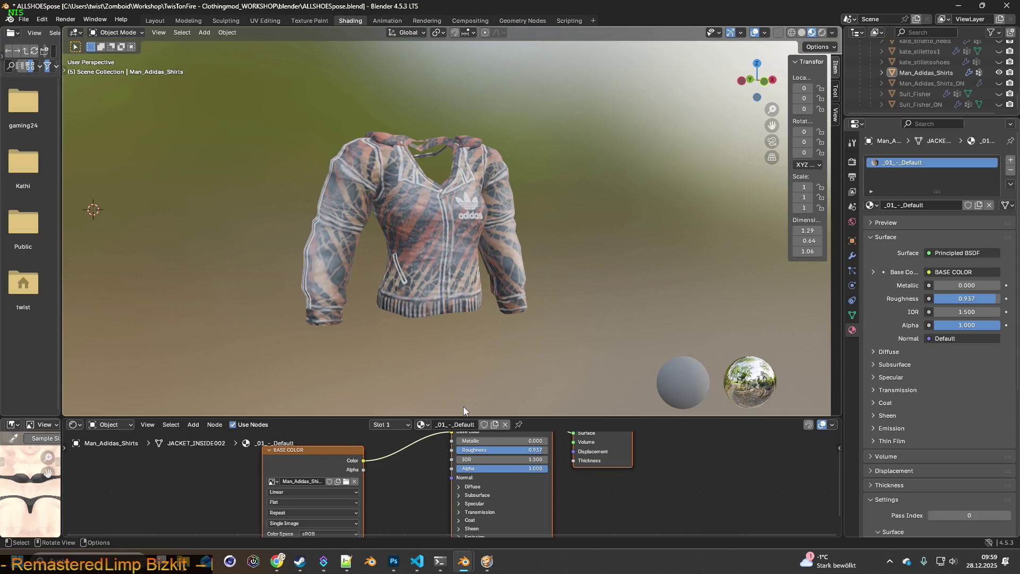
key(alt+Tab)
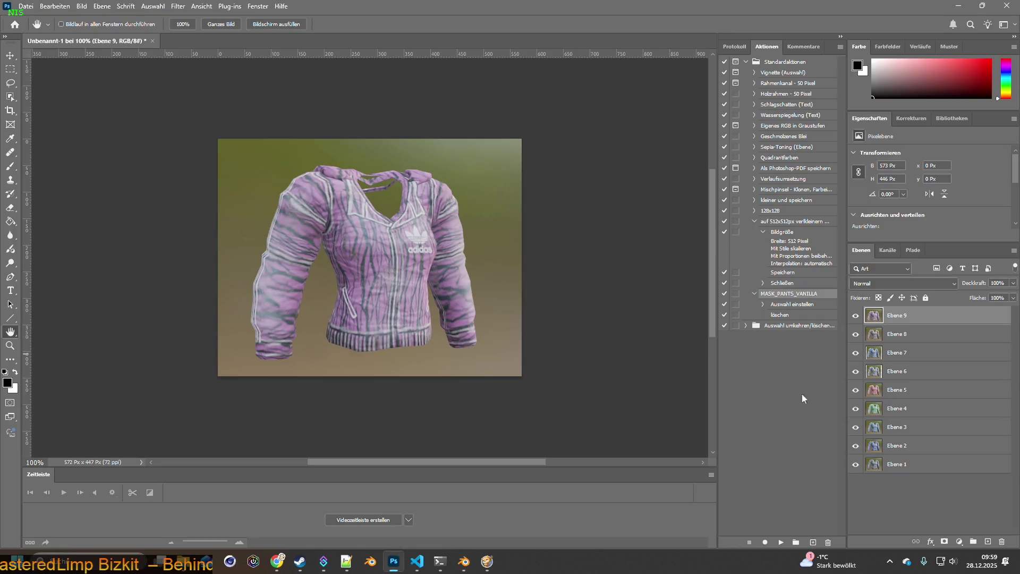
drag(856, 446, 856, 317)
Step: With Ebene 1 active, save as adidas_shirts_raw.psd in BRITA_Textures/Man_Adidas_Shirts, keeping maximum compatibility
click(894, 466)
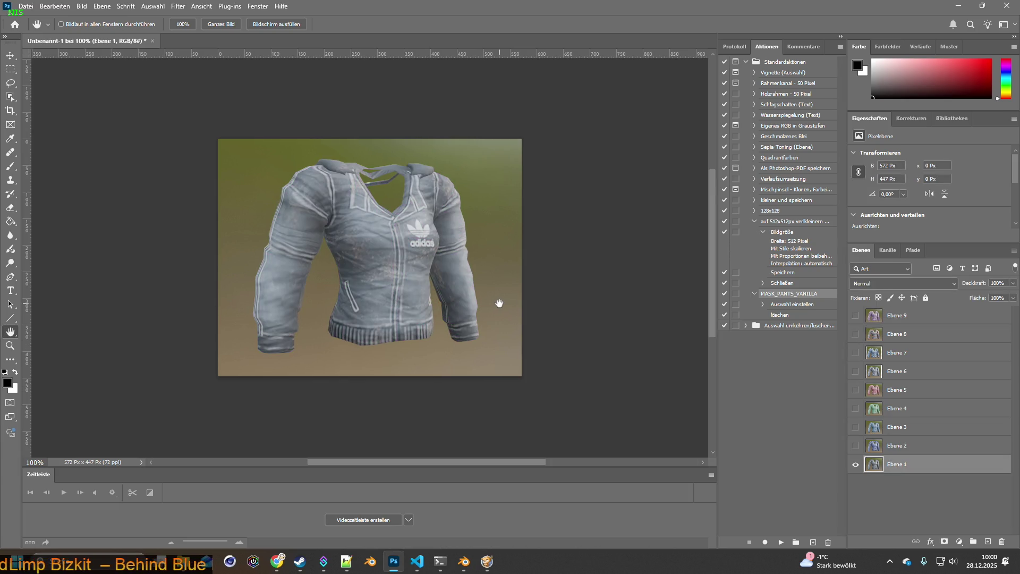
click(26, 6)
click(62, 133)
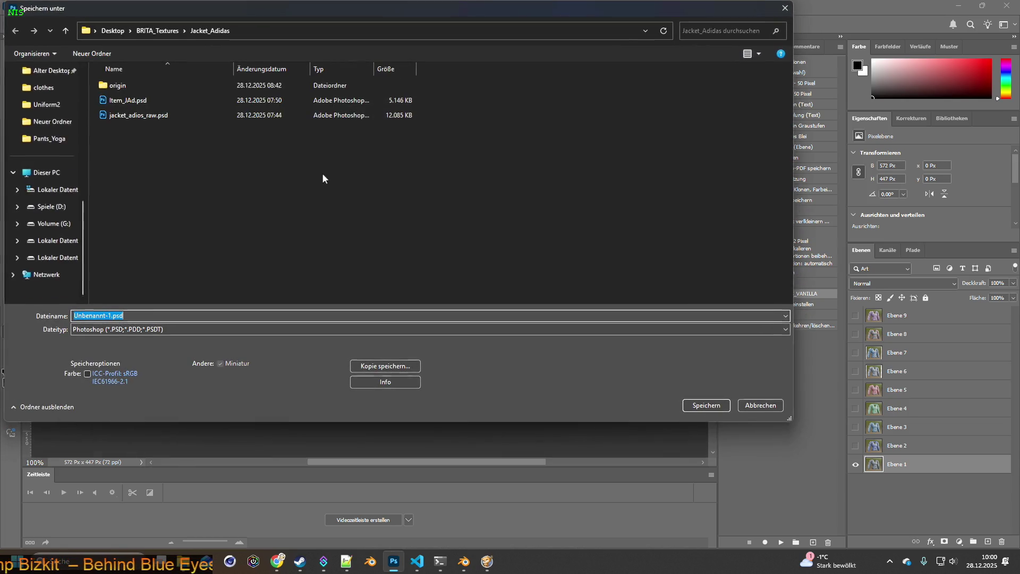
click(158, 31)
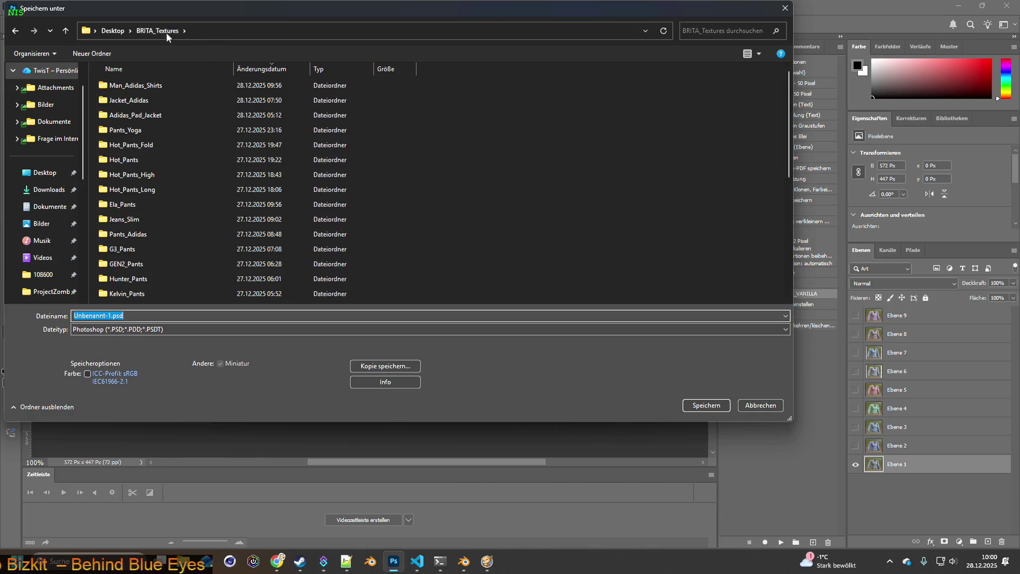
double_click(136, 86)
click(76, 334)
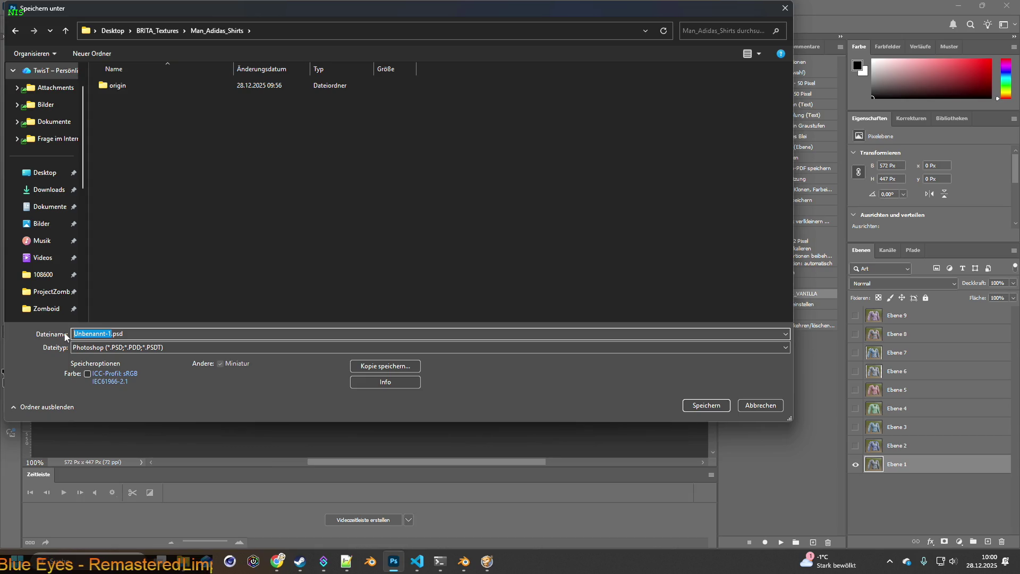
text(adidas_shirts_raw)
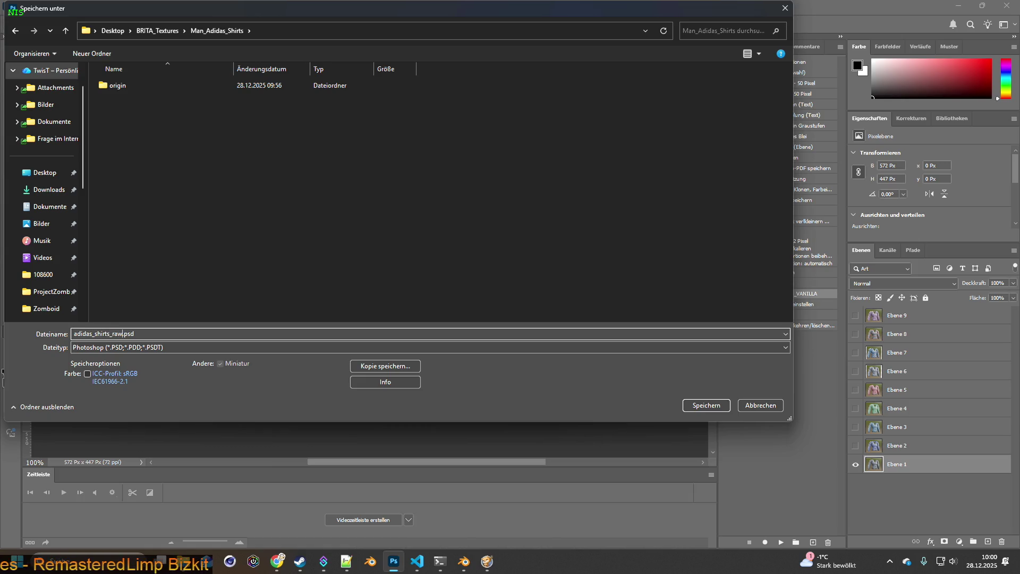
key(Return)
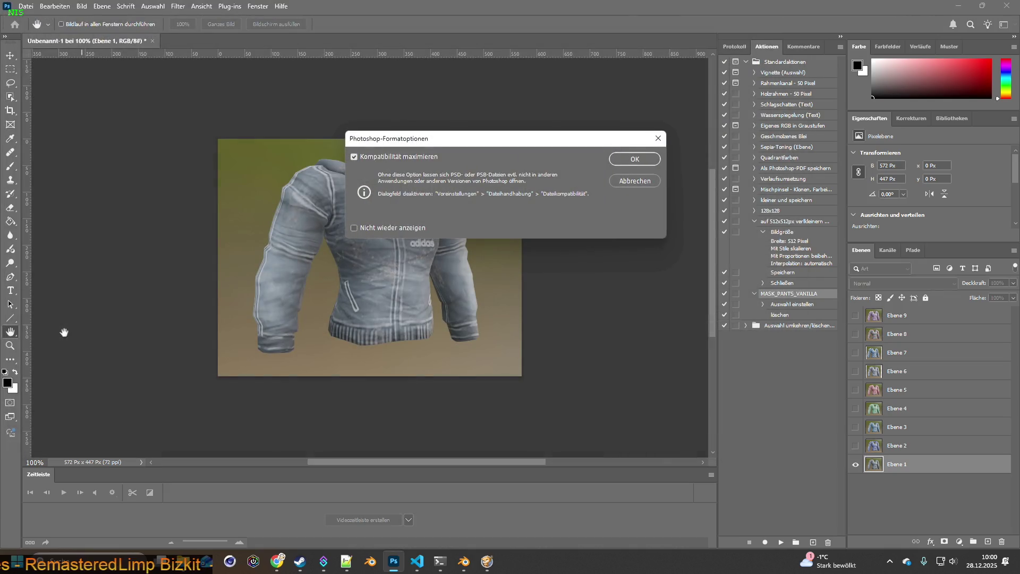
key(Return)
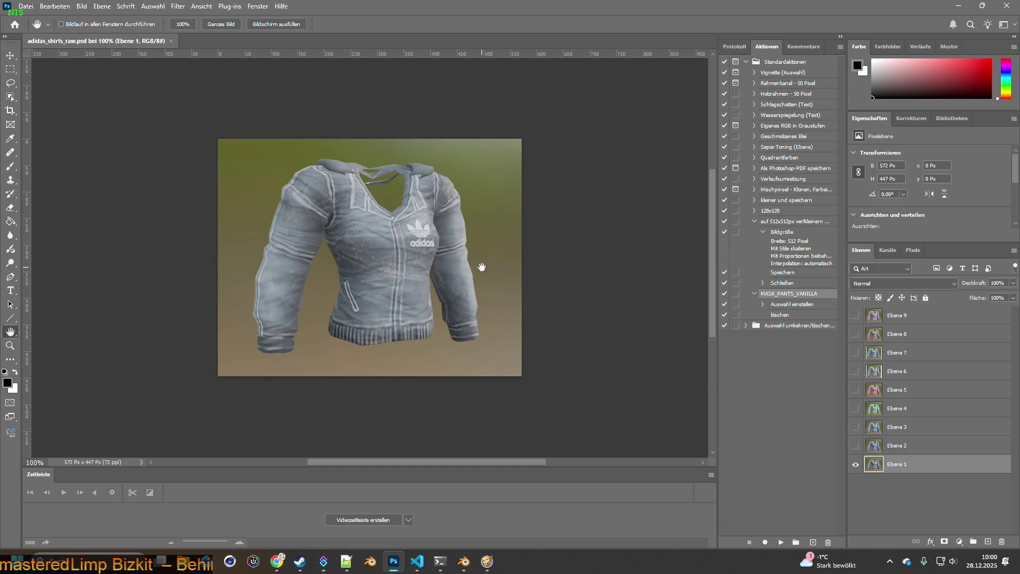
Step: Create a new 500 × 500 px document with a transparent background
click(25, 6)
click(32, 18)
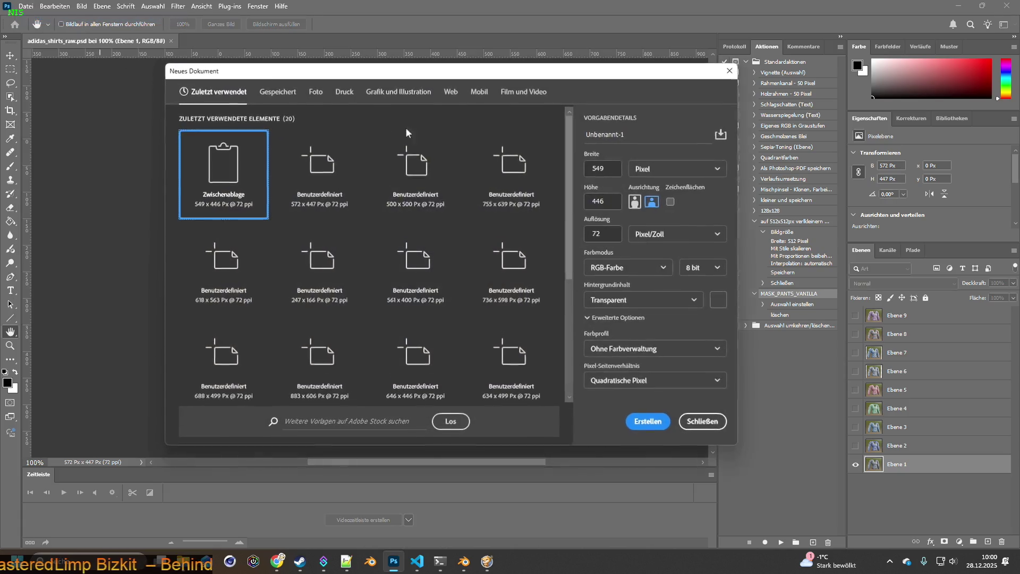
click(600, 169)
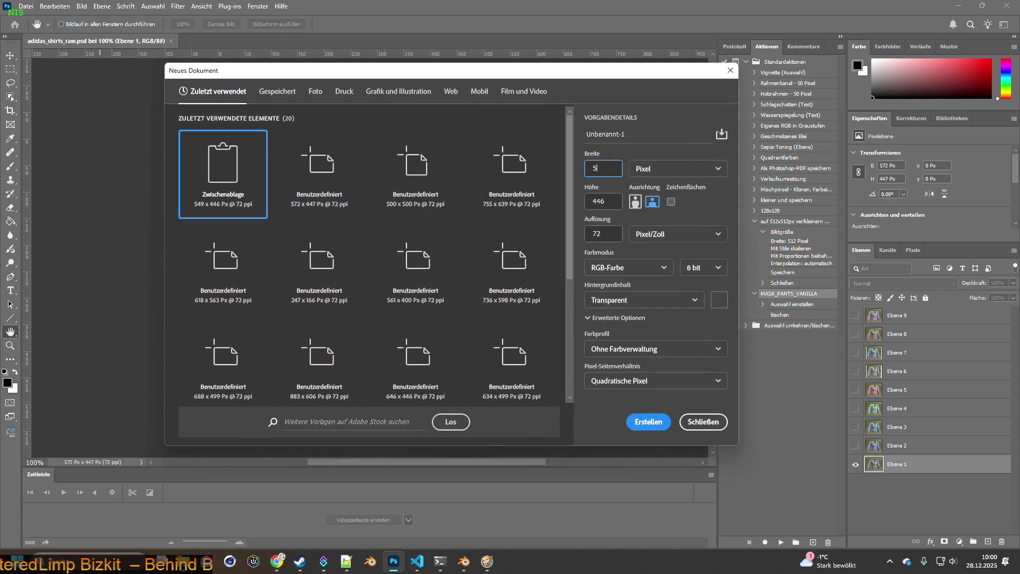
text(00)
click(603, 202)
text(00)
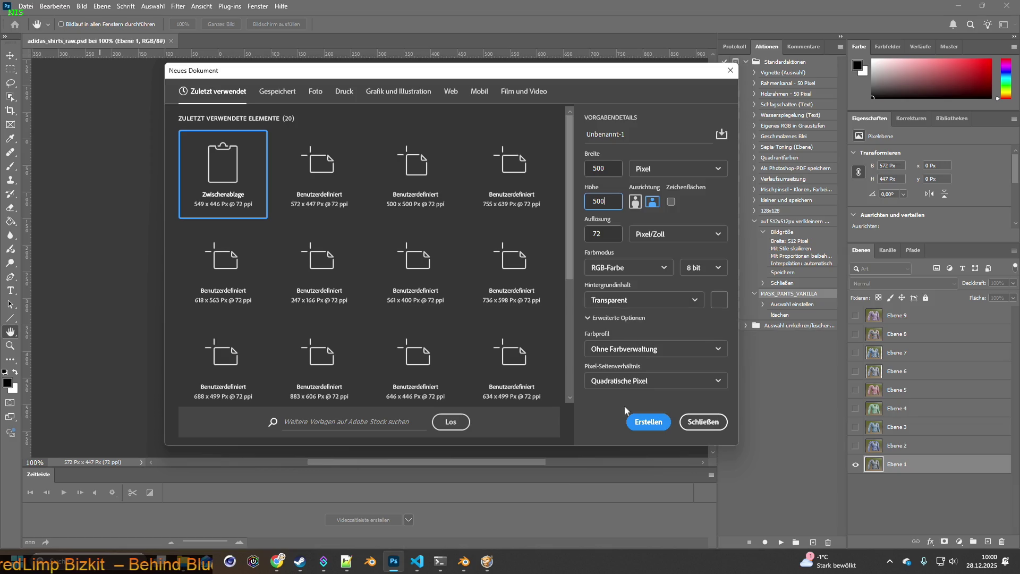
click(648, 421)
Step: Undock the new document's tab, dock it back, and return to adidas_shirts_raw.psd
mouse_move(212, 41)
mouse_down()
mouse_move(112, 52)
mouse_move(139, 50)
mouse_move(86, 41)
mouse_up()
click(171, 41)
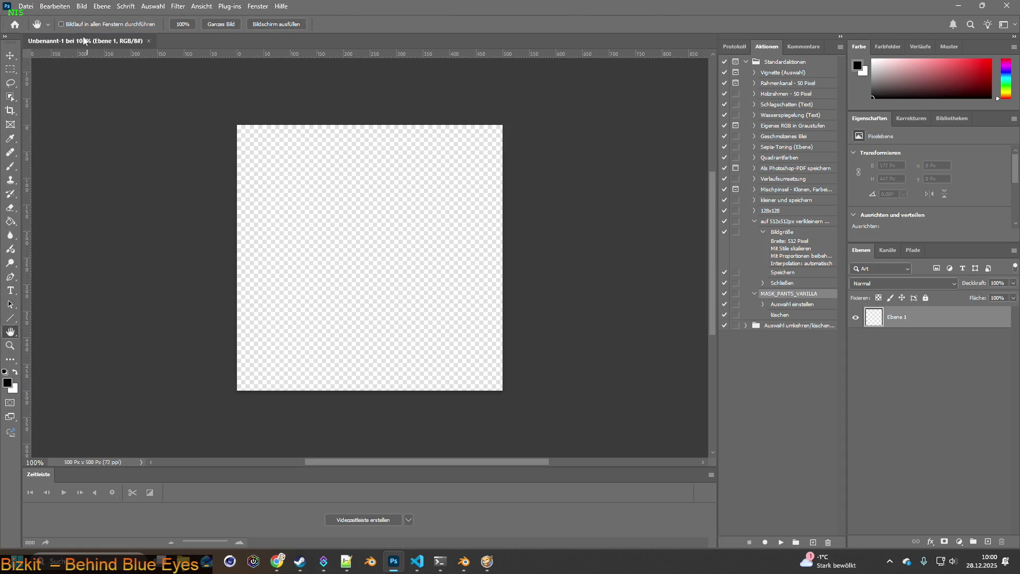
click(245, 42)
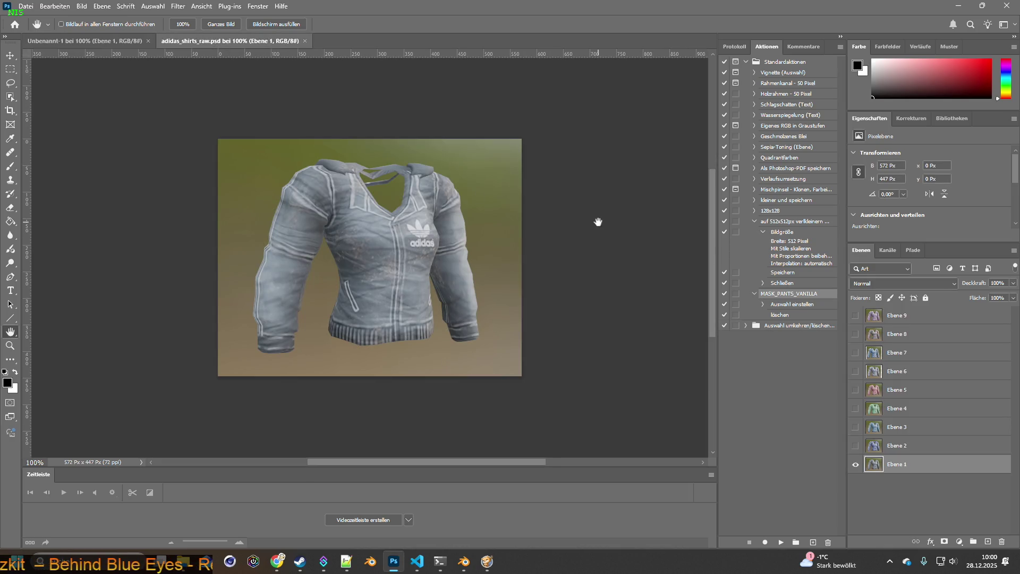
Step: Select the grey and blue shirts as objects and bring them into the new document
click(10, 96)
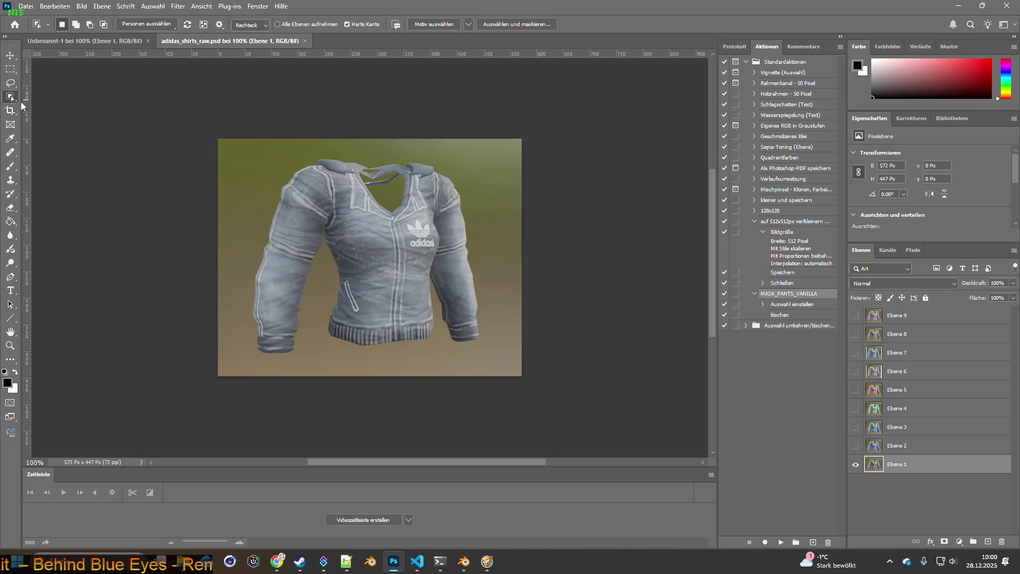
mouse_move(231, 146)
mouse_down()
mouse_move(520, 367)
mouse_move(524, 356)
mouse_up()
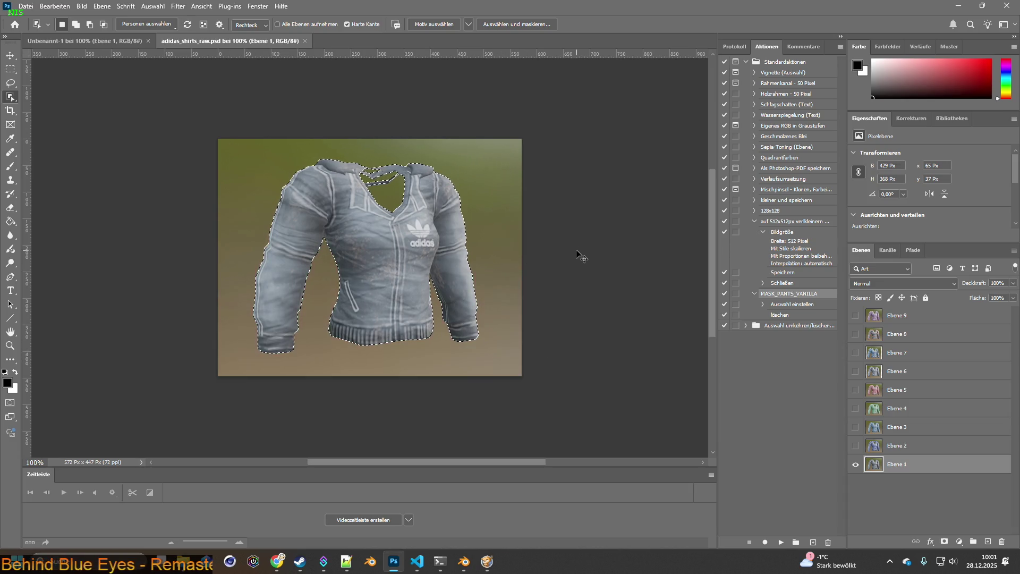
click(90, 42)
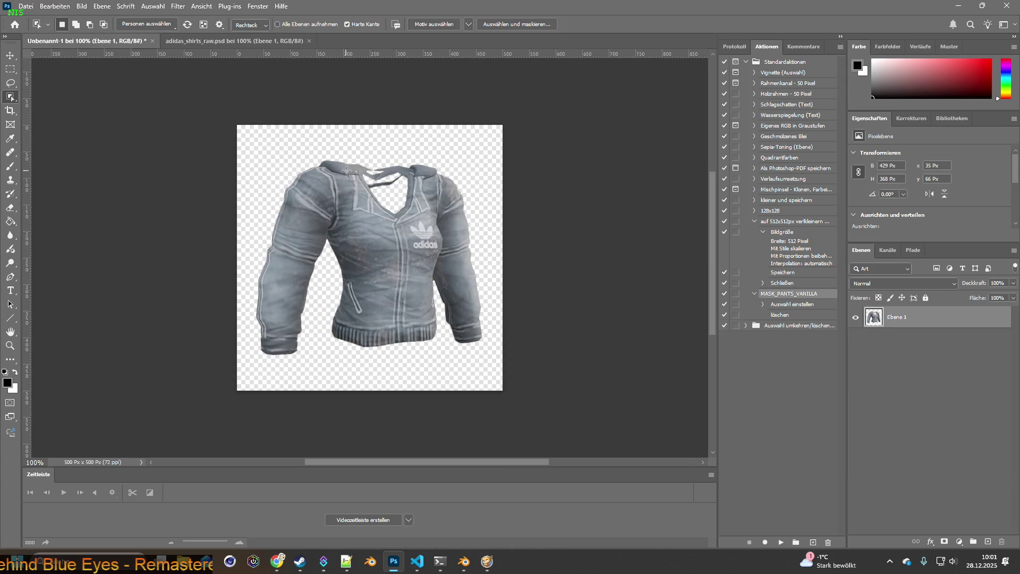
click(204, 43)
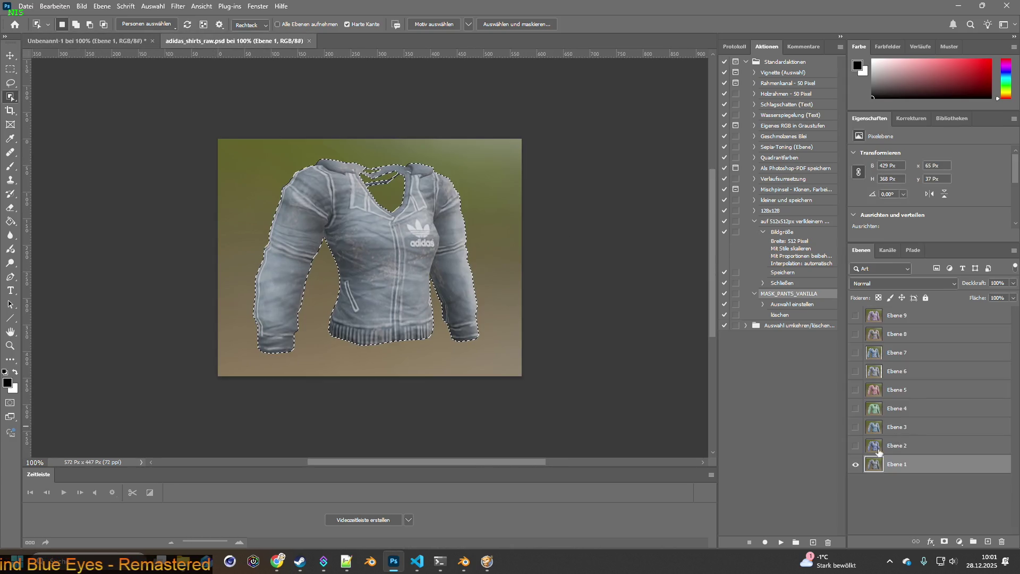
click(856, 464)
click(856, 445)
click(903, 445)
mouse_move(246, 161)
mouse_down()
mouse_move(505, 359)
mouse_move(524, 361)
mouse_move(217, 125)
mouse_move(53, 41)
mouse_move(370, 177)
mouse_up()
key(ctrl+Tab)
Step: Copy the Ebene 3 shirt and the green Ebene 4 shirt into the new document as layers
click(855, 445)
click(856, 426)
click(867, 427)
mouse_move(222, 143)
mouse_down()
mouse_move(250, 151)
mouse_move(496, 359)
mouse_up()
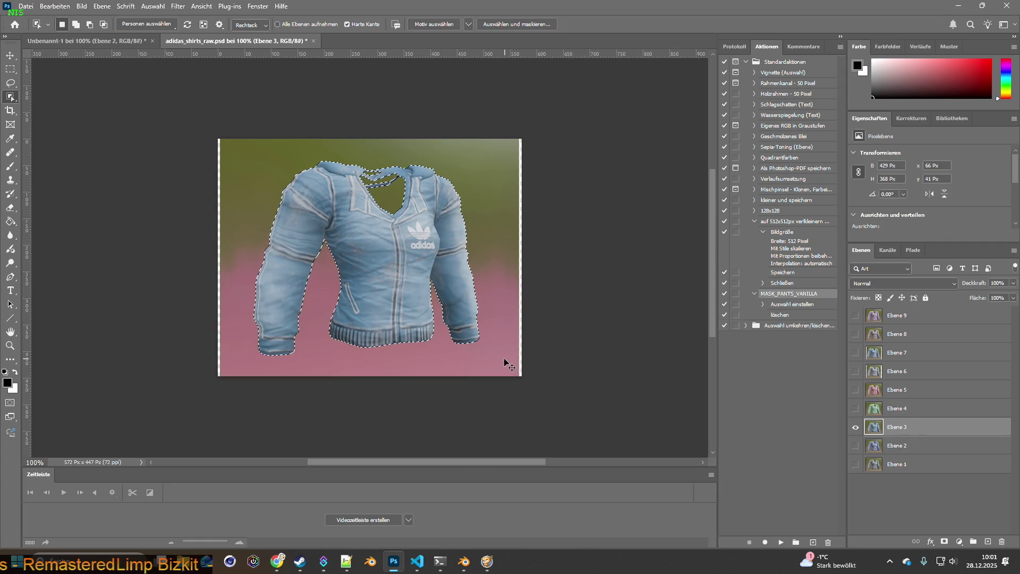
key(ctrl+c)
click(123, 41)
key(ctrl+v)
click(234, 41)
click(855, 427)
click(856, 408)
click(866, 408)
click(500, 261)
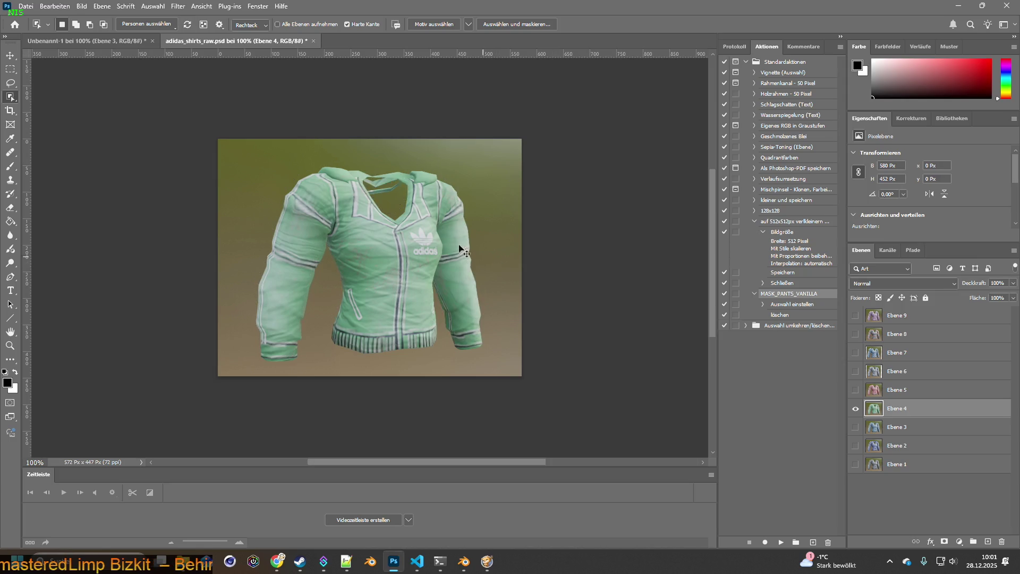
mouse_move(237, 151)
mouse_down()
mouse_move(435, 314)
mouse_move(522, 363)
mouse_up()
mouse_move(414, 294)
ctrl+mouse_down()
mouse_move(90, 41)
mouse_move(318, 239)
mouse_move(413, 287)
ctrl+mouse_up()
click(253, 41)
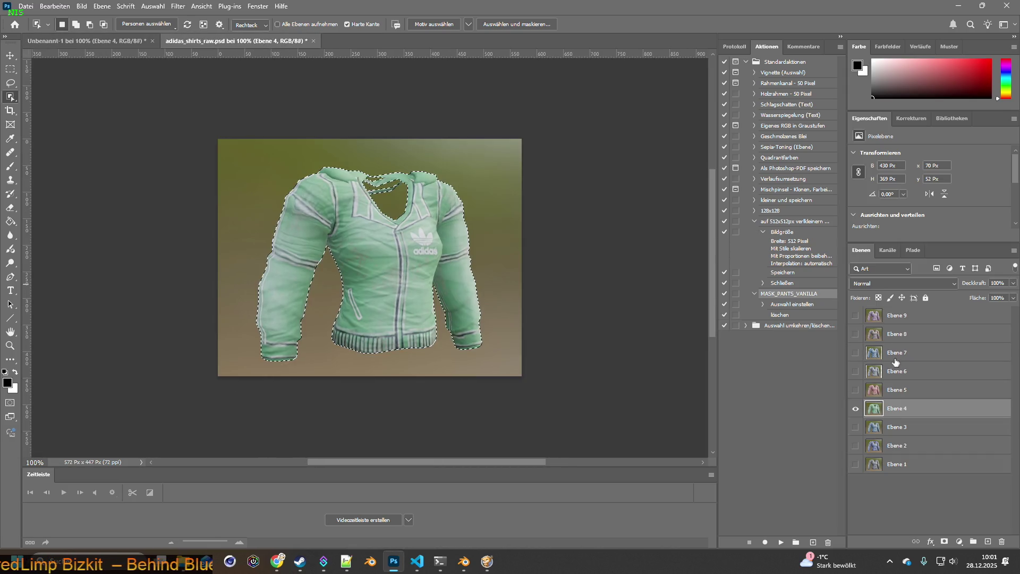
Step: Select the pink Ebene 5 and camo Ebene 6 shirts and transfer them into the new document
key(alt+bracketright)
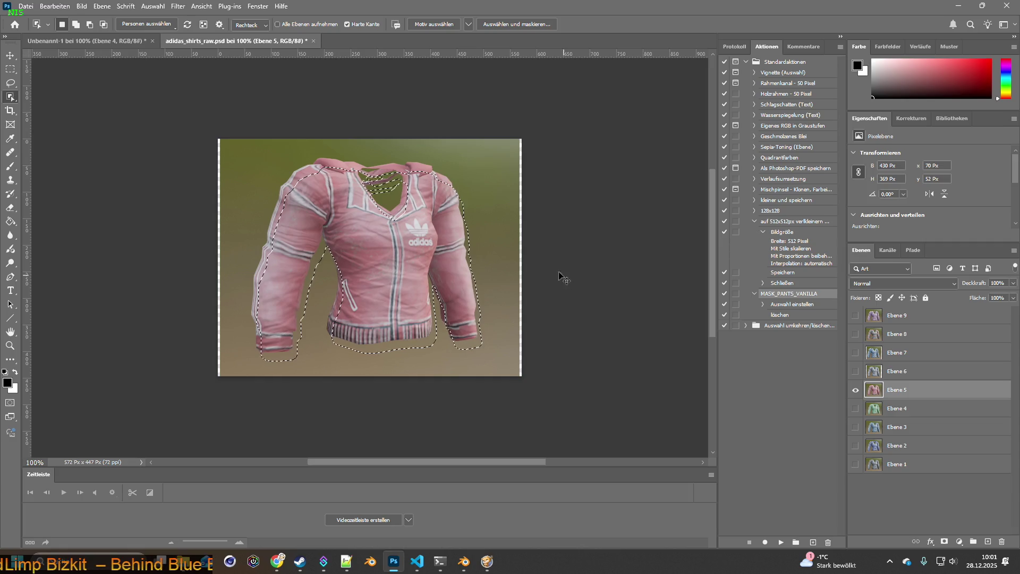
drag(238, 148, 491, 365)
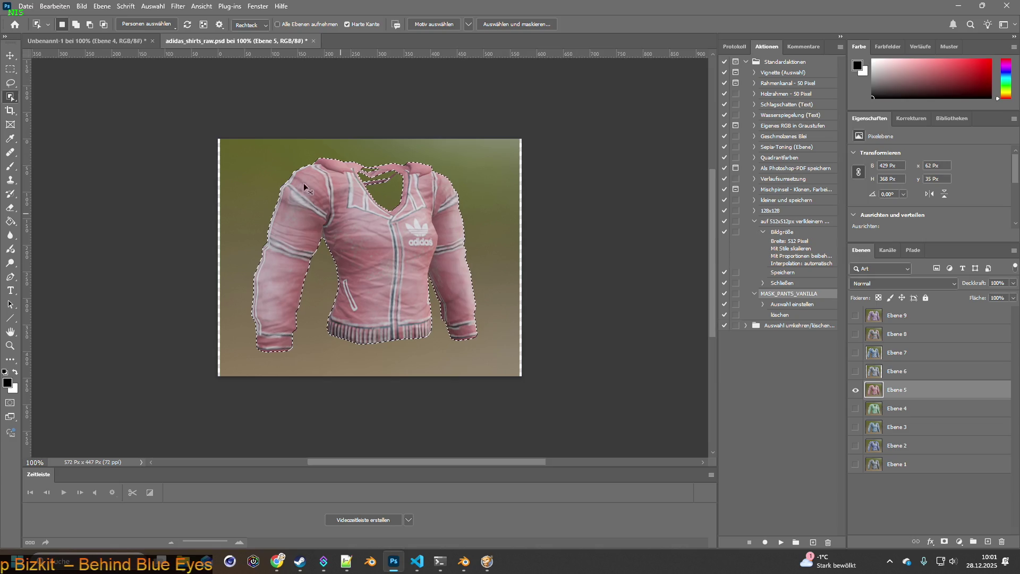
click(92, 42)
key(alt+bracketright)
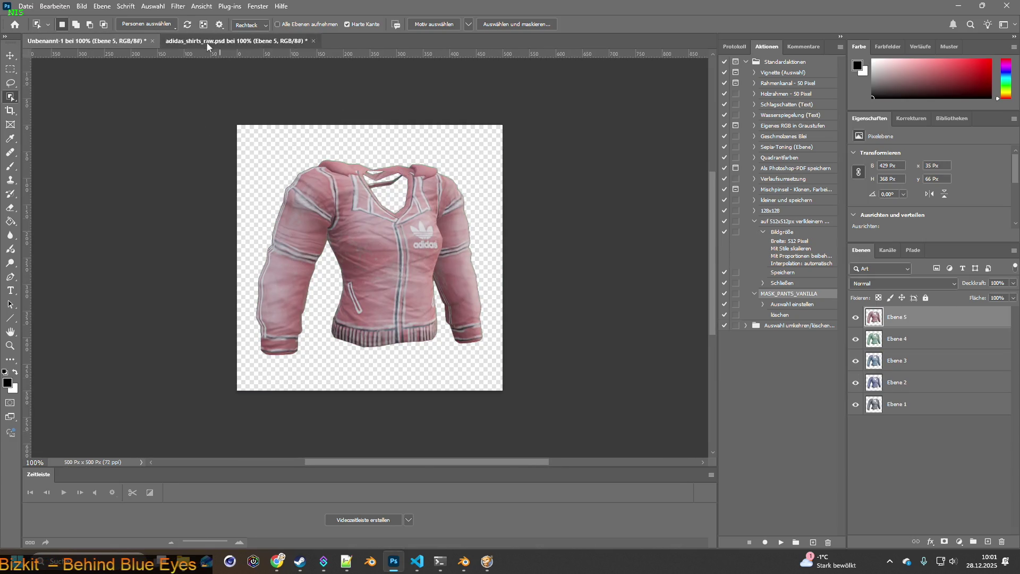
click(206, 41)
alt+click(855, 371)
key(ctrl+d)
mouse_move(244, 151)
mouse_down()
mouse_move(486, 346)
mouse_move(505, 343)
mouse_move(494, 362)
mouse_up()
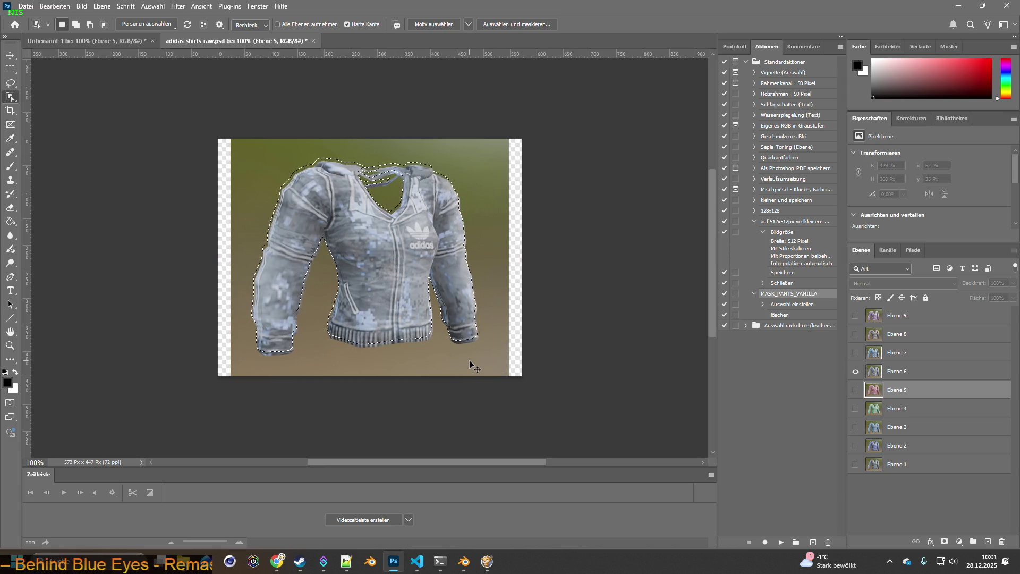
key(ctrl+d)
click(869, 368)
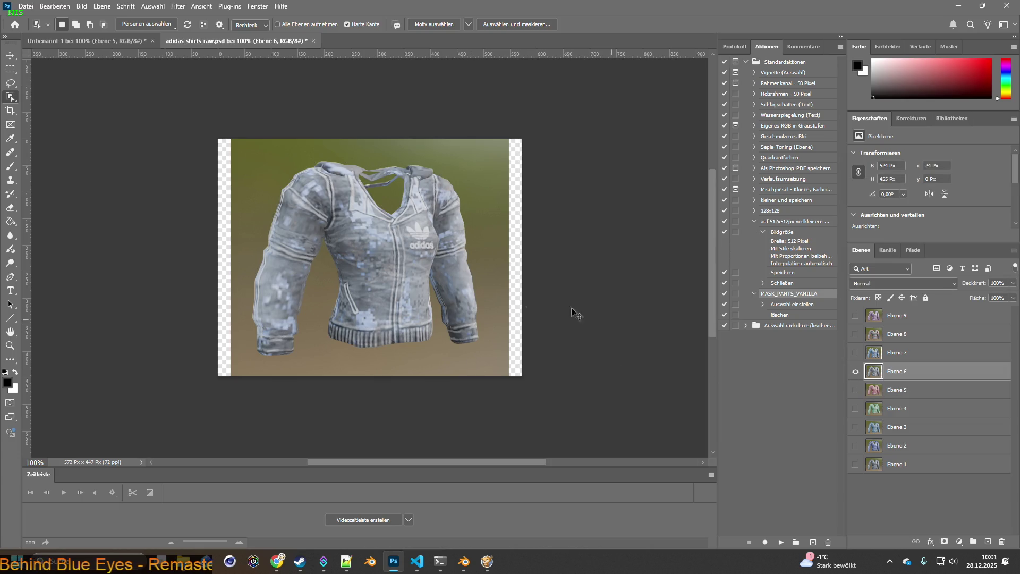
mouse_move(252, 150)
mouse_down()
mouse_move(398, 237)
mouse_move(486, 366)
mouse_move(419, 294)
mouse_move(85, 41)
mouse_move(328, 161)
mouse_up()
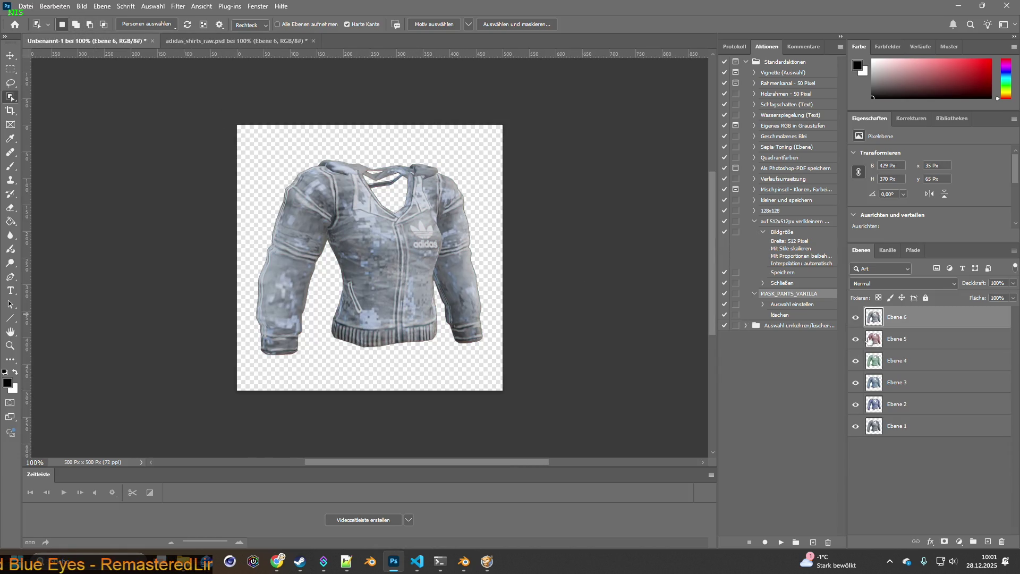
click(238, 41)
Step: Paste the blue camo Ebene 7 and red-and-grey Ebene 8 shirts into the new document
click(855, 353)
click(855, 354)
click(903, 352)
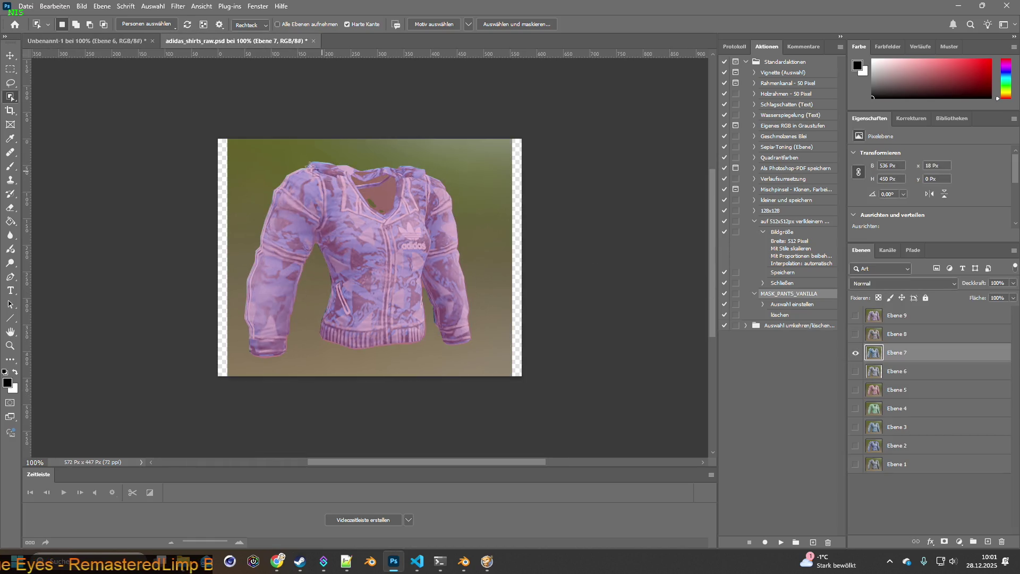
mouse_move(240, 148)
mouse_down()
mouse_move(467, 273)
mouse_move(506, 342)
mouse_move(504, 361)
mouse_up()
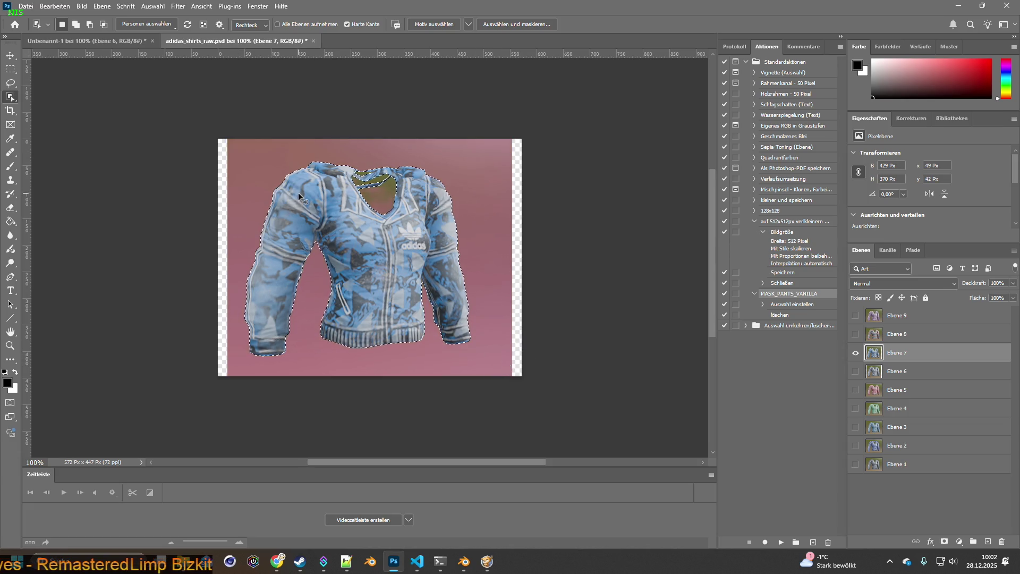
click(85, 41)
key(ctrl+v)
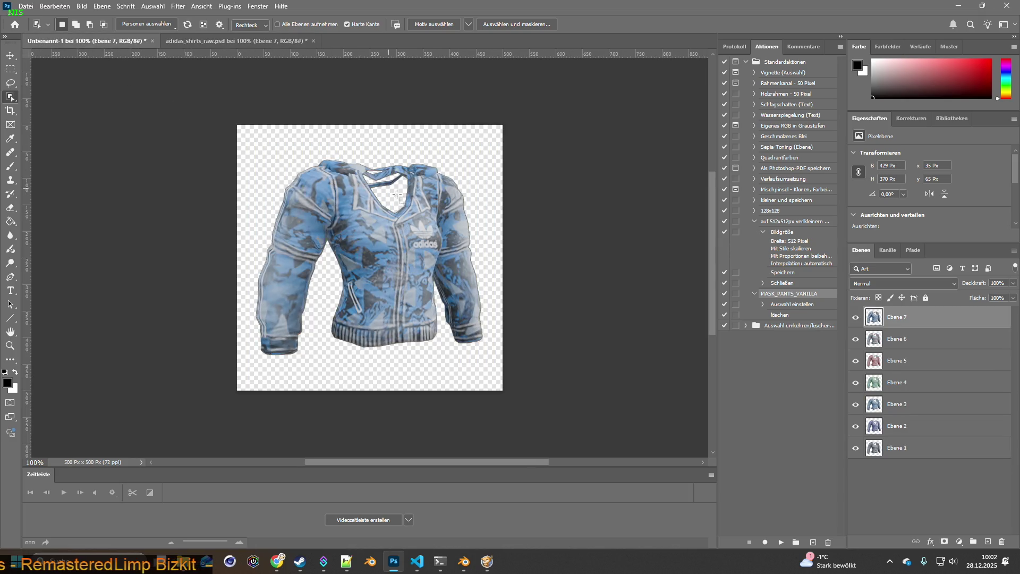
click(237, 41)
click(856, 352)
click(856, 334)
click(898, 334)
mouse_move(241, 160)
mouse_down()
mouse_move(519, 342)
mouse_move(505, 366)
mouse_up()
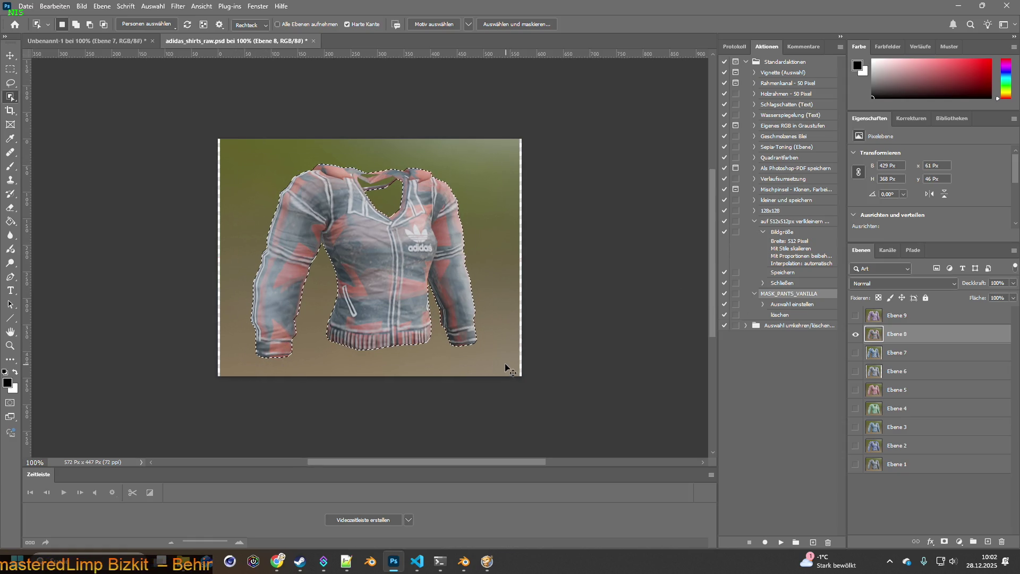
alt+click(323, 203)
click(377, 237)
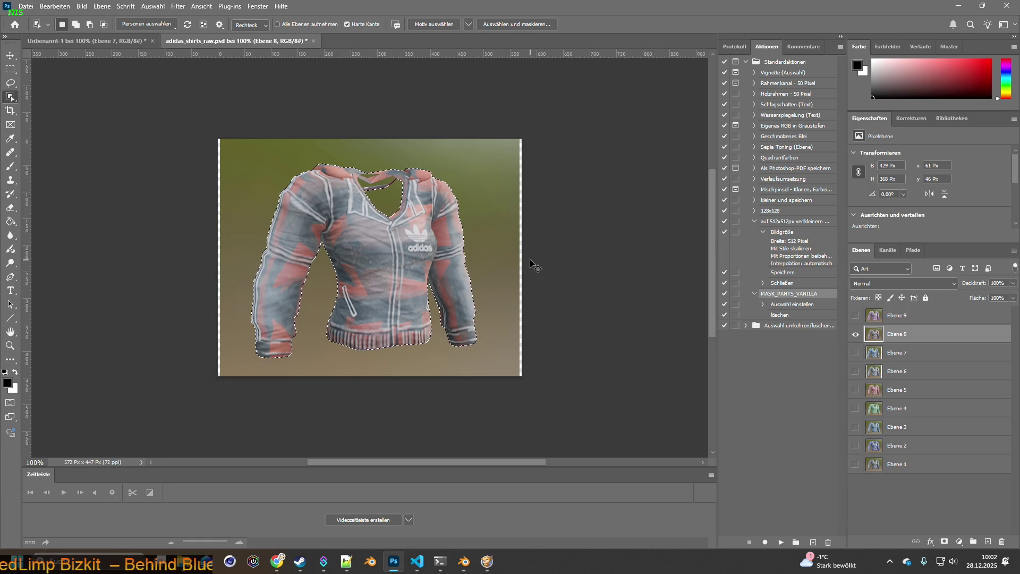
click(109, 42)
key(ctrl+v)
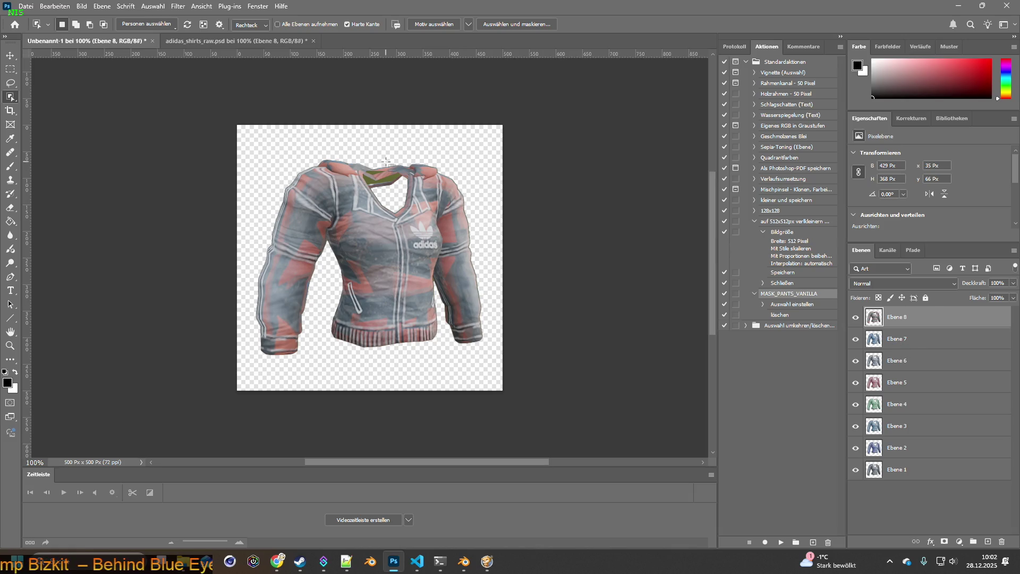
click(253, 42)
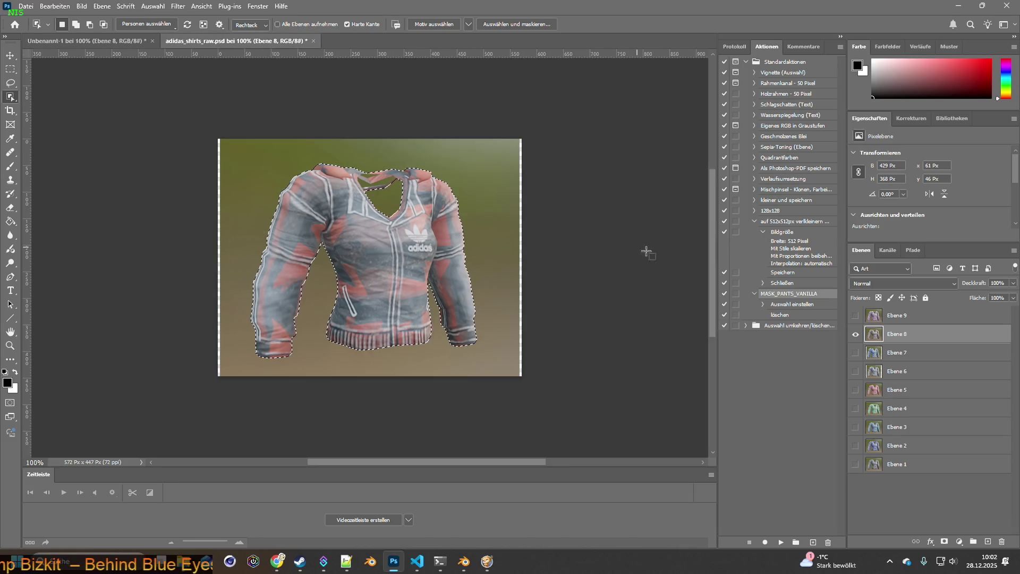
Step: Select the purple jacket from Ebene 9 and paste it on top in Unbenannt-1
click(873, 317)
click(855, 334)
click(855, 315)
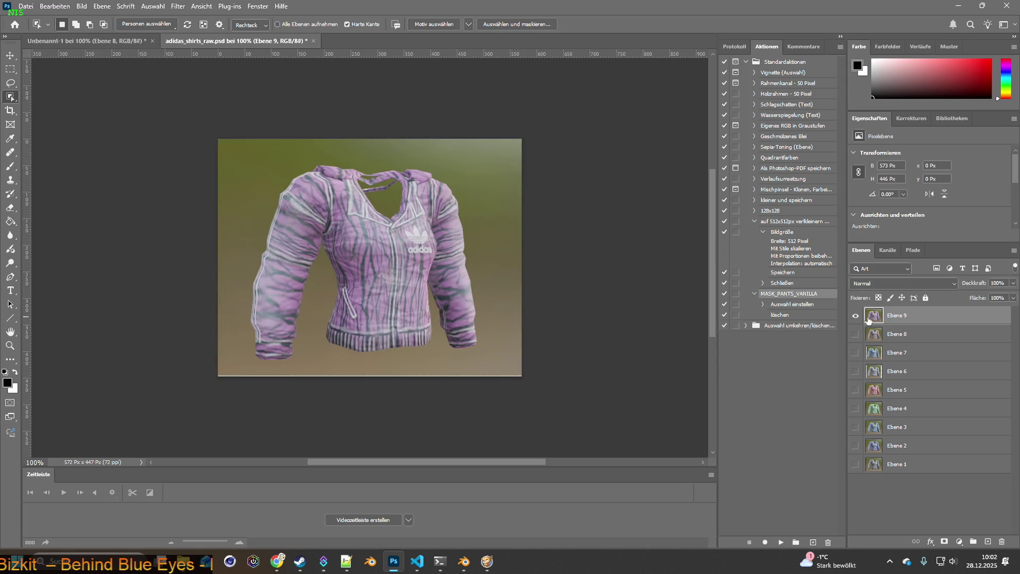
click(310, 203)
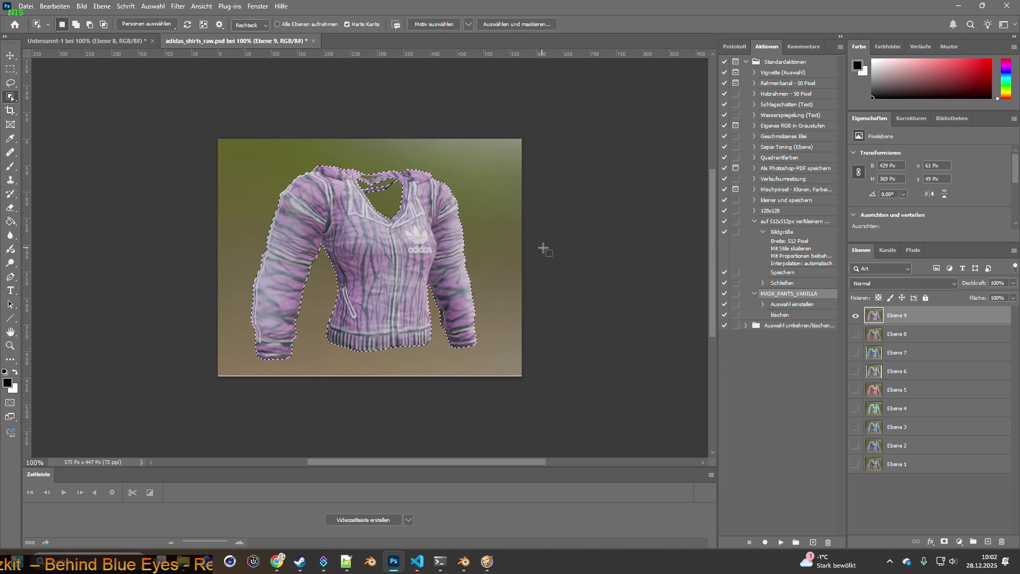
click(94, 40)
key(ctrl+v)
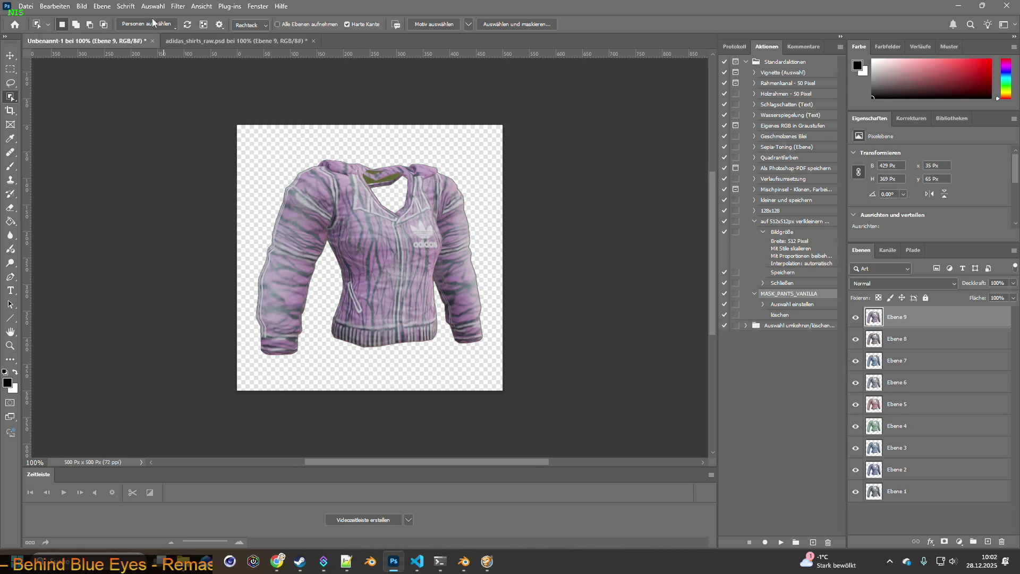
key(v)
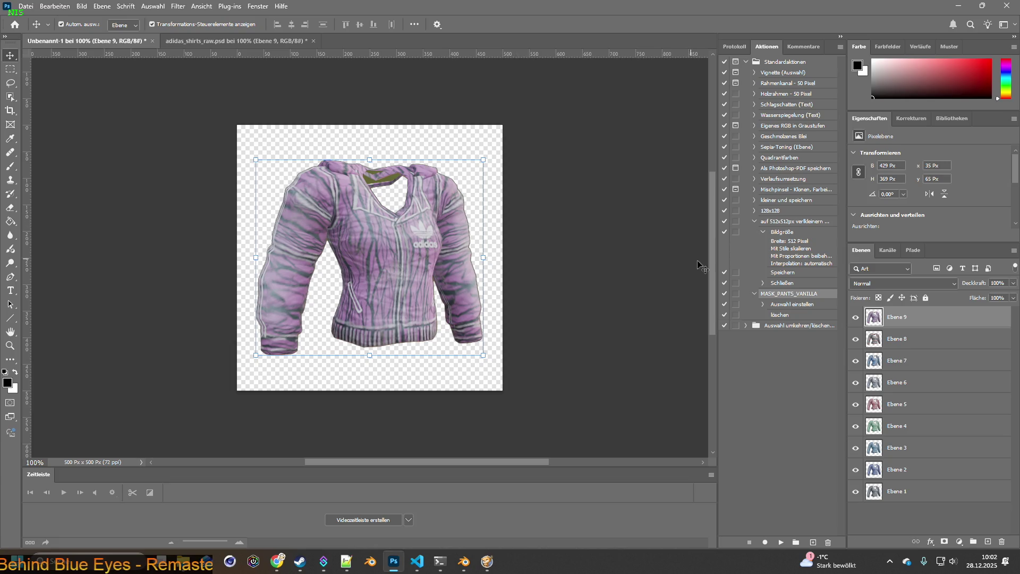
Step: Load the Ebene 9 jacket outline as a selection and invert it
click(152, 6)
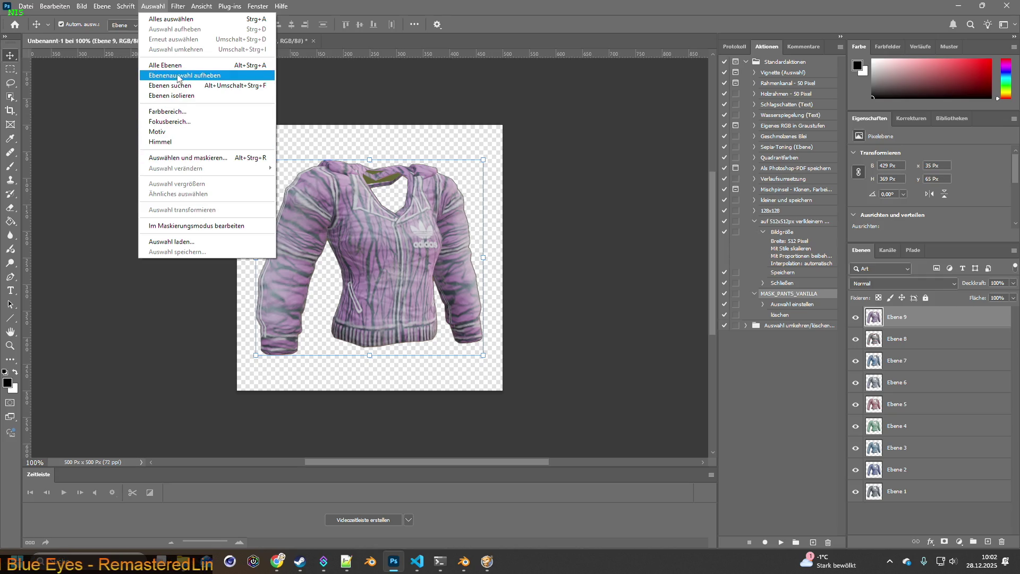
click(604, 185)
click(153, 6)
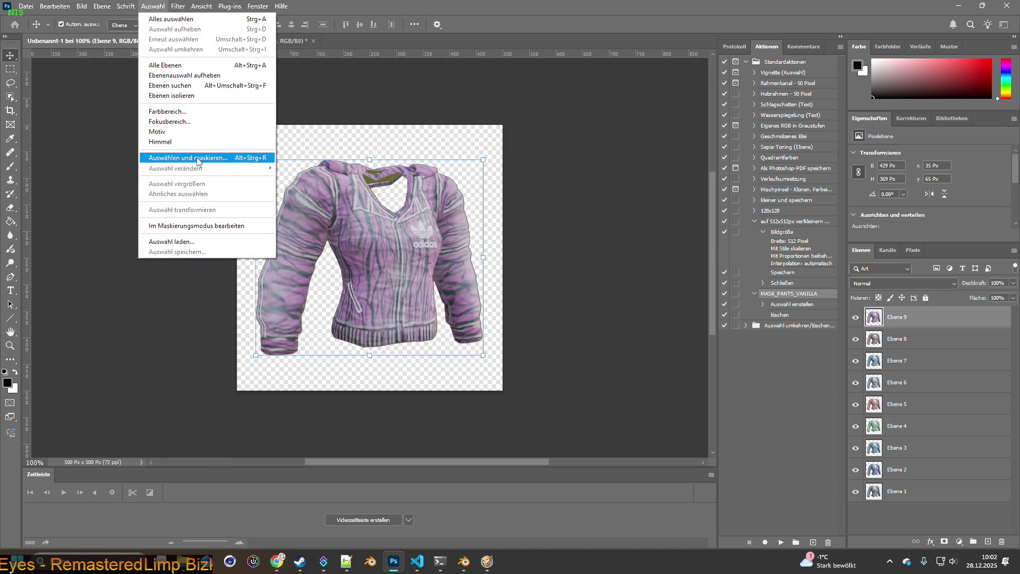
ctrl+click(882, 319)
click(156, 7)
click(176, 49)
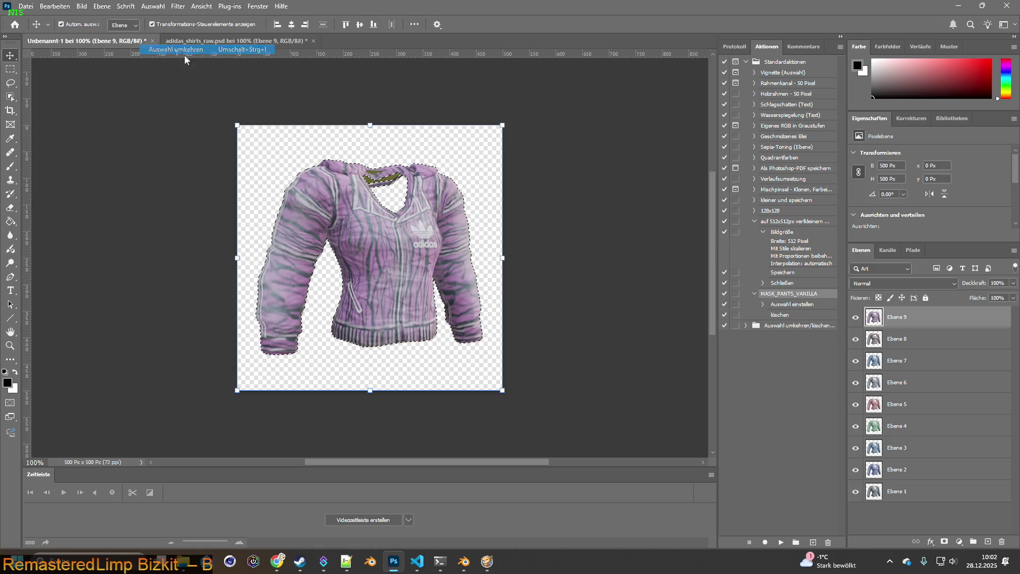
Step: Compare the red/grey Ebene 8 and blue Ebene 7 jackets by toggling layer visibility
click(855, 317)
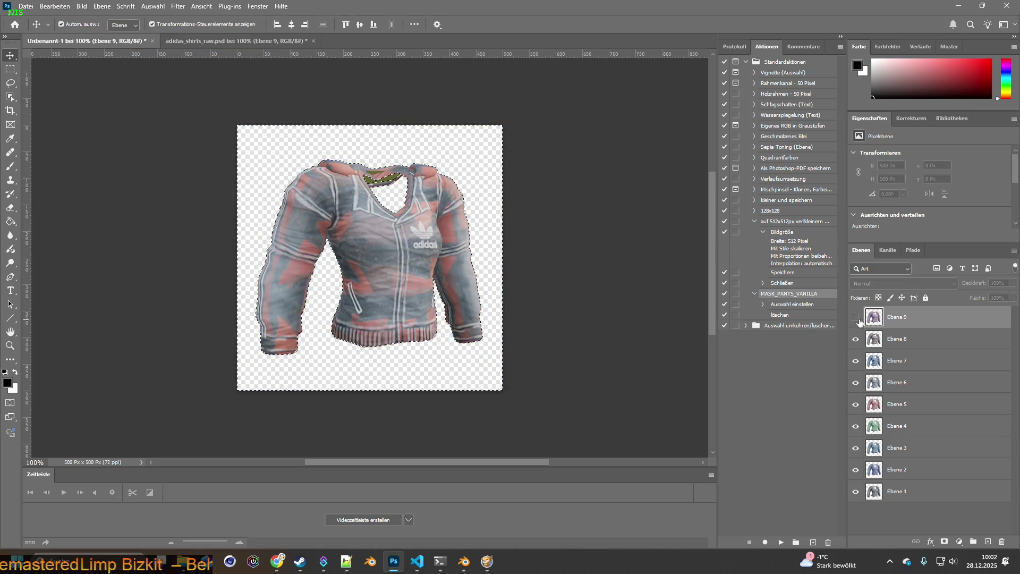
click(855, 339)
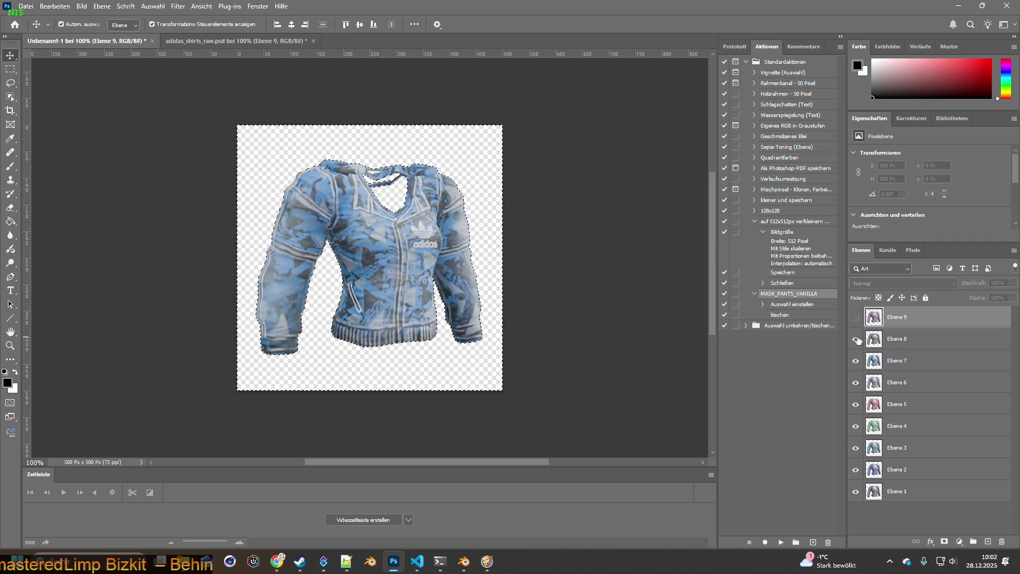
click(855, 339)
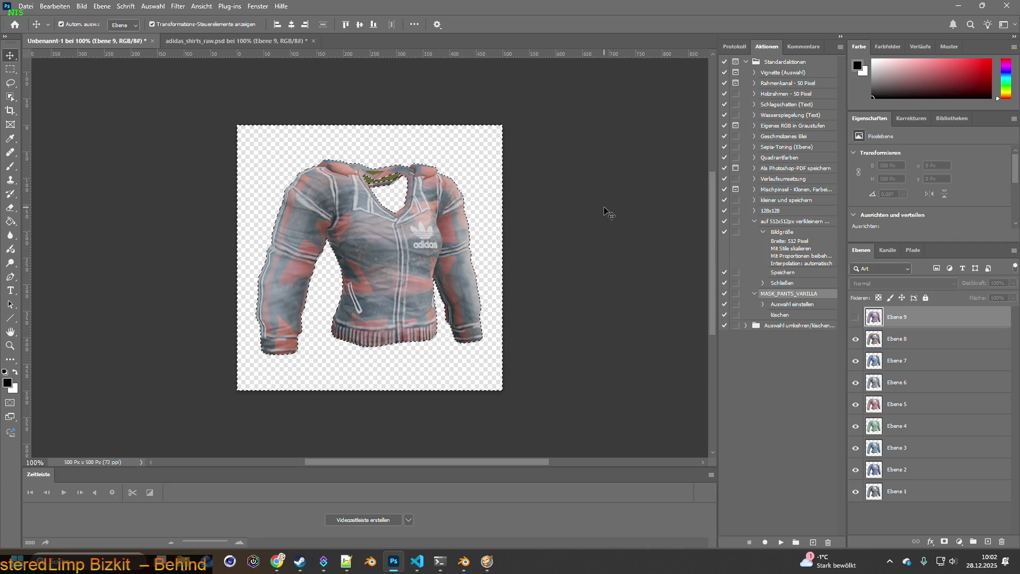
click(911, 339)
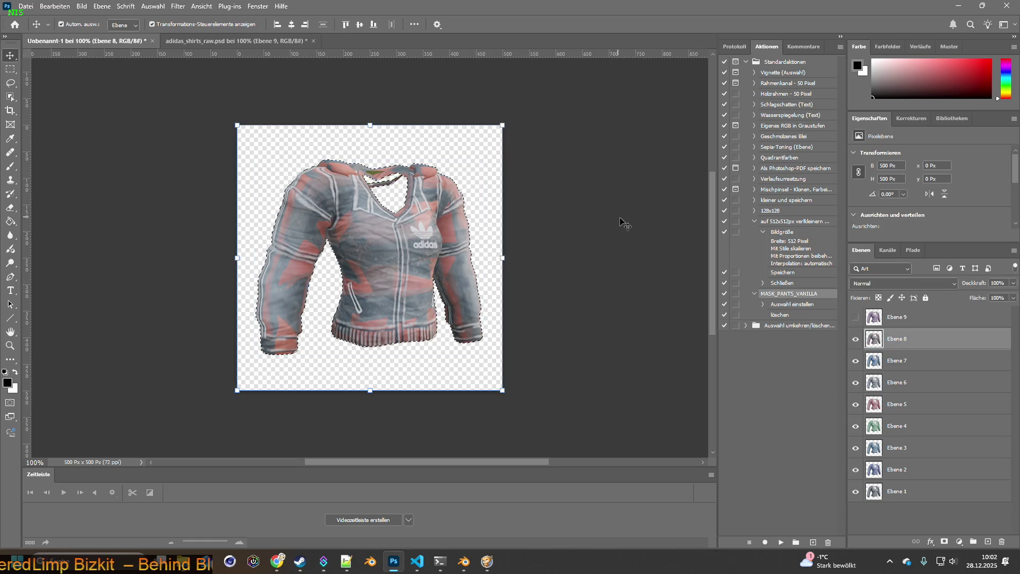
click(855, 317)
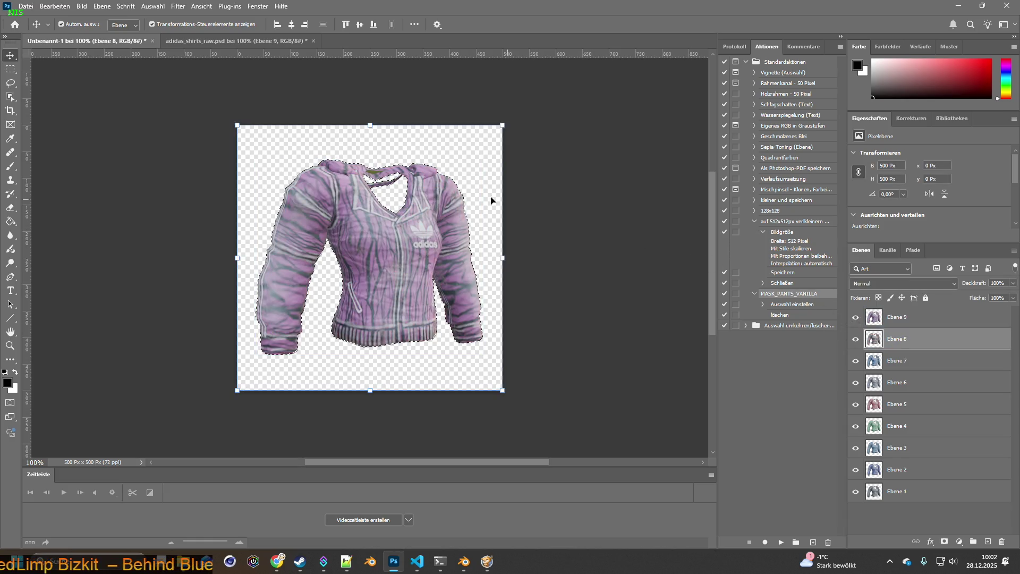
click(856, 339)
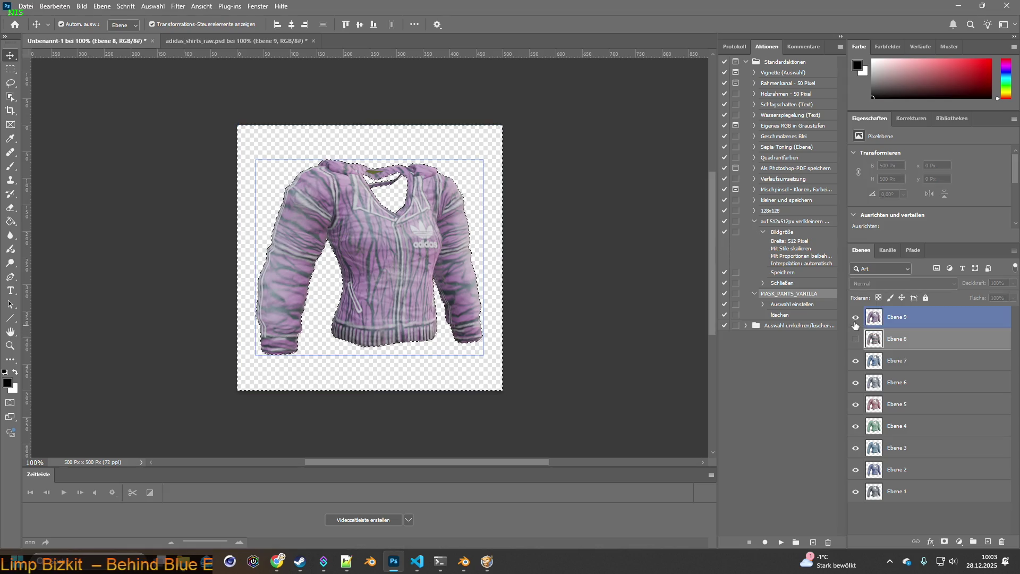
click(855, 317)
Step: Preview the Ebene 7 and blue camo Ebene 6 jackets, ending with Ebene 9 active
click(856, 357)
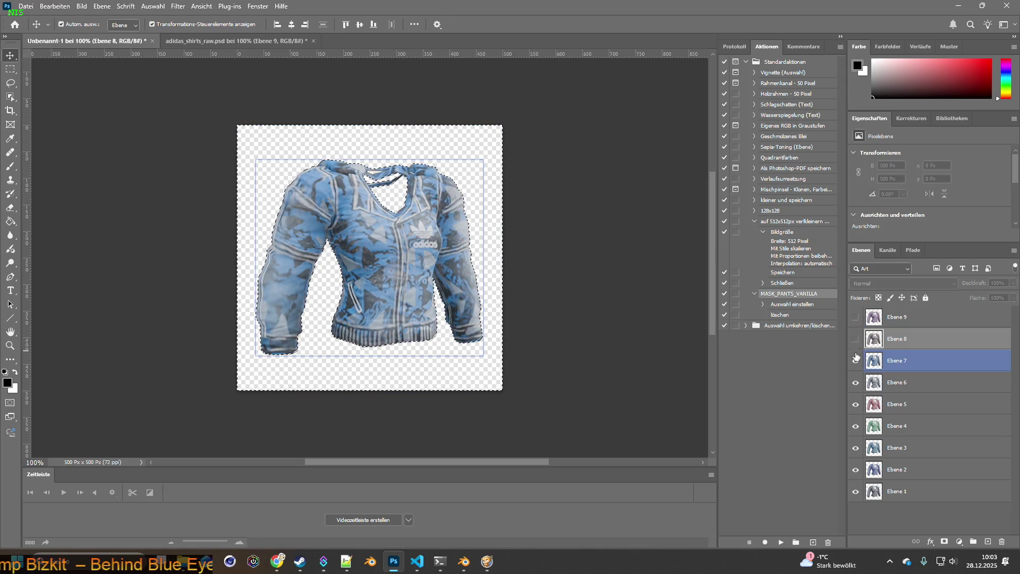
click(856, 318)
click(876, 361)
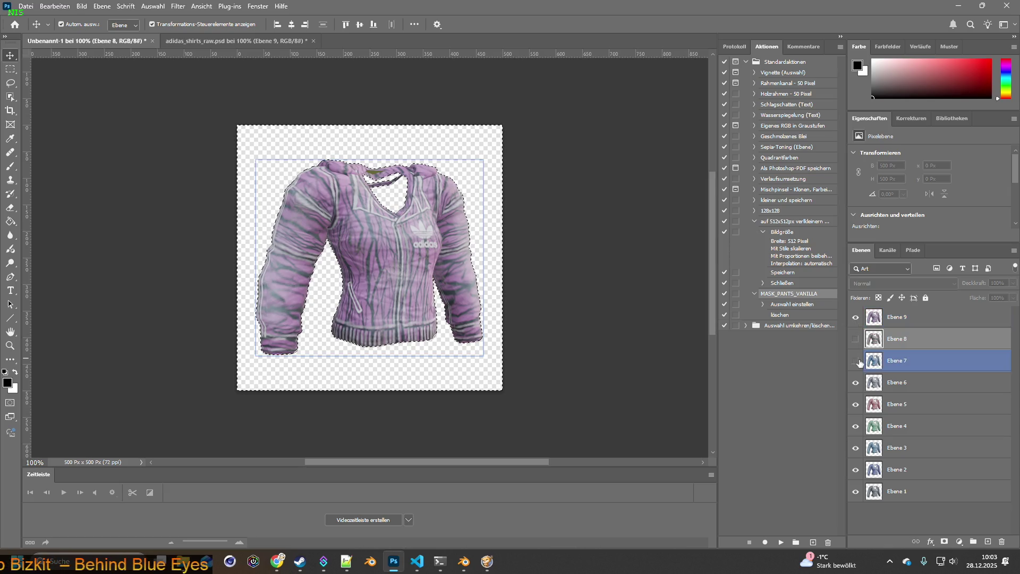
click(855, 361)
click(877, 385)
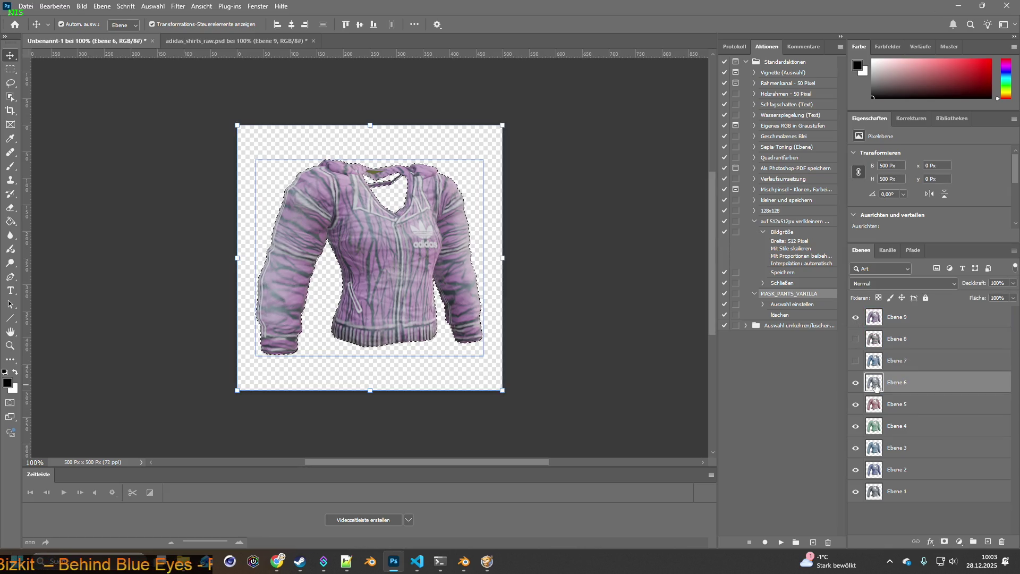
click(856, 317)
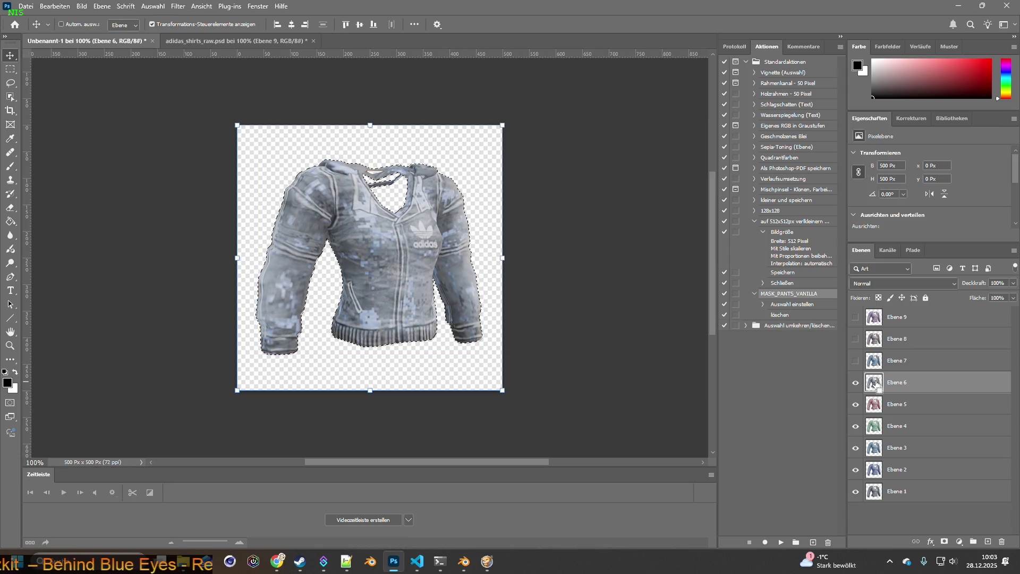
key(ctrl)
click(855, 317)
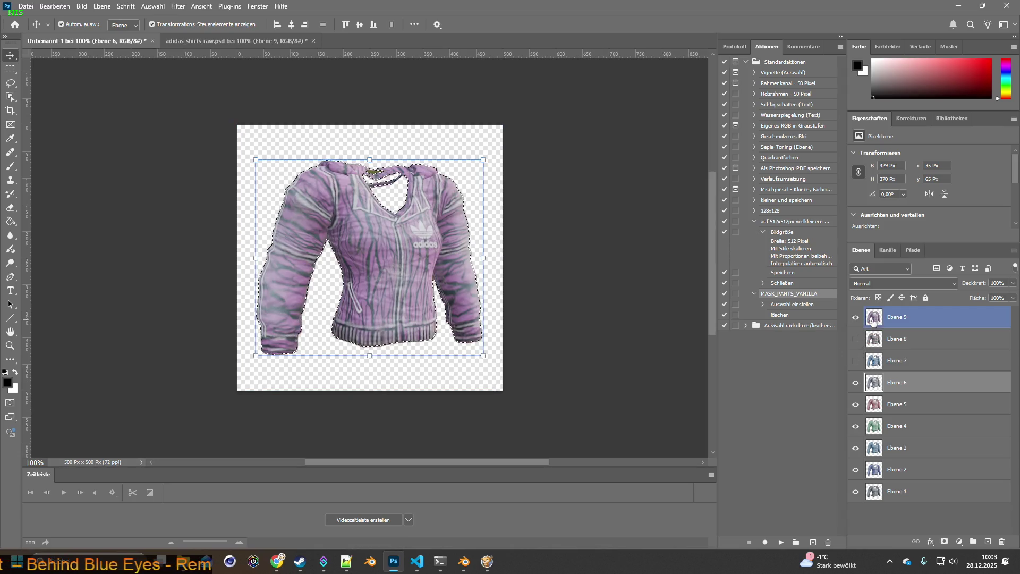
click(874, 320)
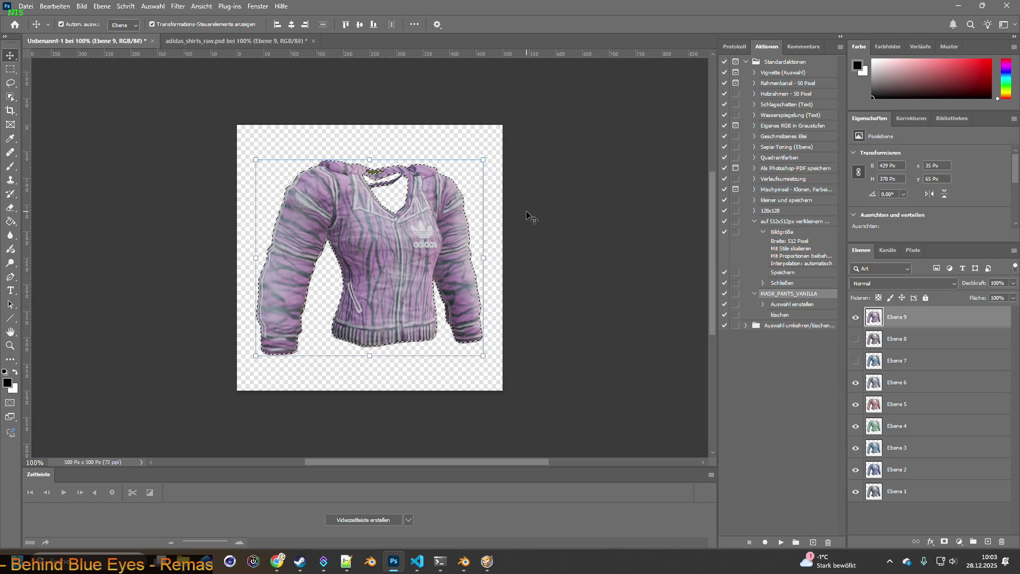
Step: Invert the selection again and preview the red/grey Ebene 8 jacket against Ebene 9
click(153, 6)
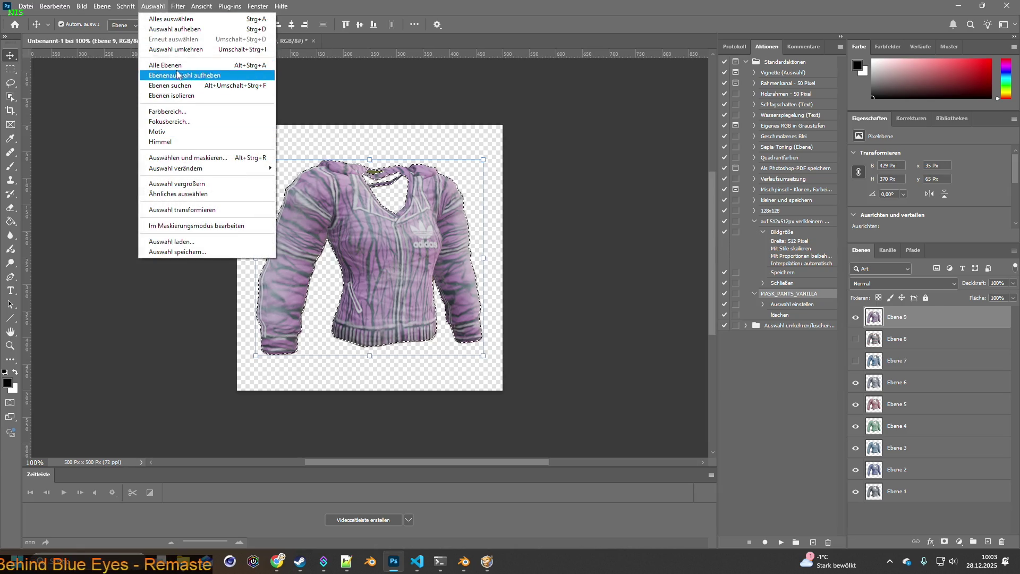
click(182, 50)
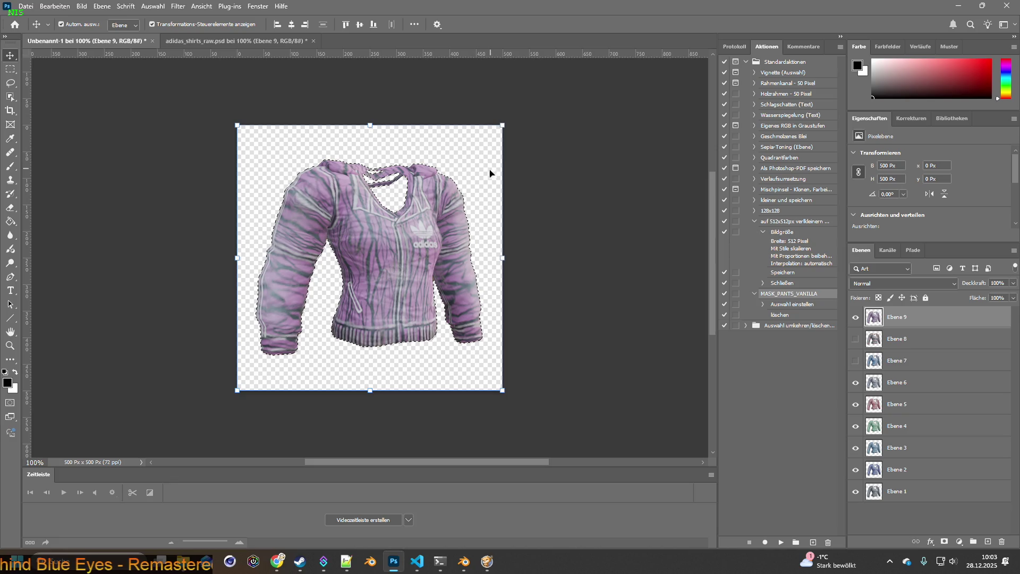
click(856, 317)
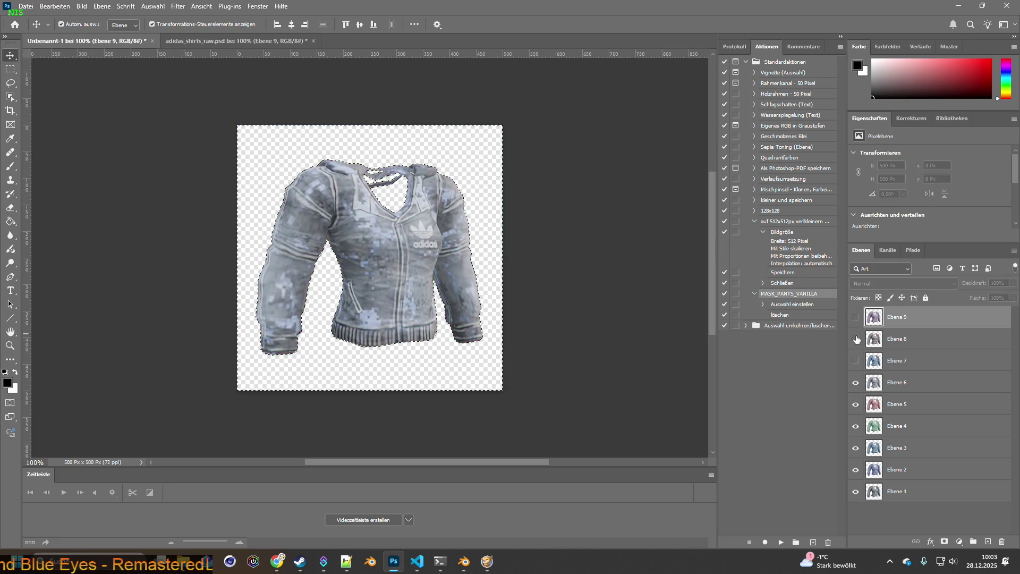
click(855, 339)
click(856, 360)
click(855, 317)
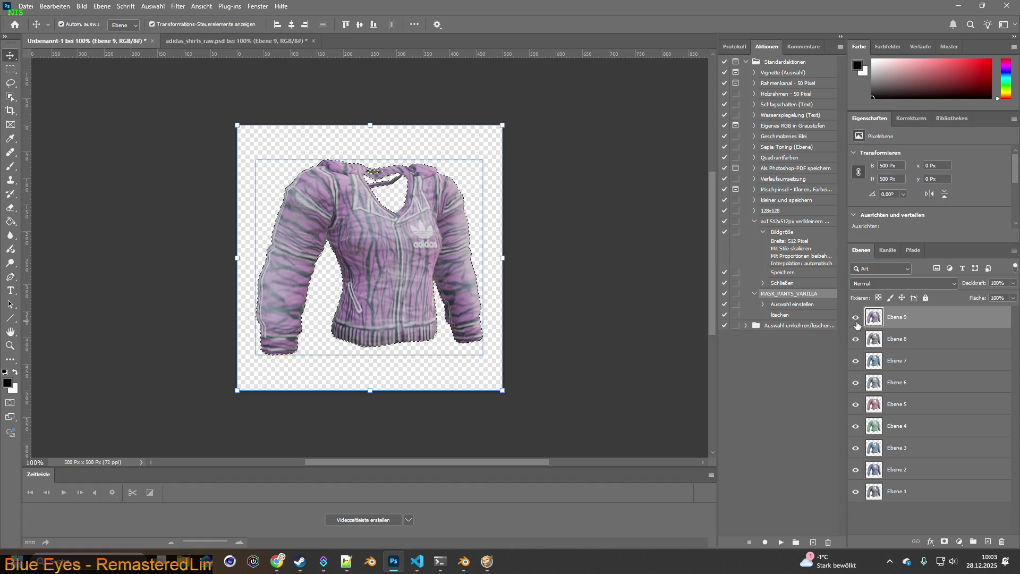
click(875, 340)
click(855, 317)
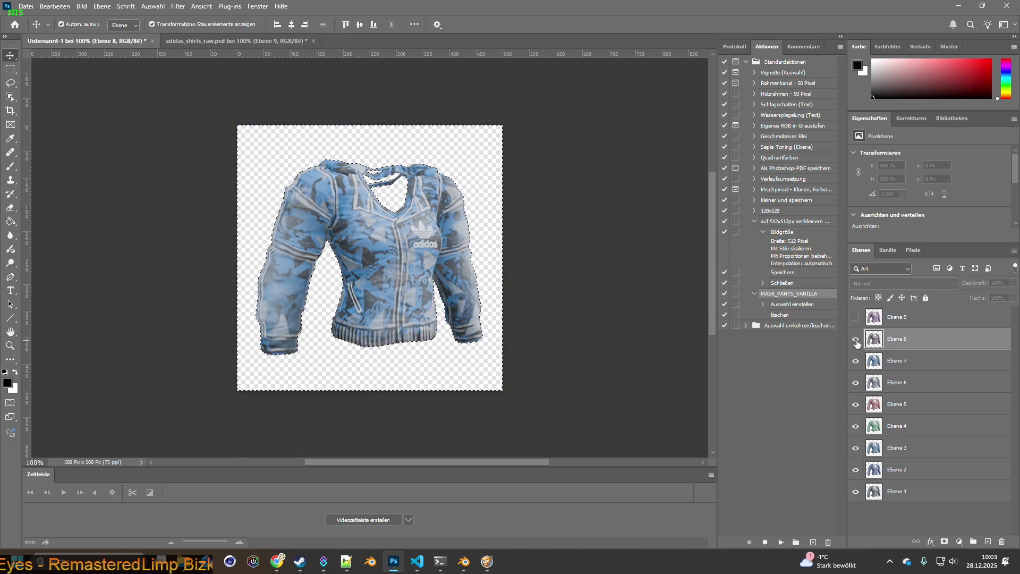
click(856, 339)
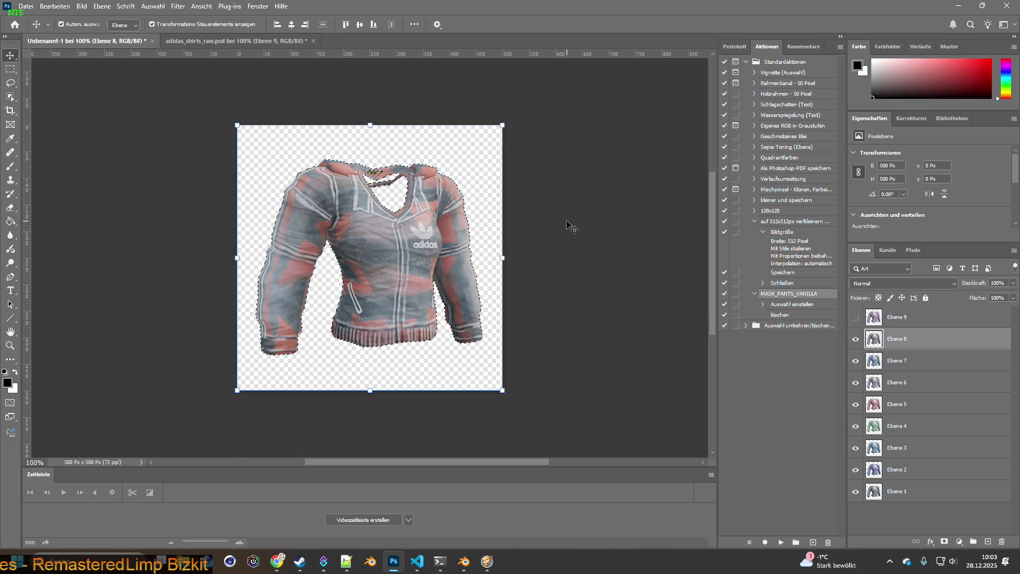
click(855, 317)
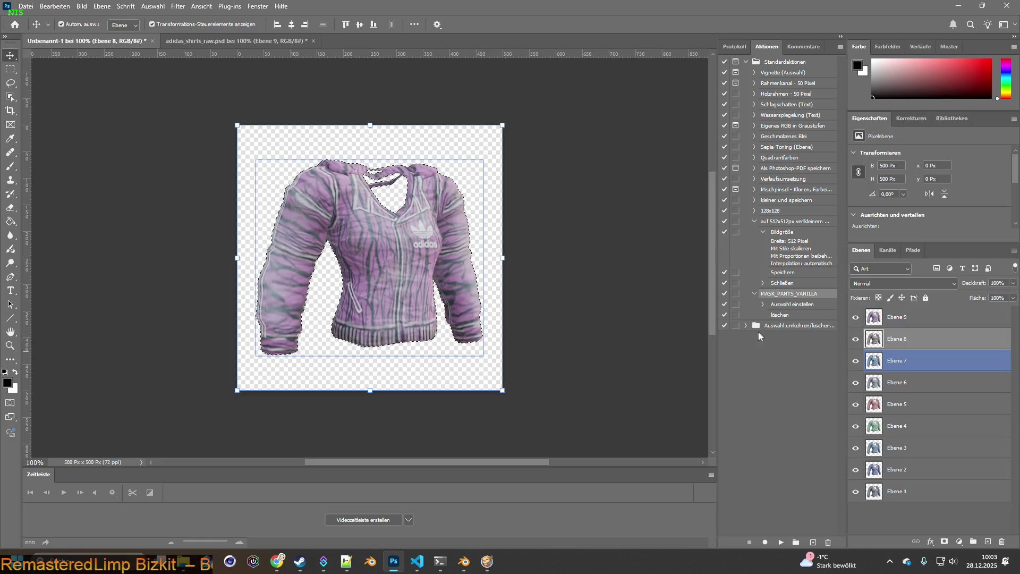
Step: Deselect, hide Ebene 9 down to Ebene 2 to reveal the grey base, then reshow Ebene 2
key(ctrl+d)
click(855, 317)
click(855, 339)
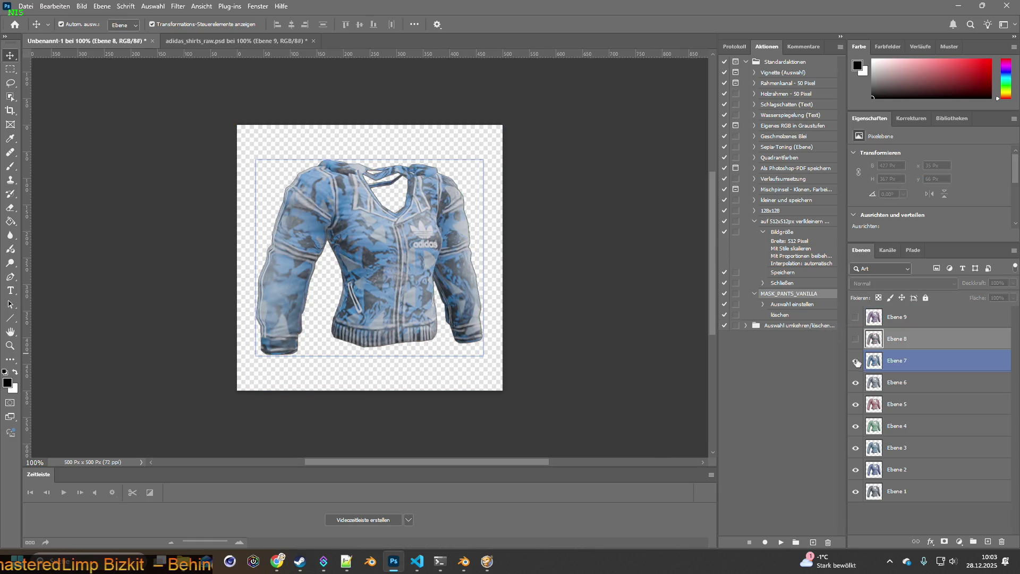
click(855, 360)
click(855, 382)
click(855, 404)
click(855, 426)
click(855, 447)
click(855, 470)
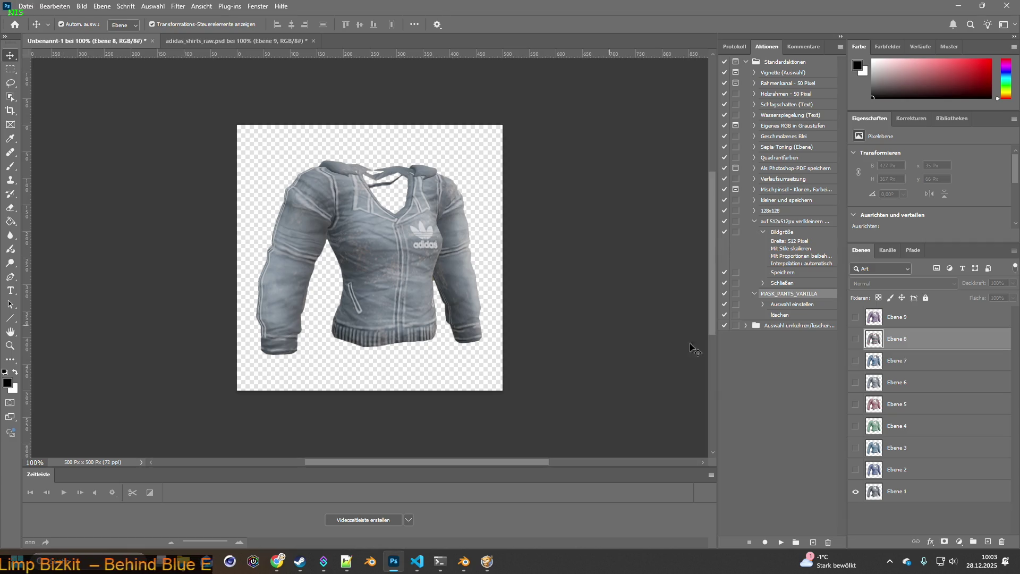
click(855, 469)
Step: Make Ebene 3 through Ebene 9 visible again and select all layers Ebene 9 to Ebene 1
click(855, 447)
drag(855, 435, 855, 317)
click(895, 317)
shift+click(897, 491)
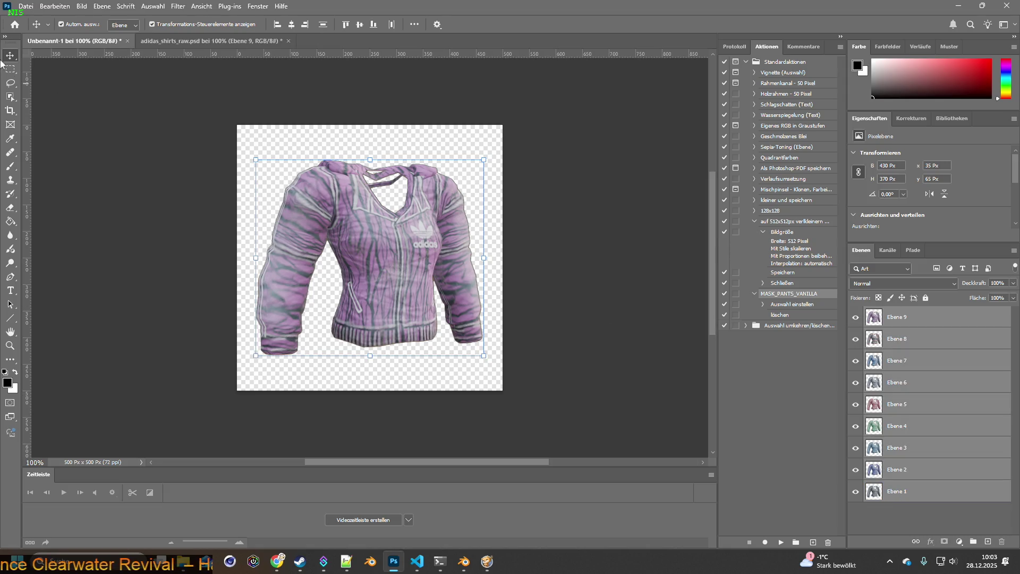
Step: Scale all jacket layers to about 109% and shift them up-right on the canvas
drag(482, 159, 498, 146)
drag(450, 179, 438, 186)
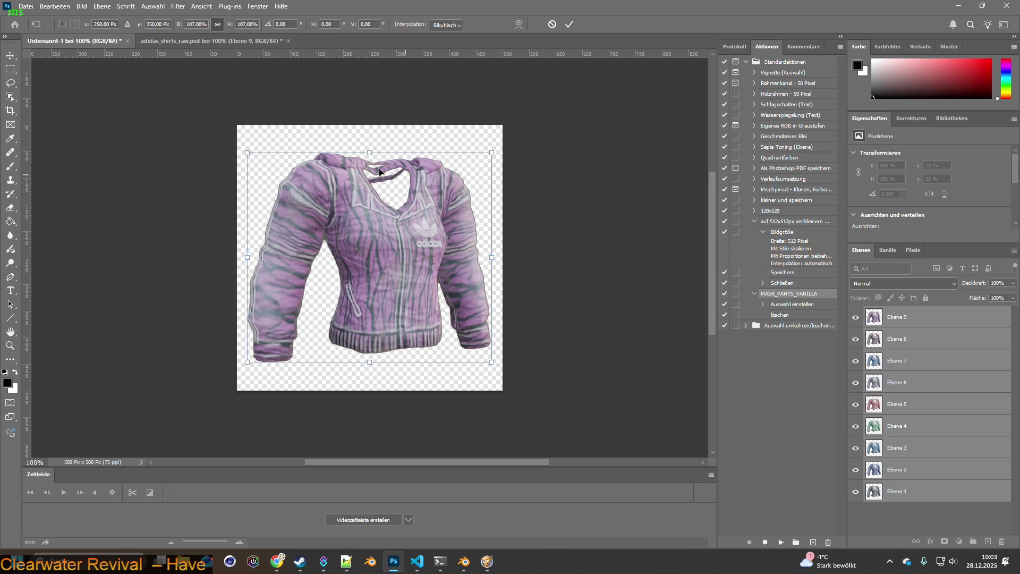
drag(243, 152, 242, 147)
mouse_move(393, 231)
mouse_down()
mouse_move(395, 215)
mouse_move(400, 235)
mouse_up()
key(Return)
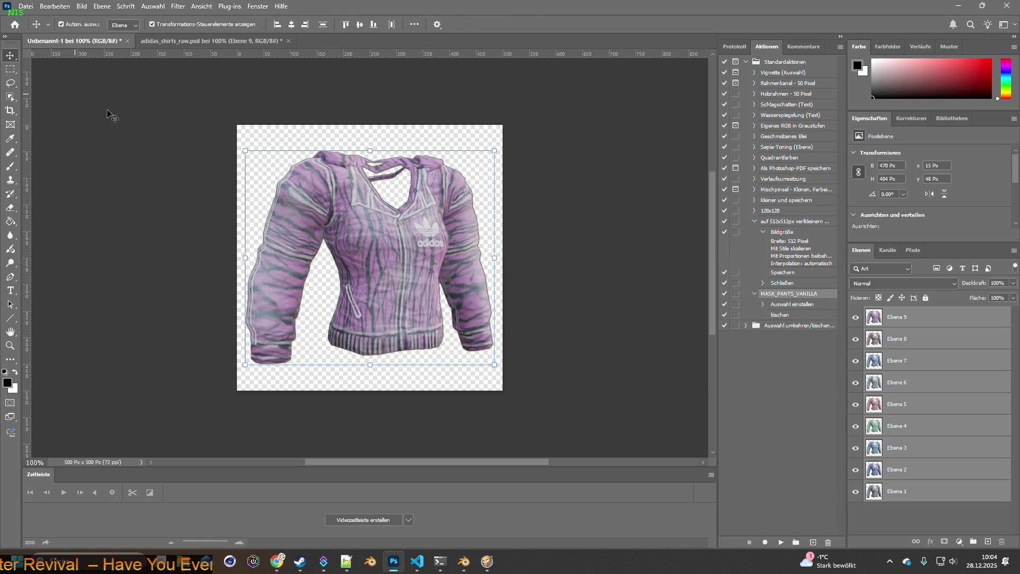
key(alt+Tab)
scroll(232, 272, up, 3)
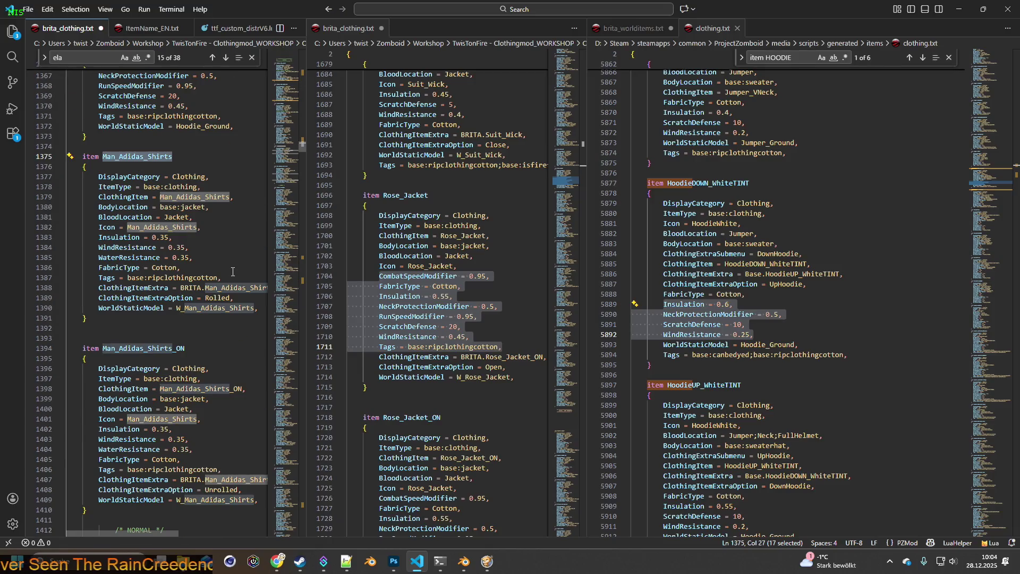
Step: Wrap the Man_Adidas_Shirts Icon line in /* */ comment markers and start a new line
click(197, 160)
click(100, 227)
text(/*)
click(227, 229)
text(*/)
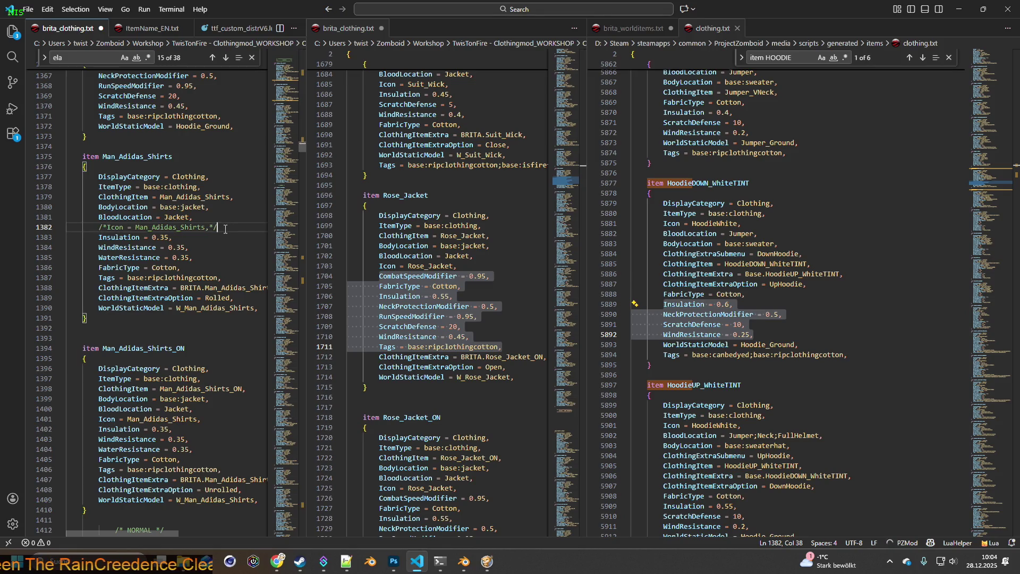
key(Return)
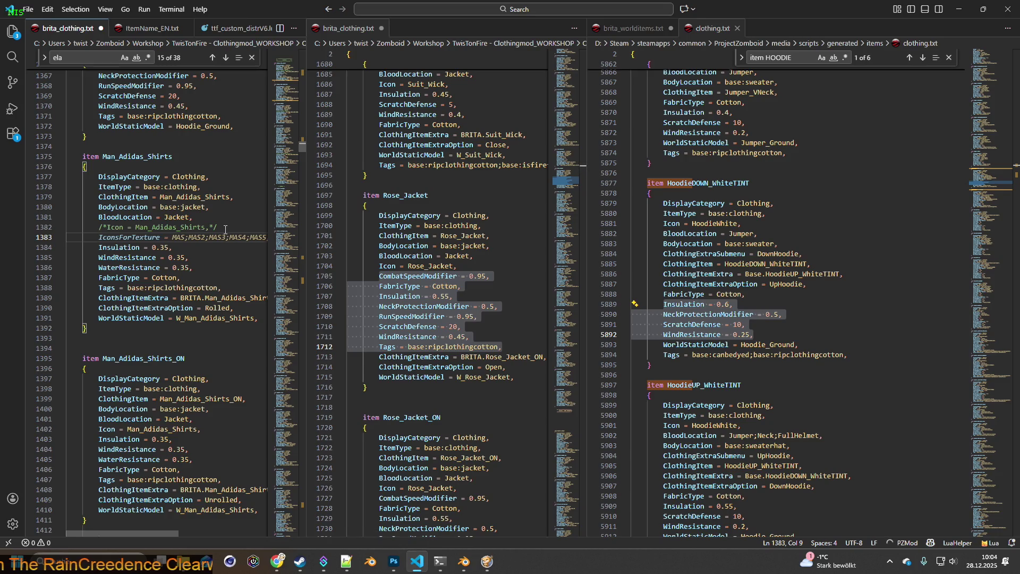
Step: Add an IconsForTexture line whose names read MAdS through MAdS10
key(Tab)
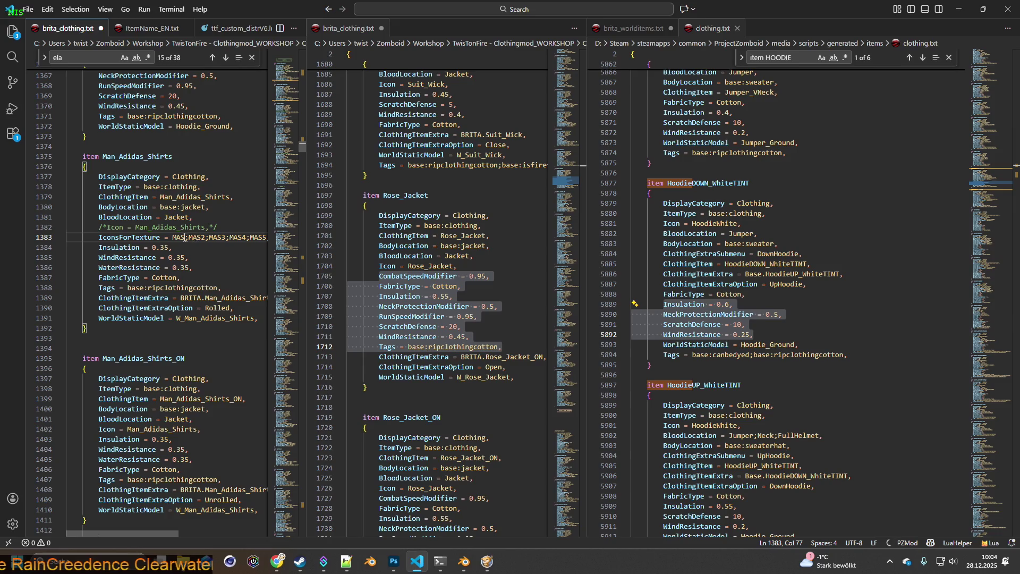
drag(172, 237, 379, 237)
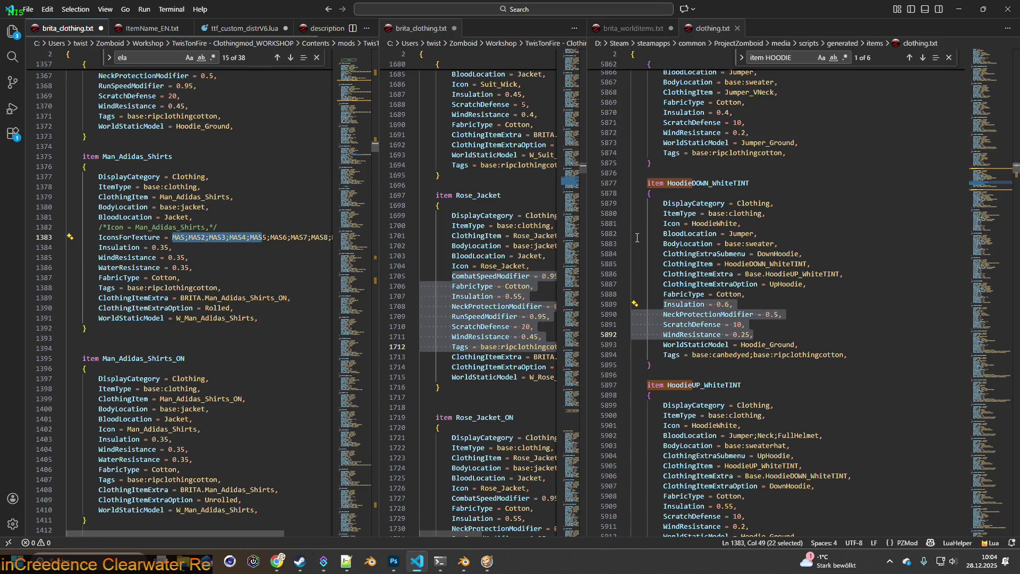
drag(585, 244, 765, 244)
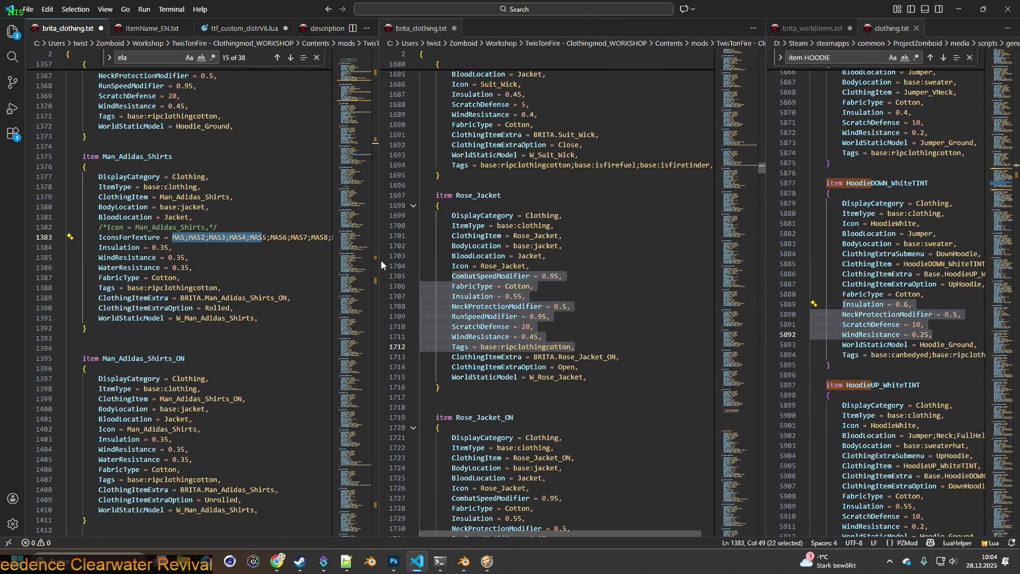
drag(379, 259, 562, 262)
drag(172, 237, 412, 238)
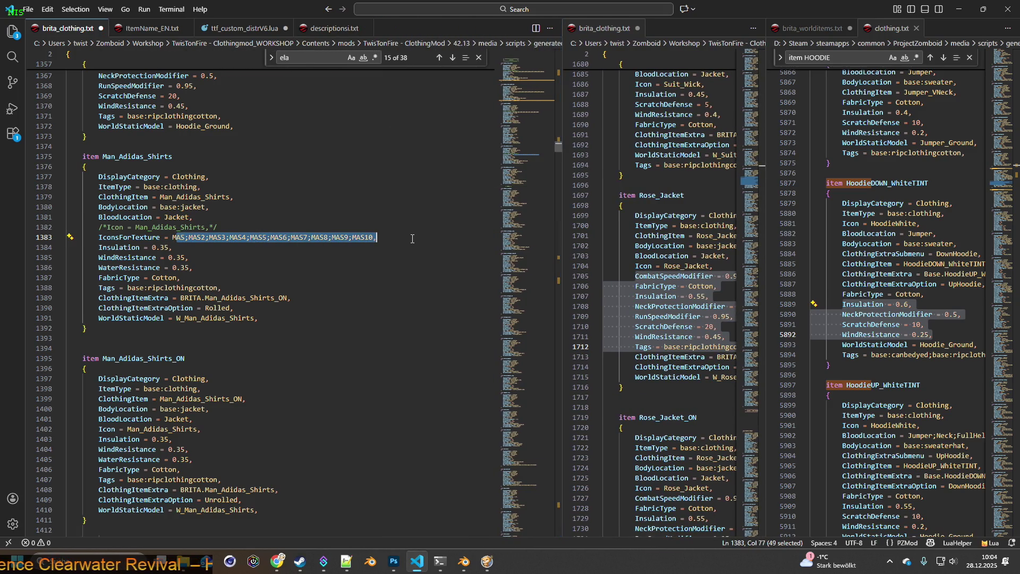
key(Delete)
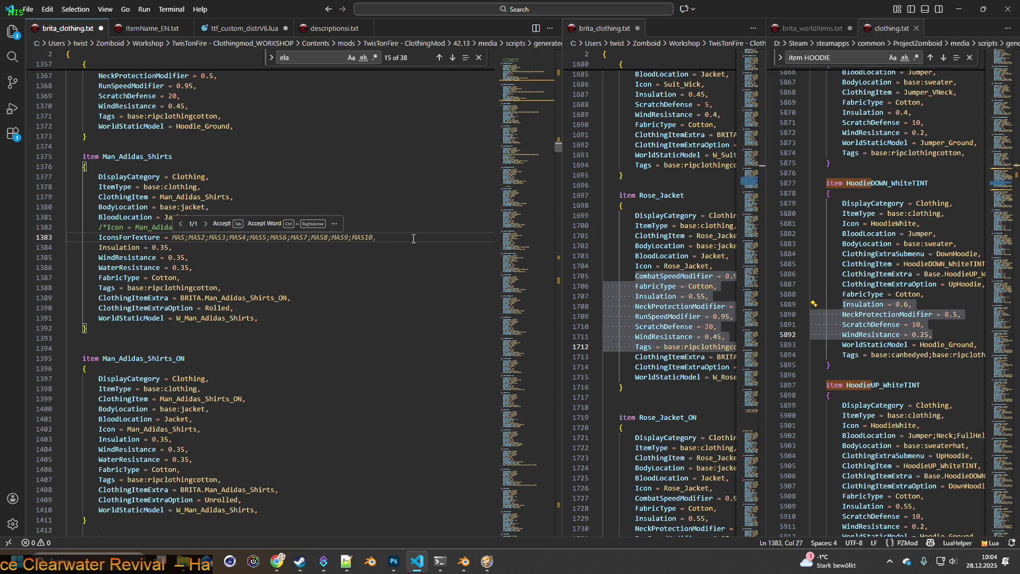
text(MA)
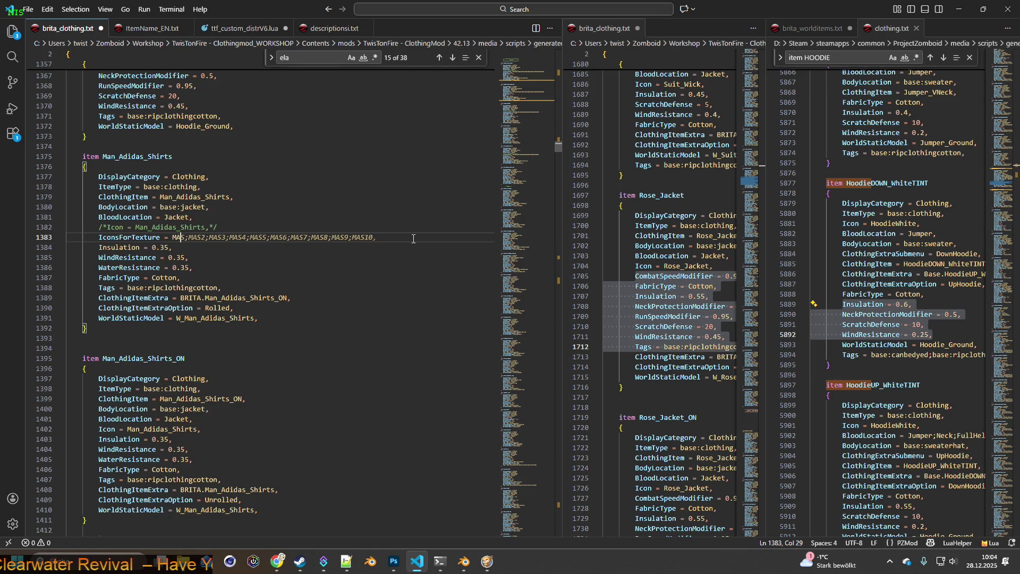
text(dS)
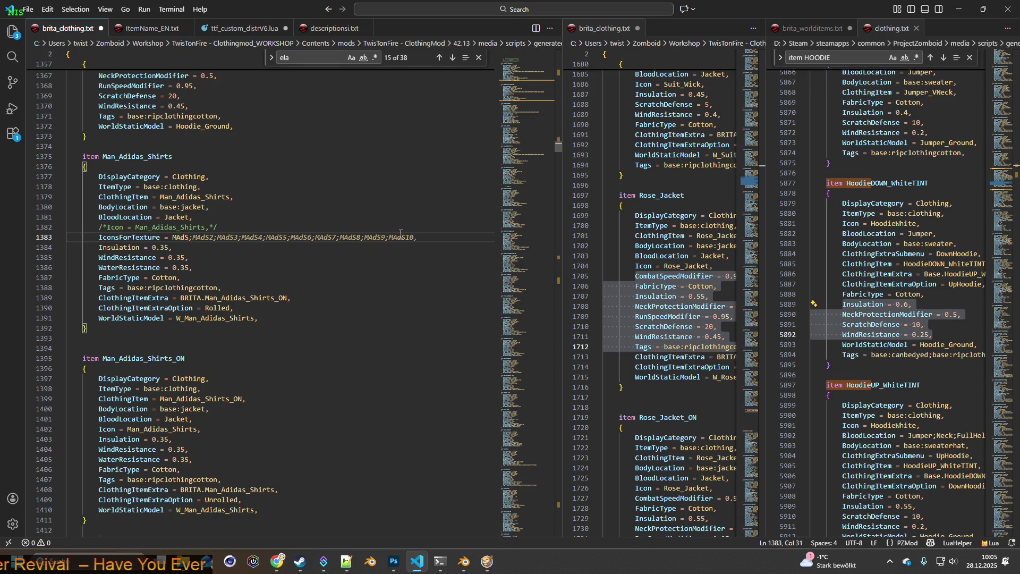
key(Tab)
Step: End the list at MAdS9 and replace Man_Adidas_Shirts_ON's Icon line with the IconsForTexture line
drag(387, 237, 436, 236)
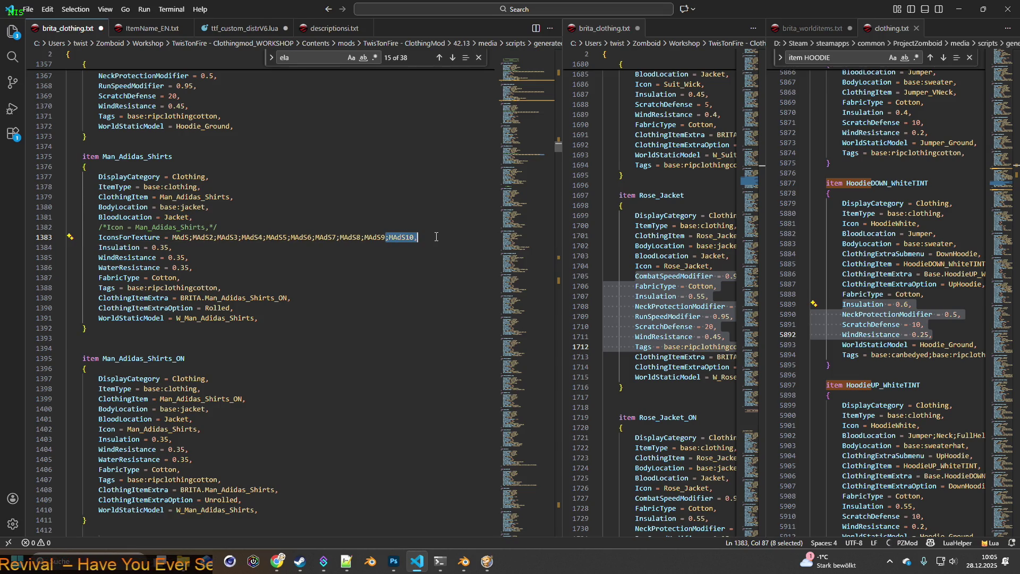
text(,)
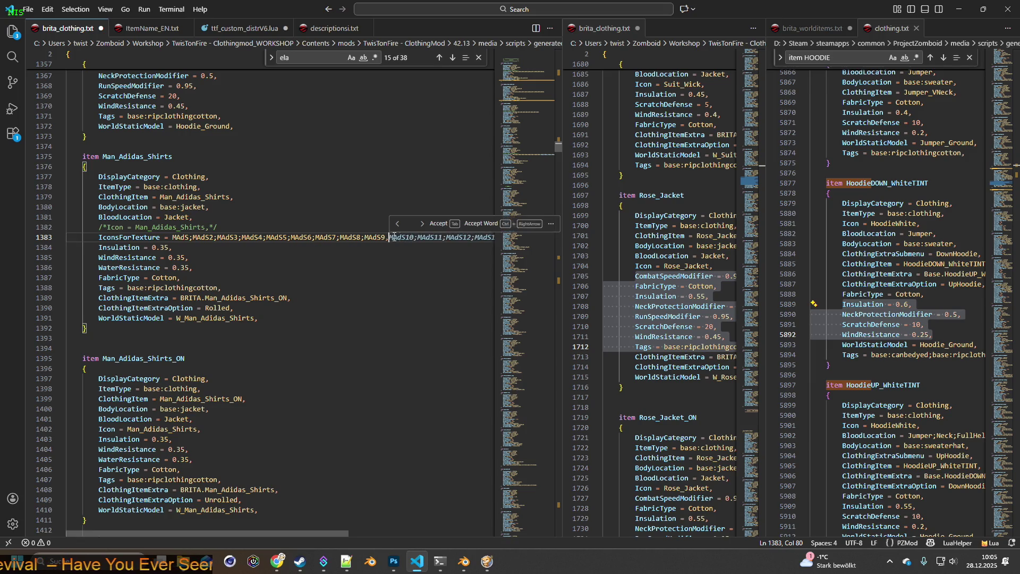
drag(99, 237, 393, 237)
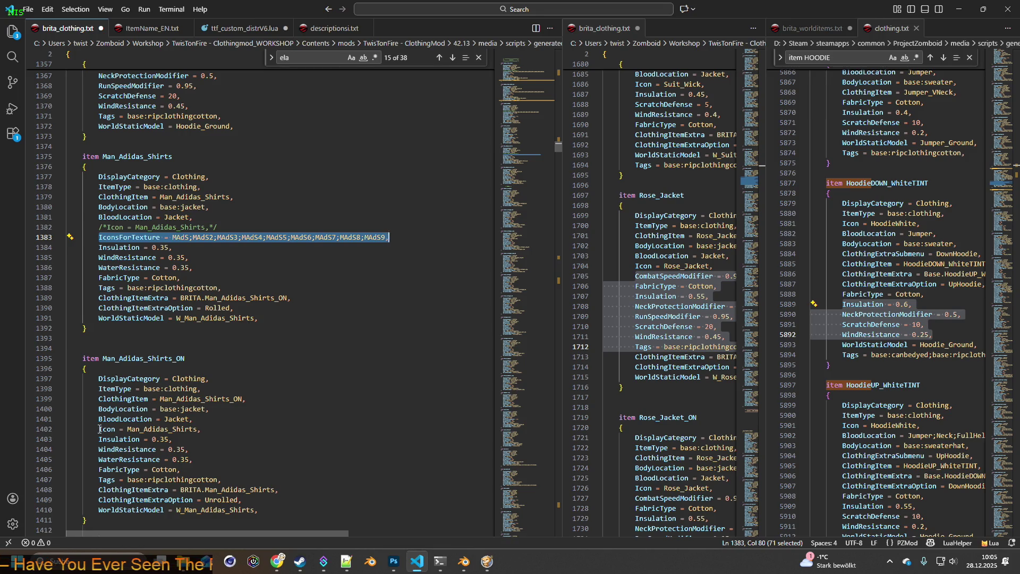
drag(98, 429, 200, 429)
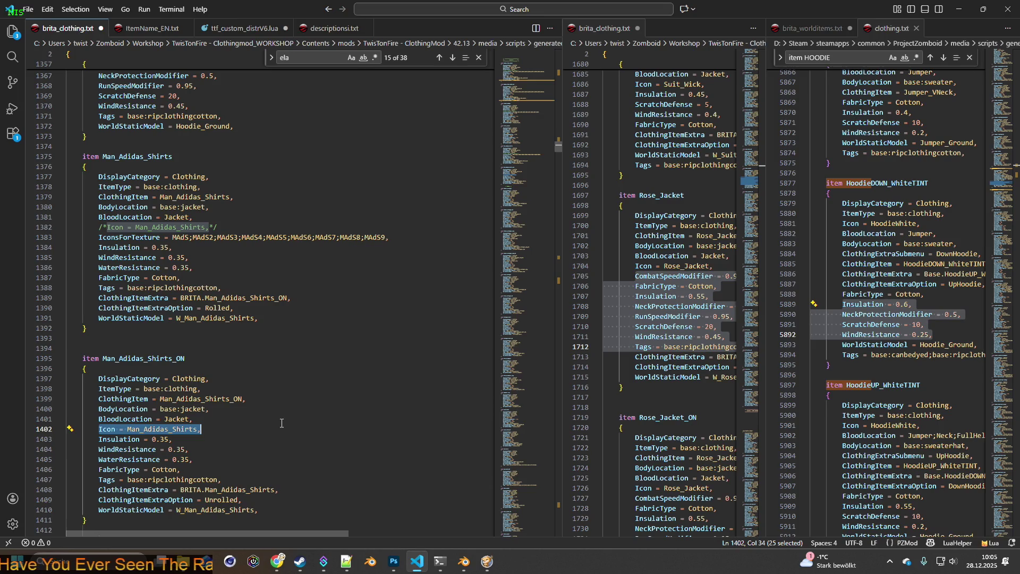
text(IconsForTexture = MAdS;MAdS2;MAdS3;MAdS4;MAdS5;MAdS6;MAdS7;MAdS8;MAdS9,)
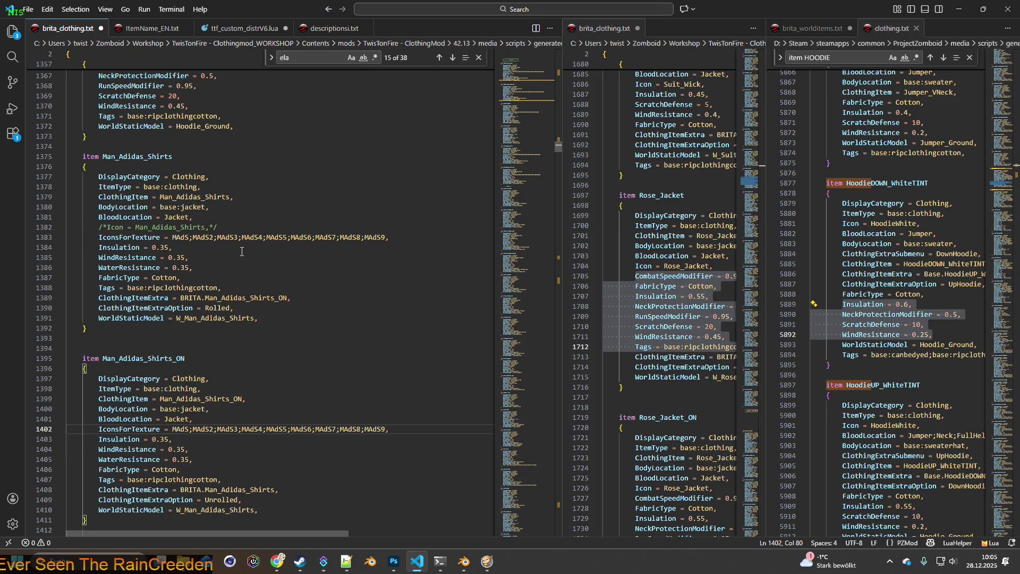
Step: Check the shirt model in Blender, then select the Hoodie_Ground world model line in the code
key(alt+Tab)
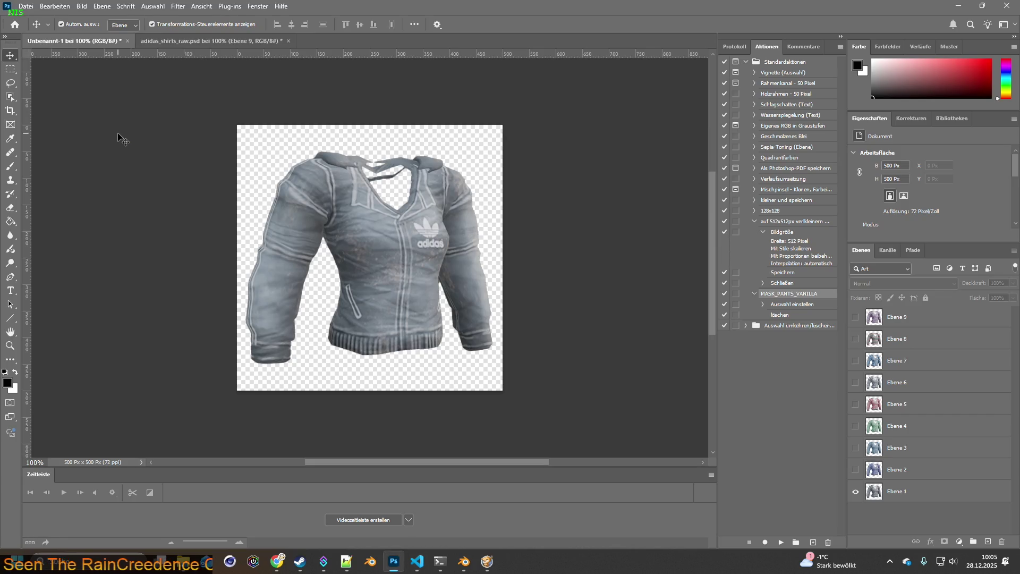
key(alt+Tab)
mouse_move(126, 136)
middle_down()
mouse_move(369, 212)
mouse_move(486, 207)
middle_up()
key(alt+Tab)
key(alt+Tab)
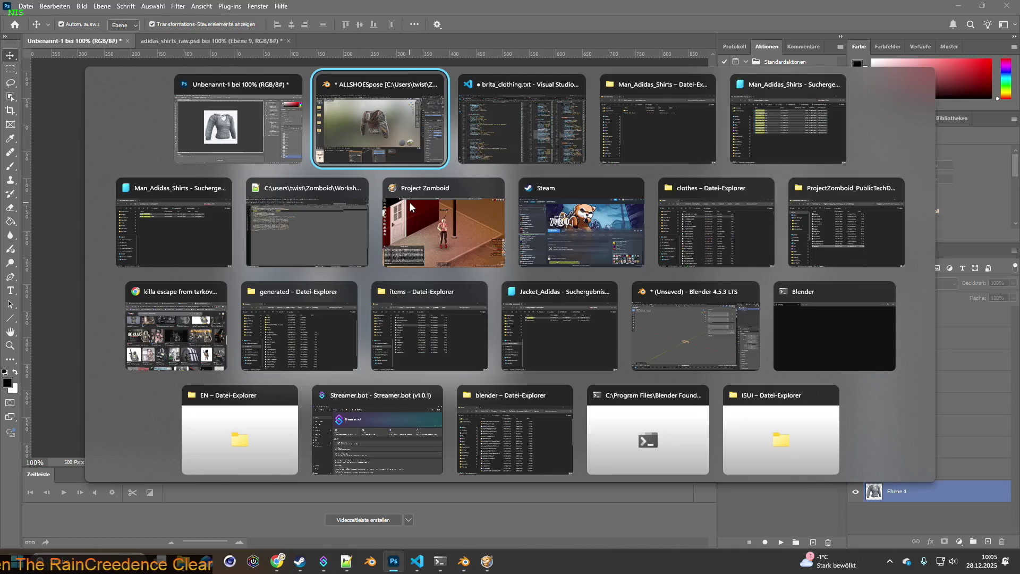
key(alt+Tab)
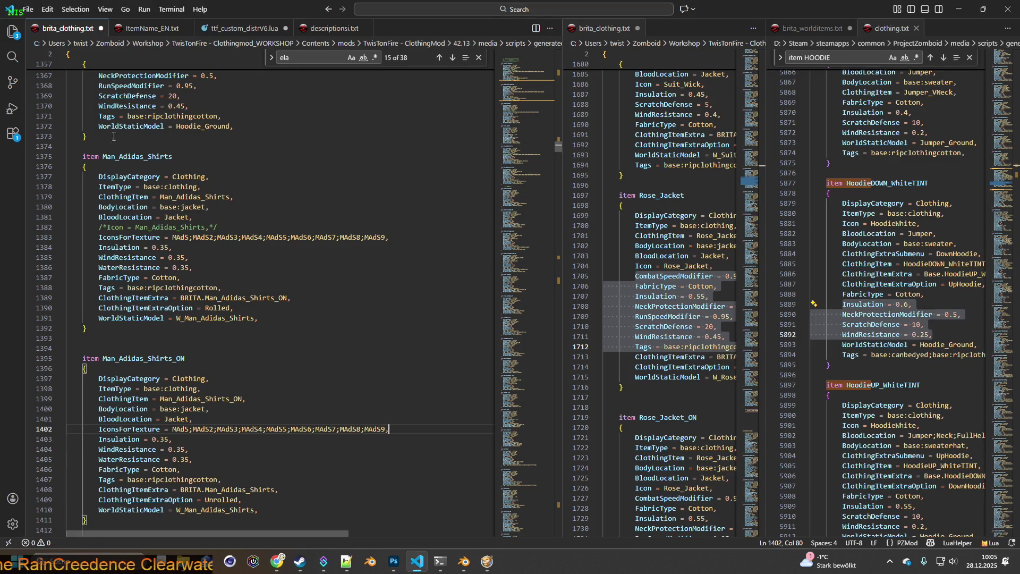
drag(99, 126, 235, 126)
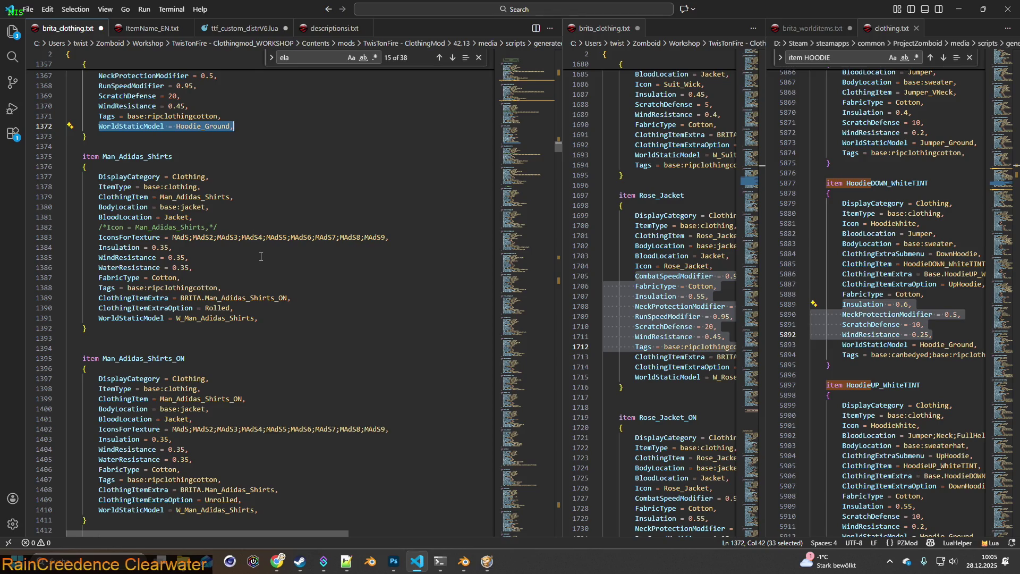
Step: Wrap the shirt's original WorldStaticModel line in /* */ and paste WorldStaticModel = Hoodie_Ground below it
click(99, 318)
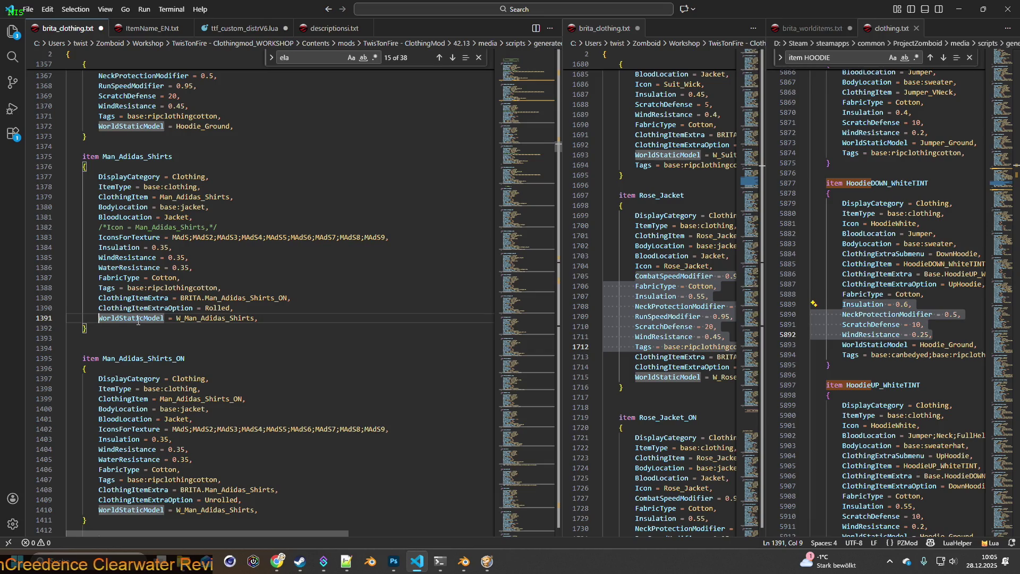
text(/*)
click(278, 317)
text(*/)
key(Return)
key(ctrl+v)
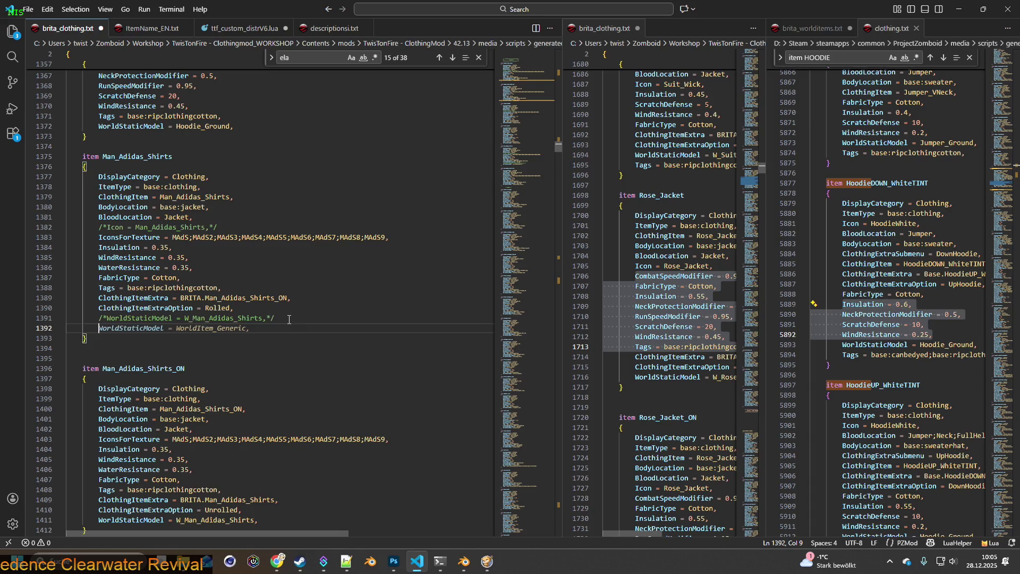
Step: Replace Man_Adidas_Shirts_ON's world model line with WorldStaticModel = Hoodie_Ground
scroll(274, 324, down, 4)
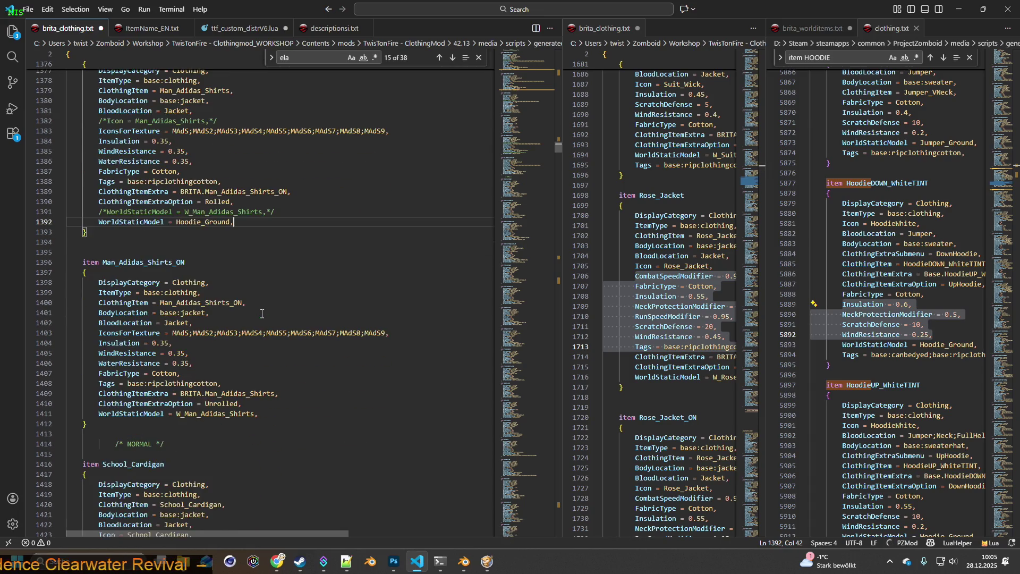
click(267, 385)
key(Home)
key(shift+End)
text(WorldStaticModel = Hoodie_Ground,)
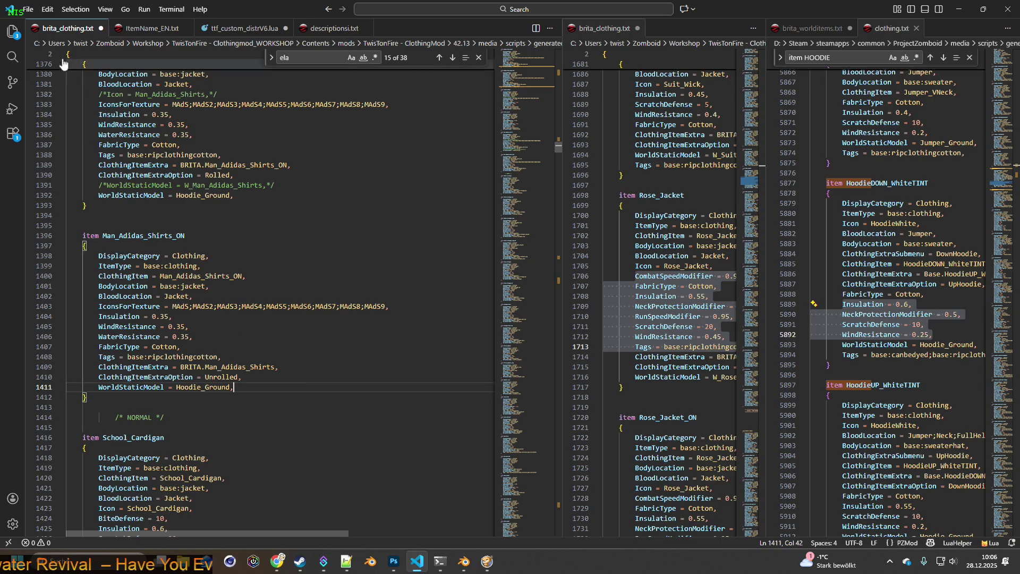
click(28, 9)
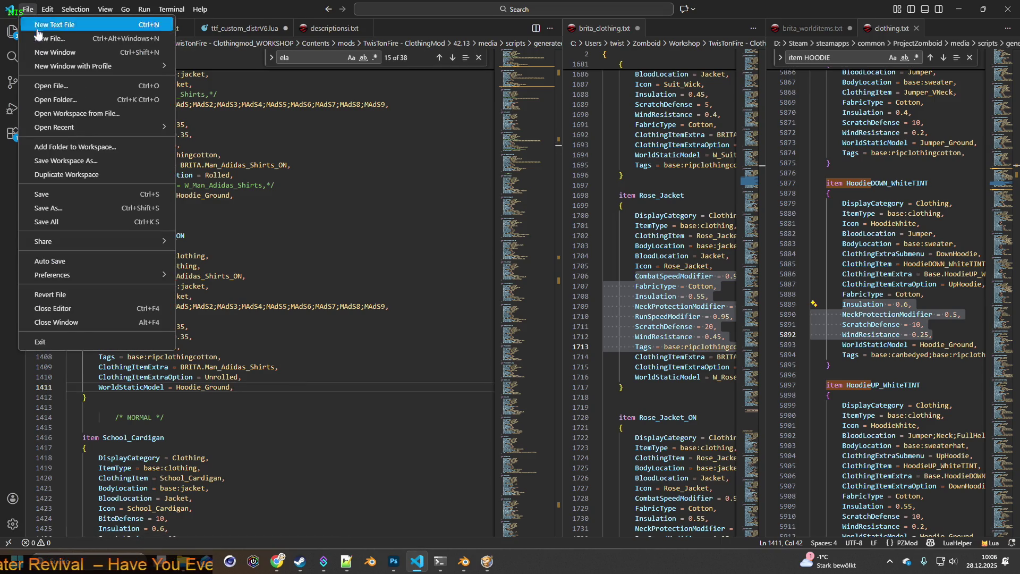
Step: Save brita_clothing.txt, check the MAdS icon name occurrences, then return to Photoshop
click(55, 194)
drag(173, 304, 189, 305)
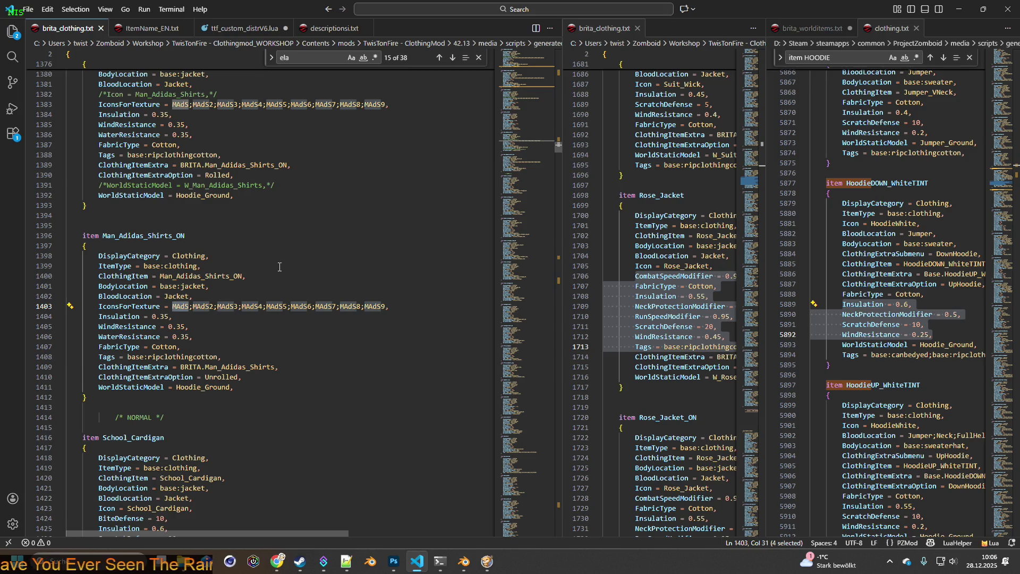
click(202, 306)
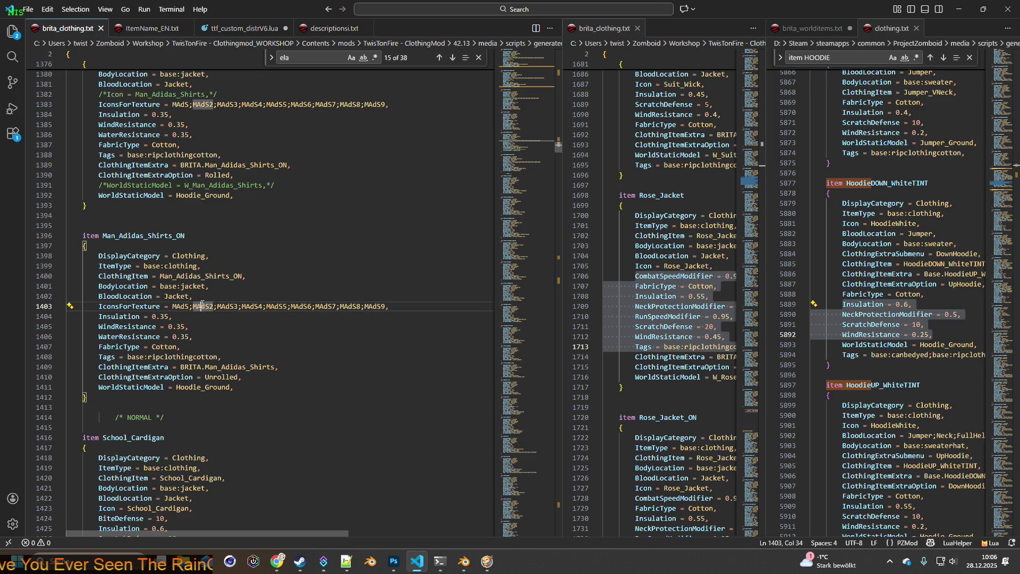
double_click(173, 306)
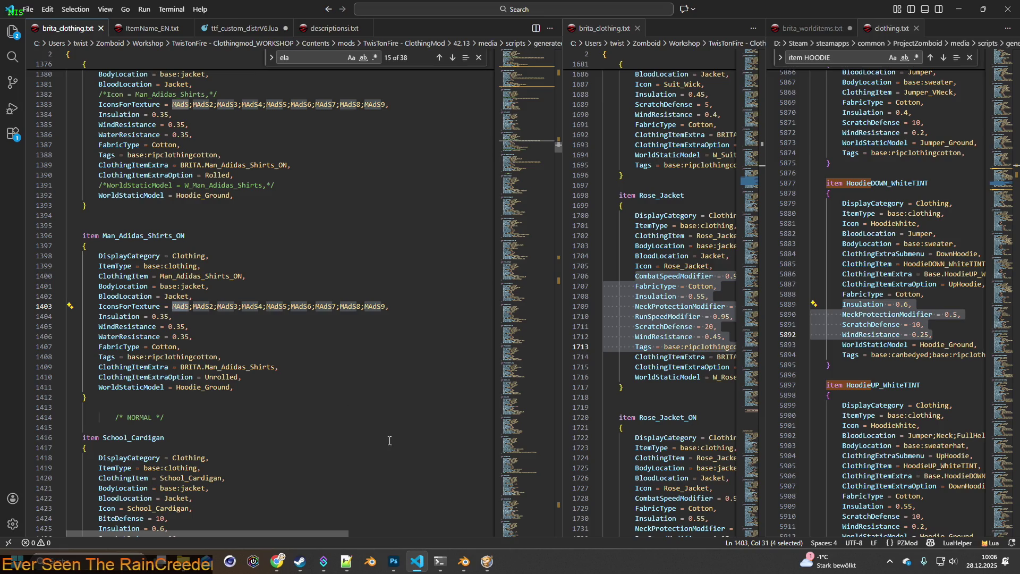
mouse_move(467, 564)
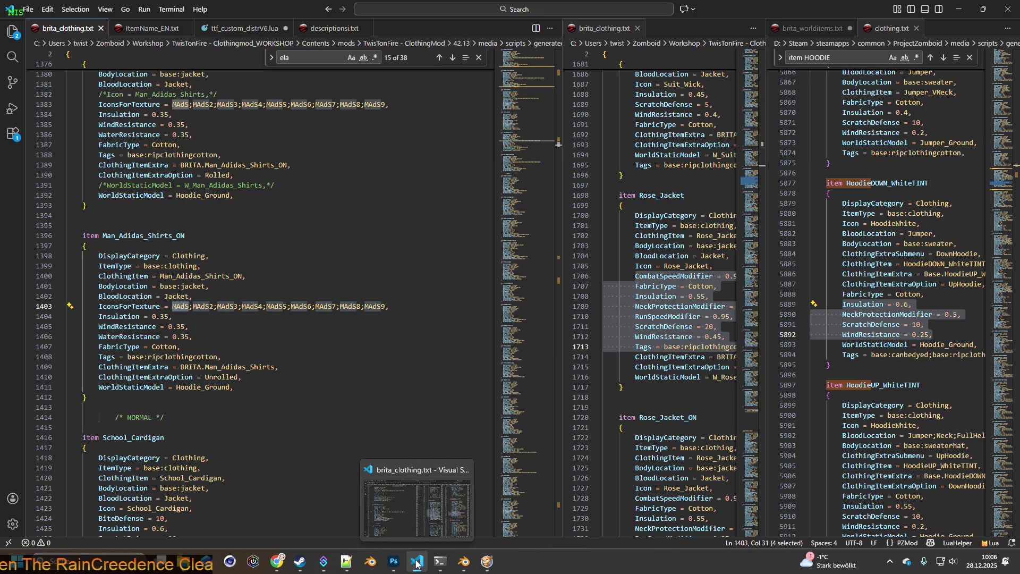
click(394, 561)
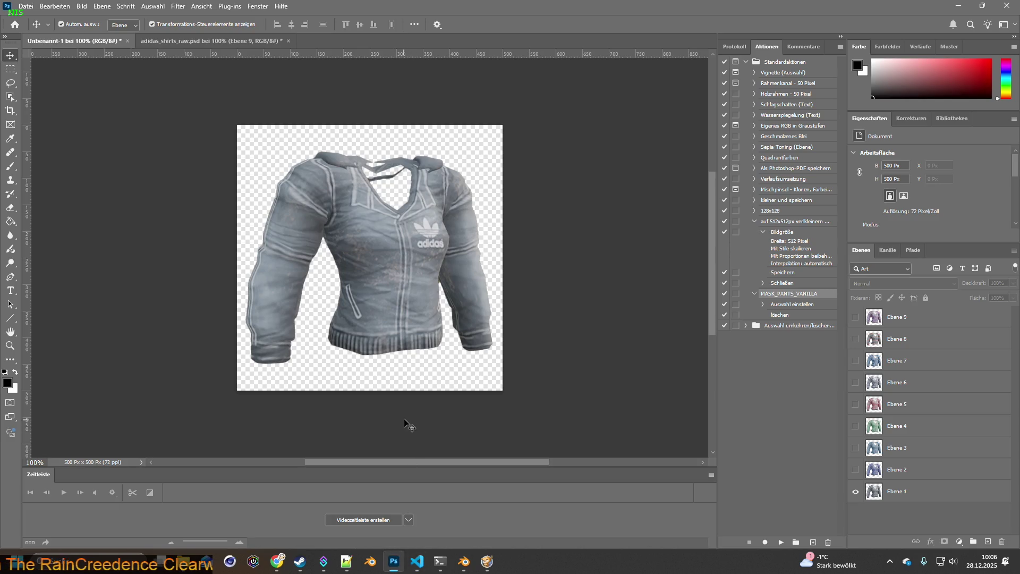
Step: Save the 500 × 500 document as Item_MAdS.psd, accepting the Photoshop format options
click(29, 7)
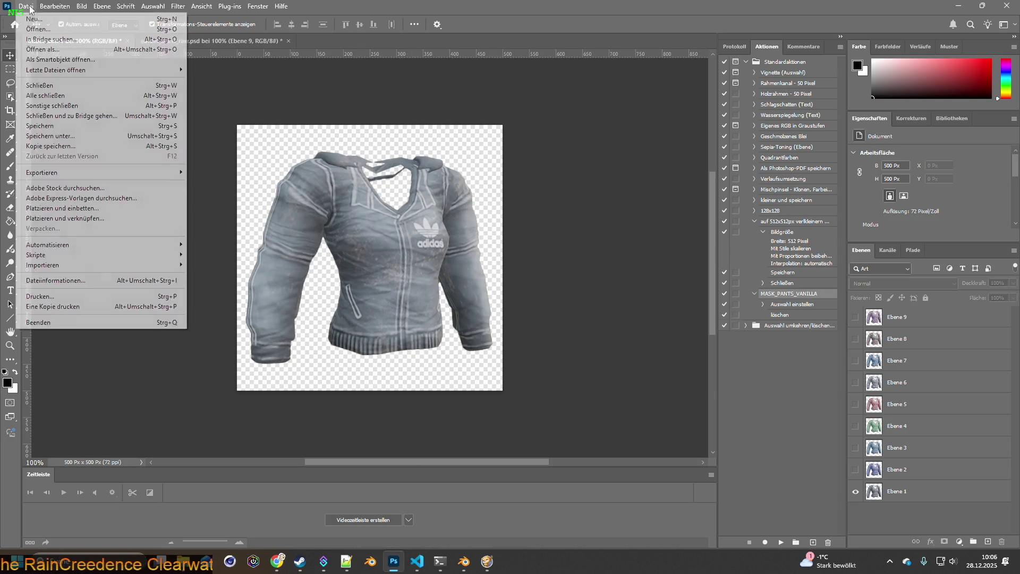
click(53, 136)
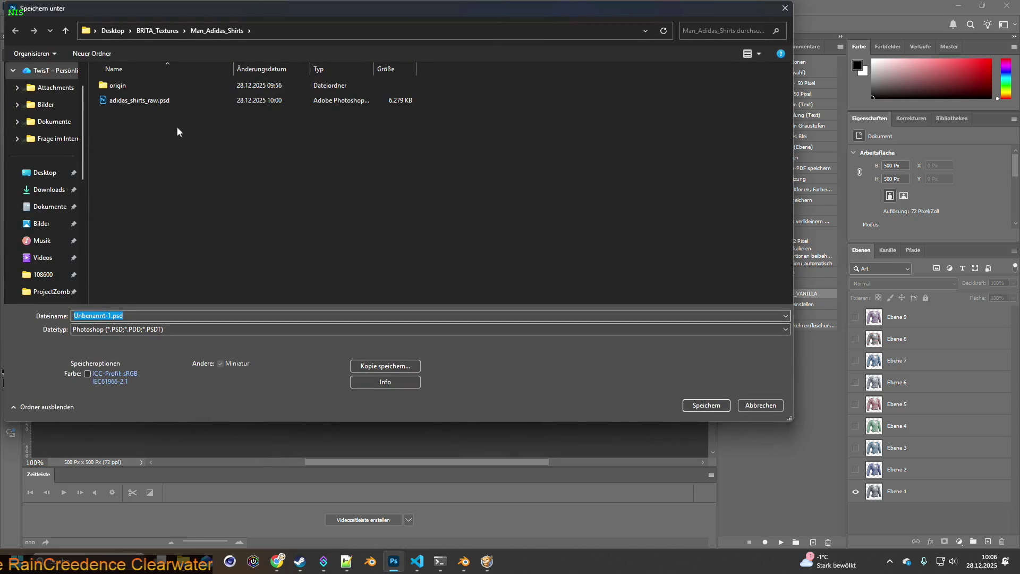
click(110, 316)
double_click(110, 316)
text(Item_MAdS)
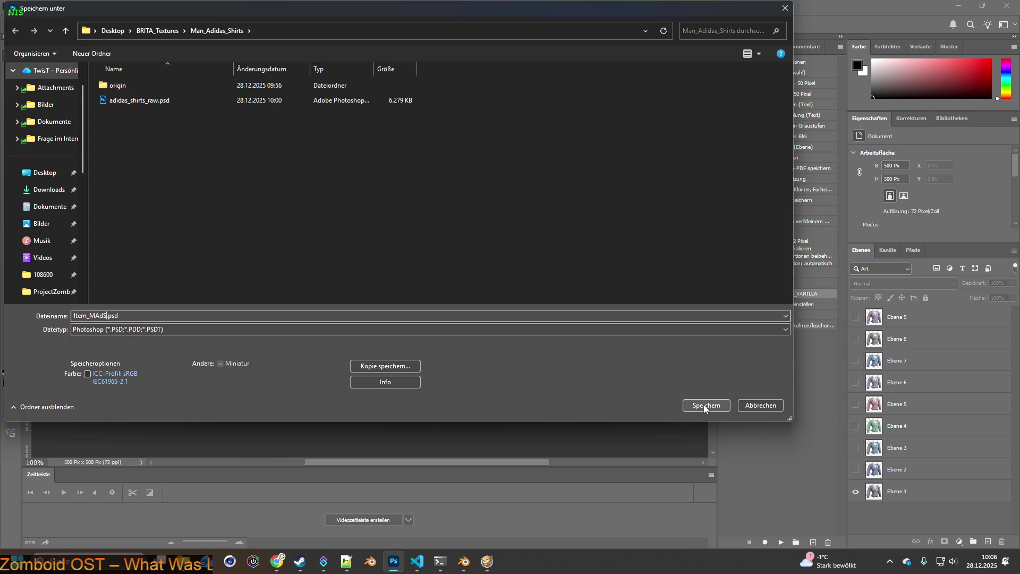
click(705, 406)
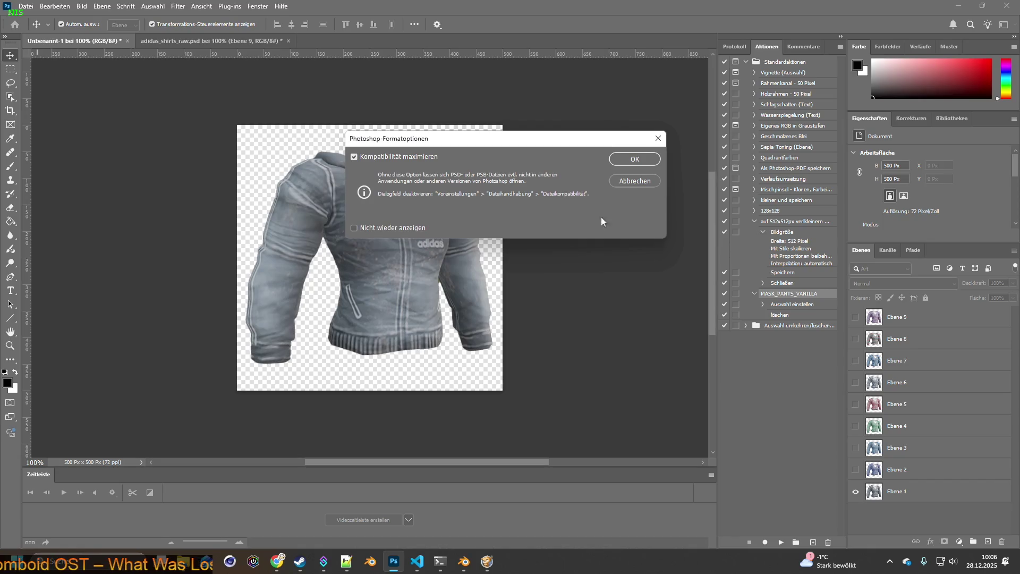
click(649, 161)
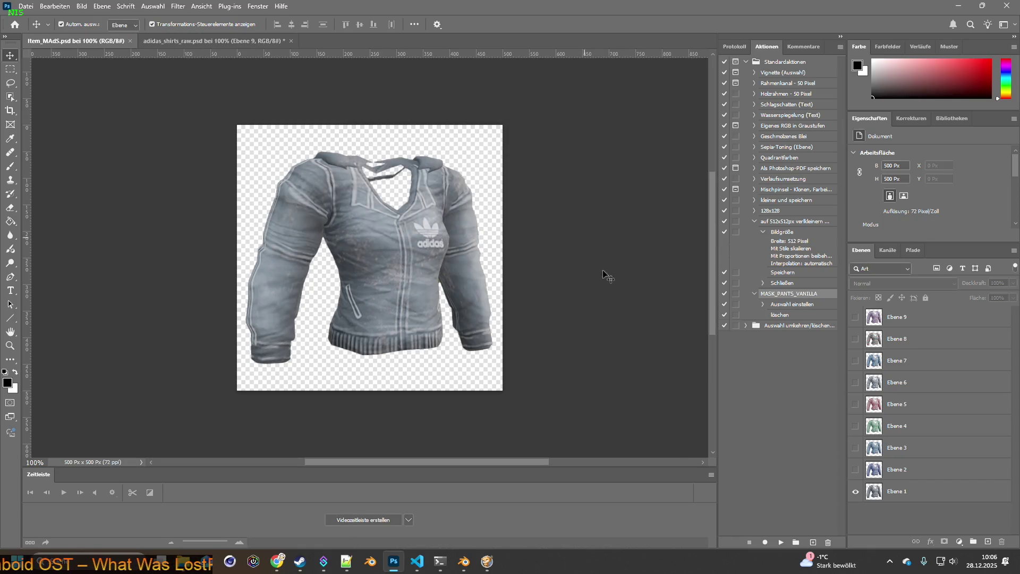
Step: Resize the shirt image to 64 px
click(82, 6)
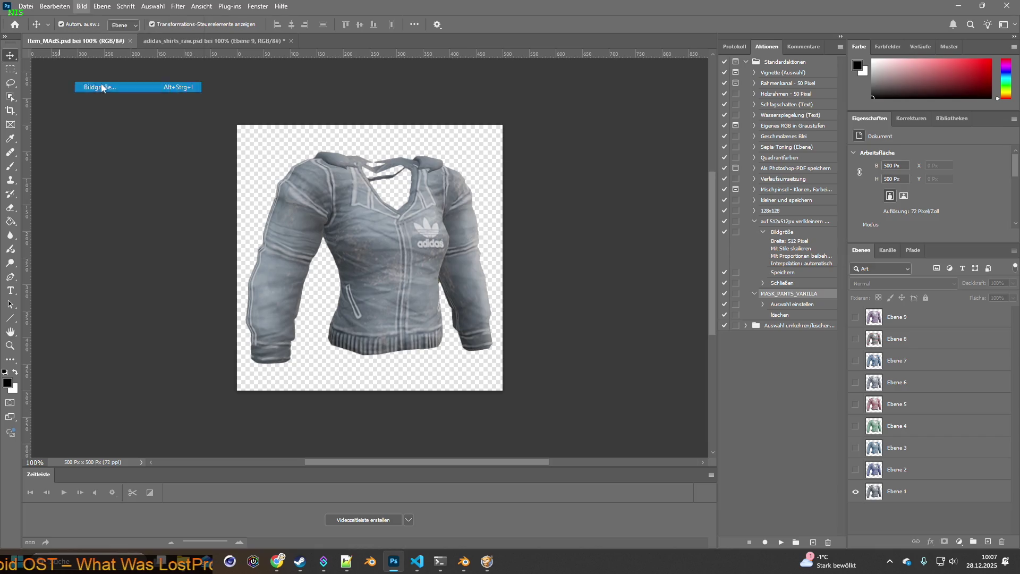
click(95, 86)
text(64)
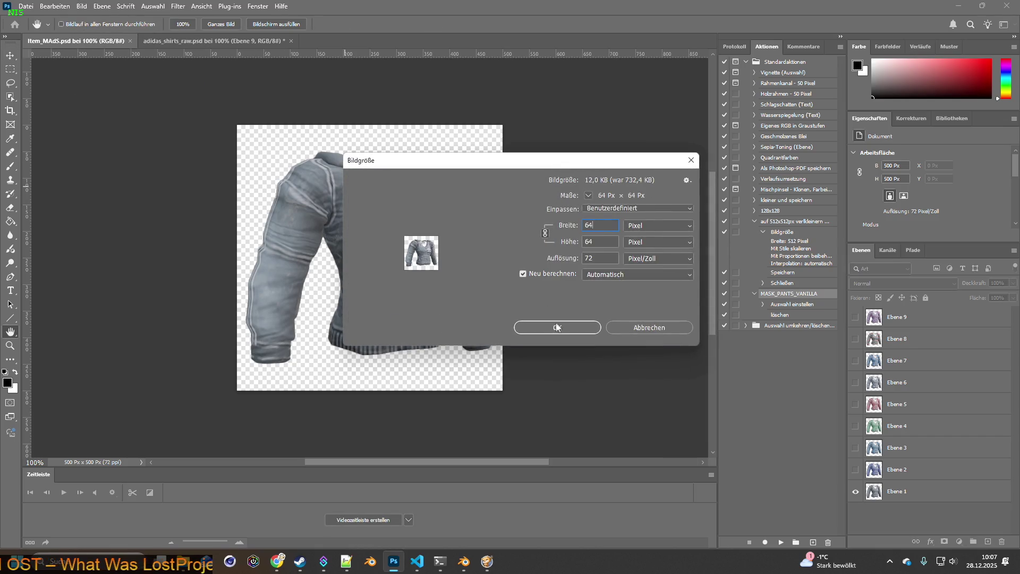
key(Return)
key(v)
Step: Quick-export the first colour variant as Item_MAdS.png into the mod's textures folder
click(26, 6)
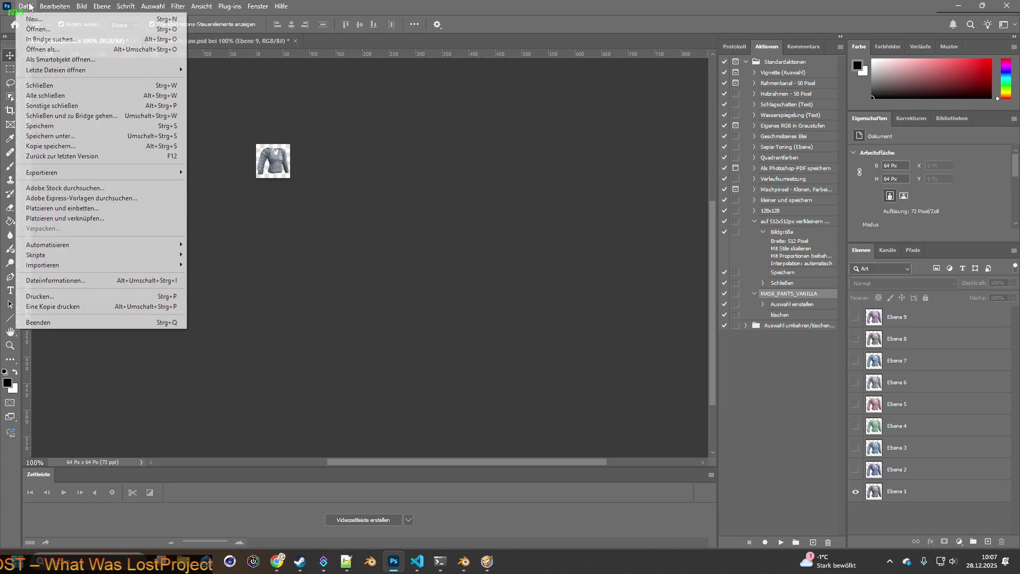
mouse_move(51, 172)
click(230, 175)
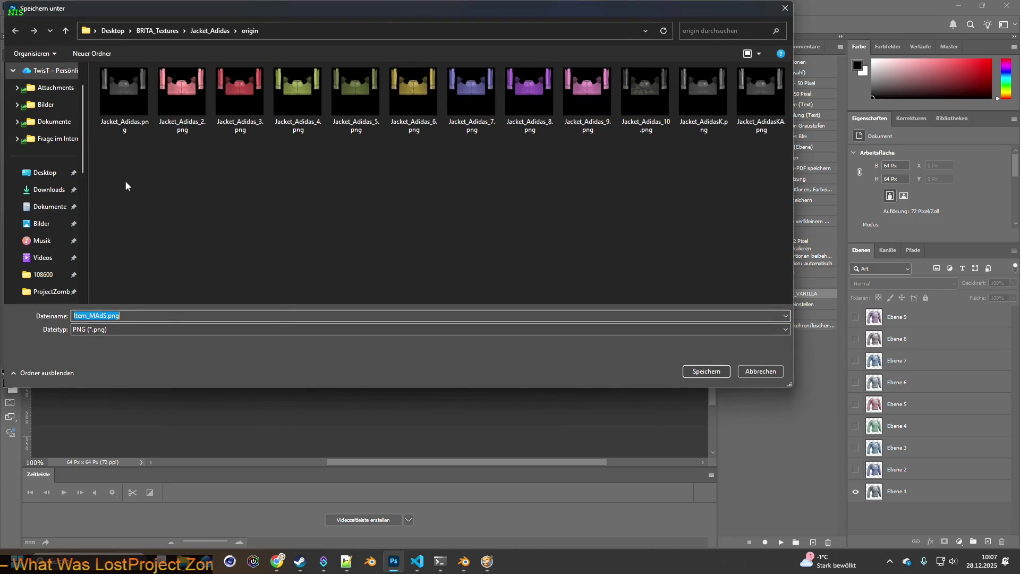
scroll(63, 212, down, 1)
scroll(63, 212, down, 3)
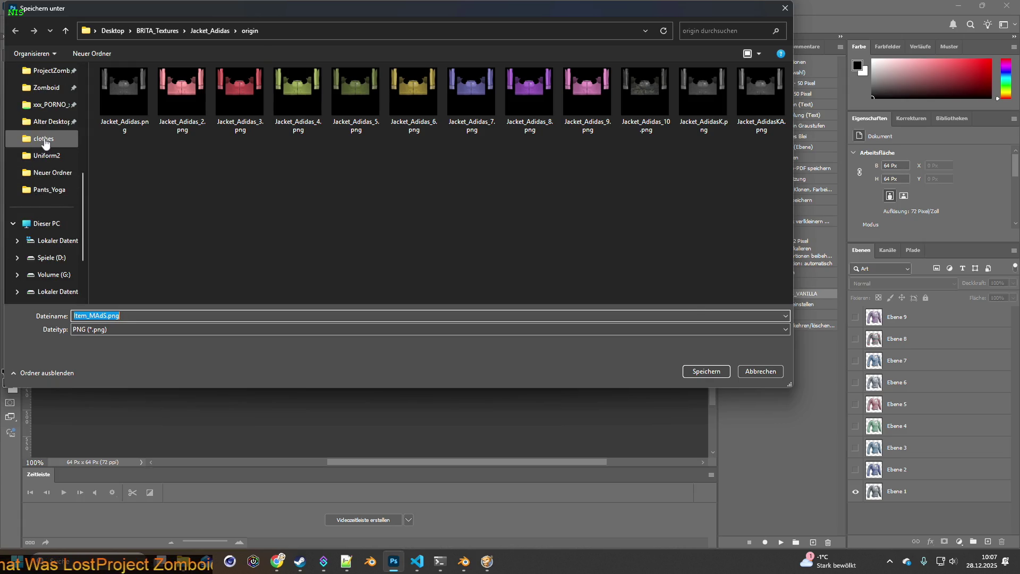
click(46, 140)
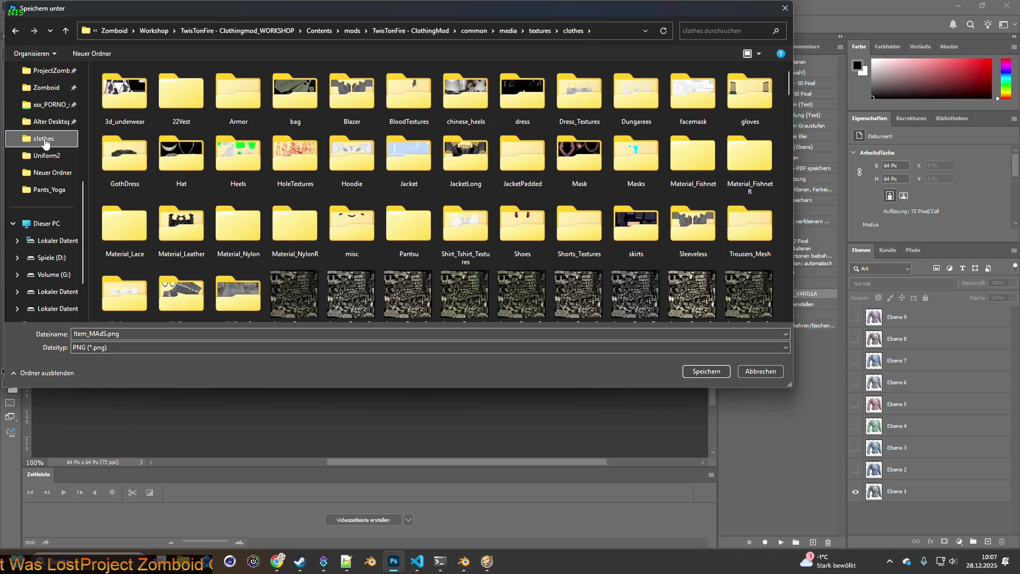
click(538, 31)
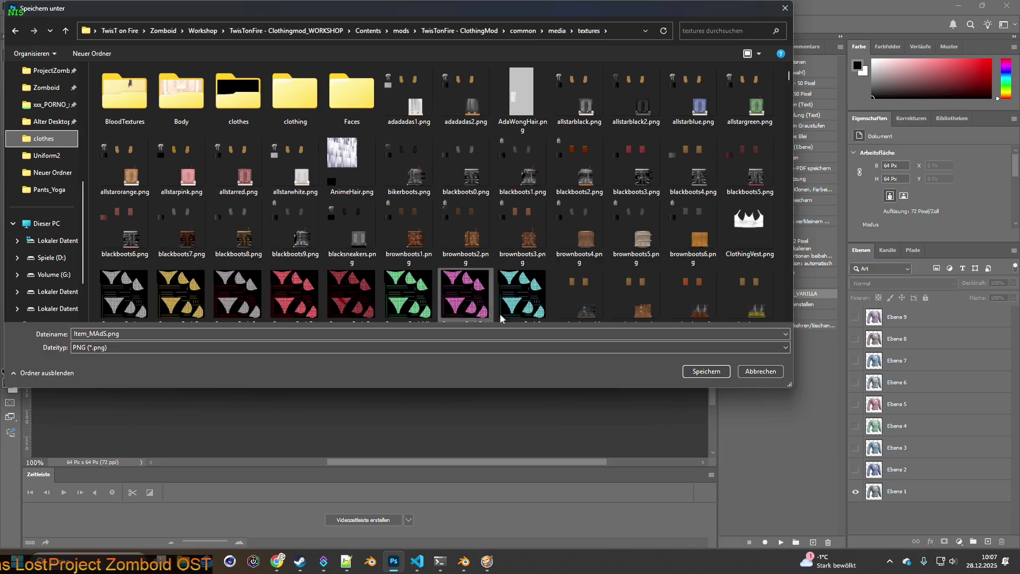
click(702, 373)
Step: Switch to the second colour variant layer and export it as a PNG
click(856, 491)
click(855, 469)
click(26, 6)
mouse_move(63, 173)
click(216, 173)
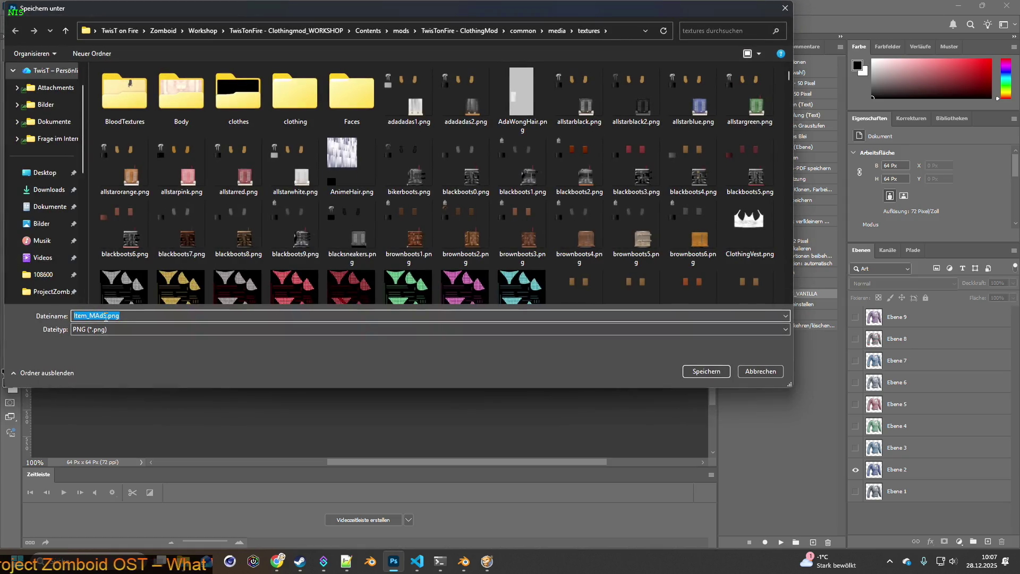
click(698, 372)
Step: Switch to the third colour variant and export it as Item_MAdS3.png
click(855, 469)
click(855, 448)
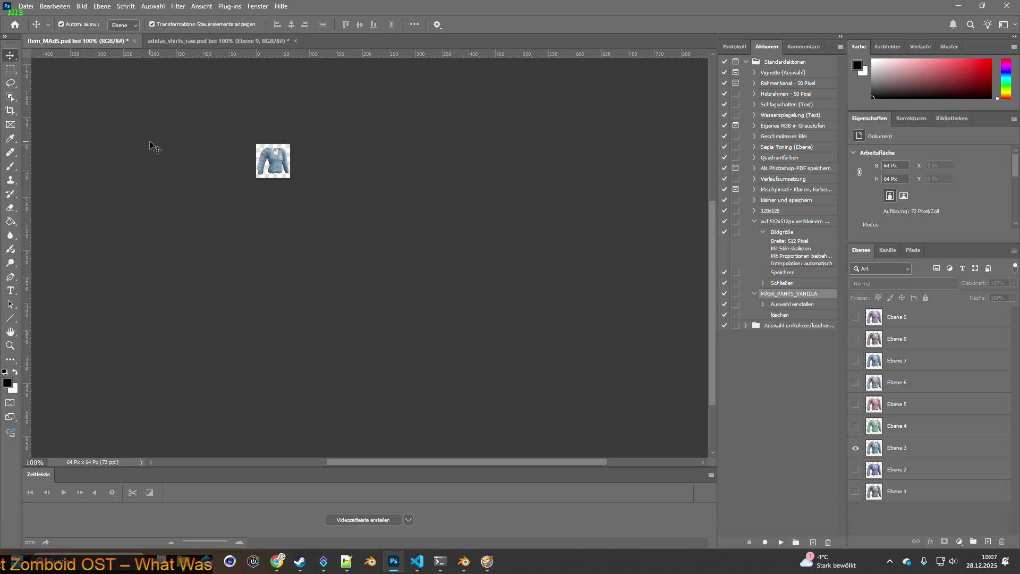
click(25, 6)
mouse_move(57, 173)
click(217, 174)
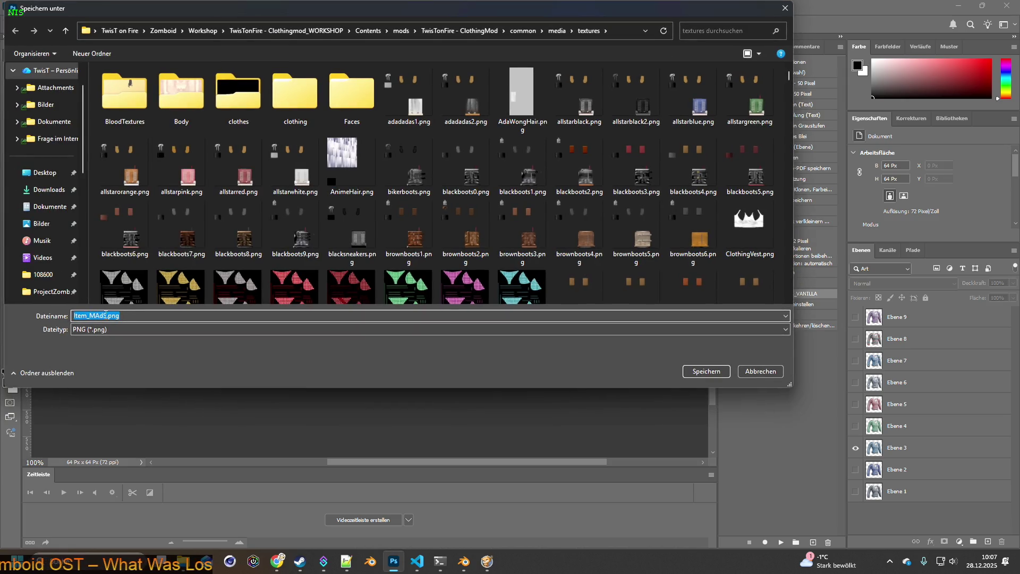
text(3)
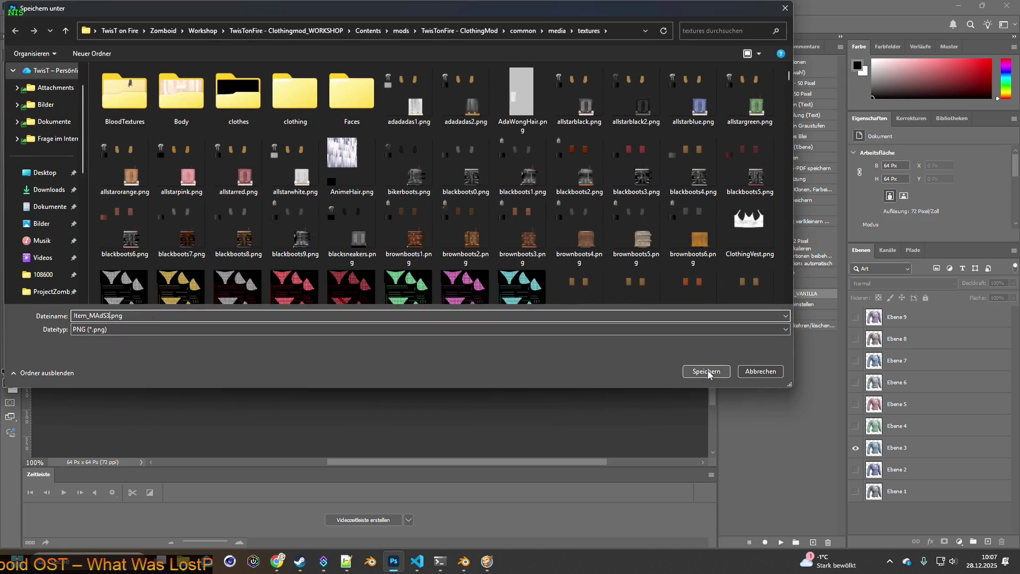
click(706, 371)
Step: Export the green fourth and pink fifth variants as PNGs, the pink as Item_MAdS5.png
key(F2)
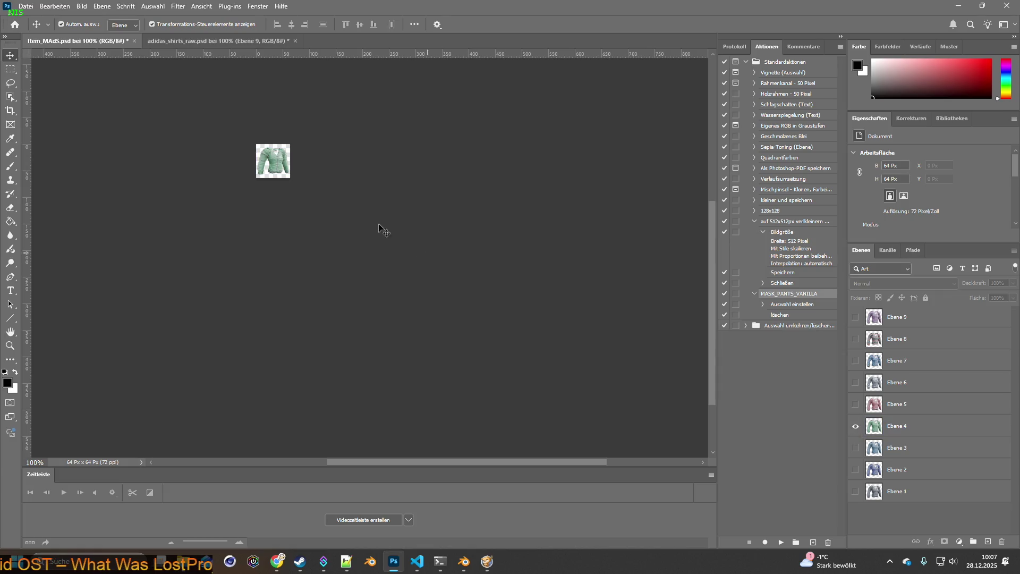
click(28, 10)
mouse_move(67, 175)
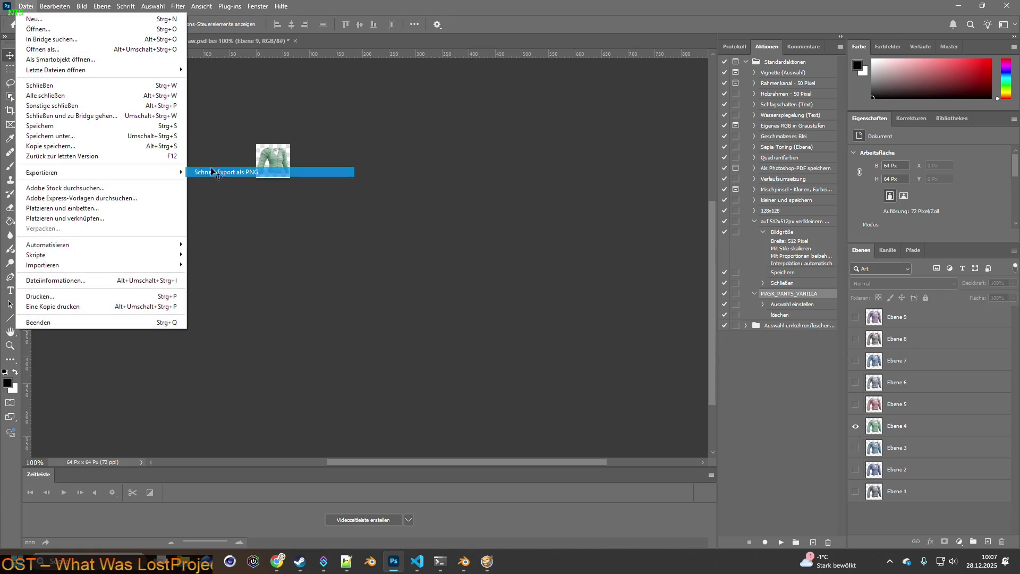
click(216, 173)
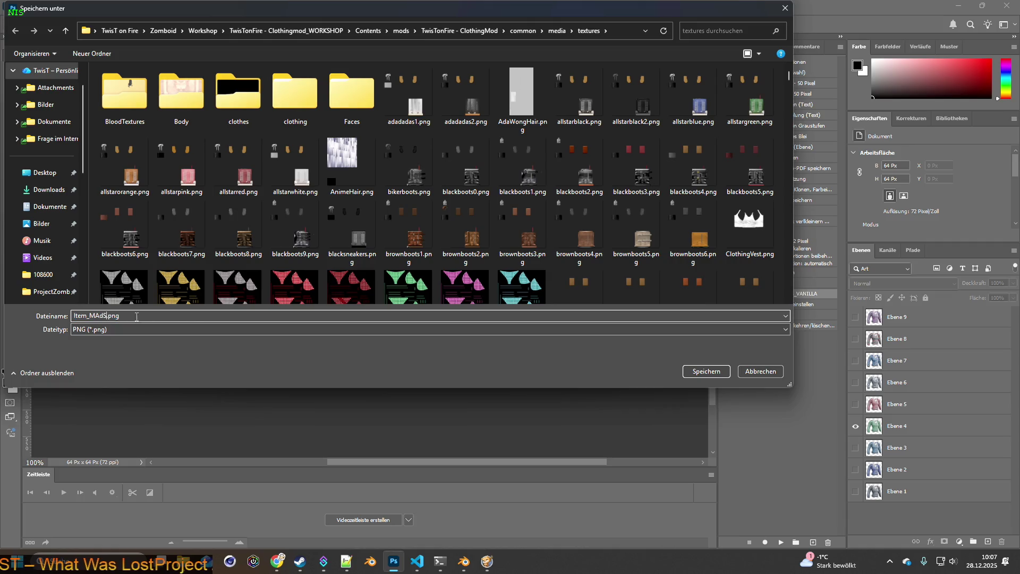
click(704, 372)
key(F2)
click(25, 6)
mouse_move(67, 167)
click(212, 167)
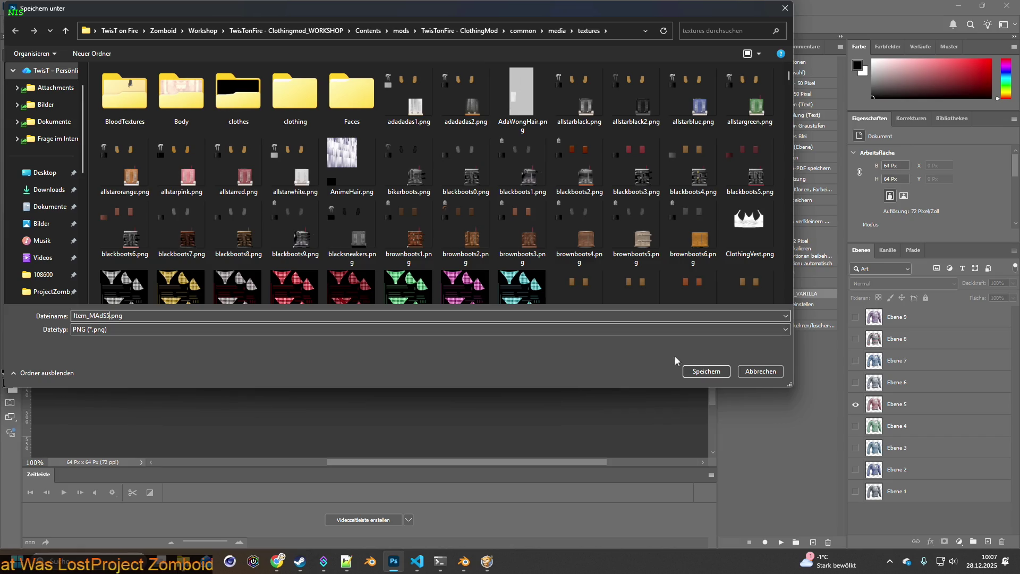
click(690, 374)
Step: Export the sixth and seventh variants as Item_MAdS6.png and Item_MAdS7.png
click(855, 404)
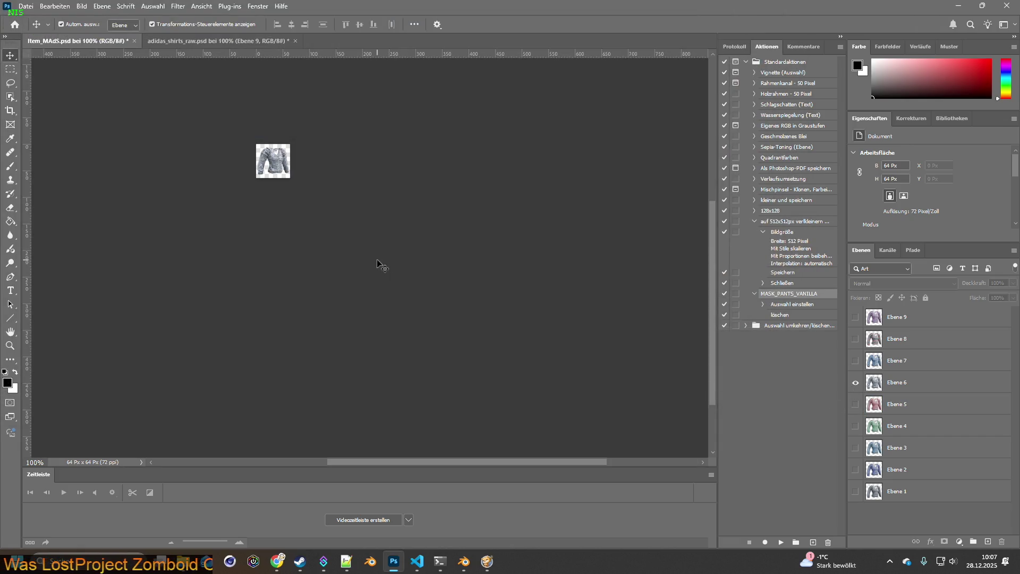
click(25, 6)
mouse_move(53, 174)
click(234, 174)
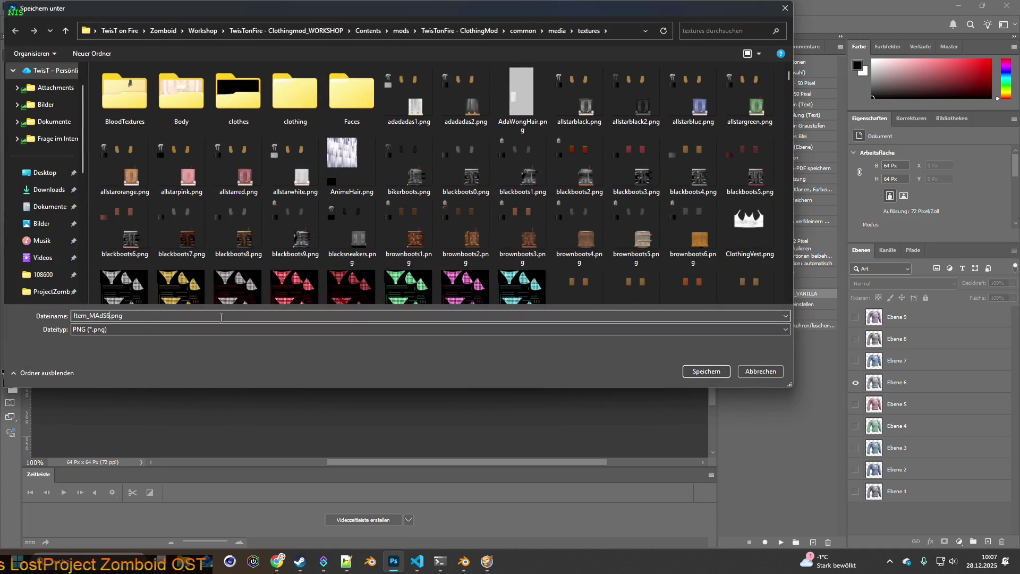
click(707, 371)
click(855, 382)
click(855, 361)
click(25, 6)
mouse_move(58, 175)
click(229, 174)
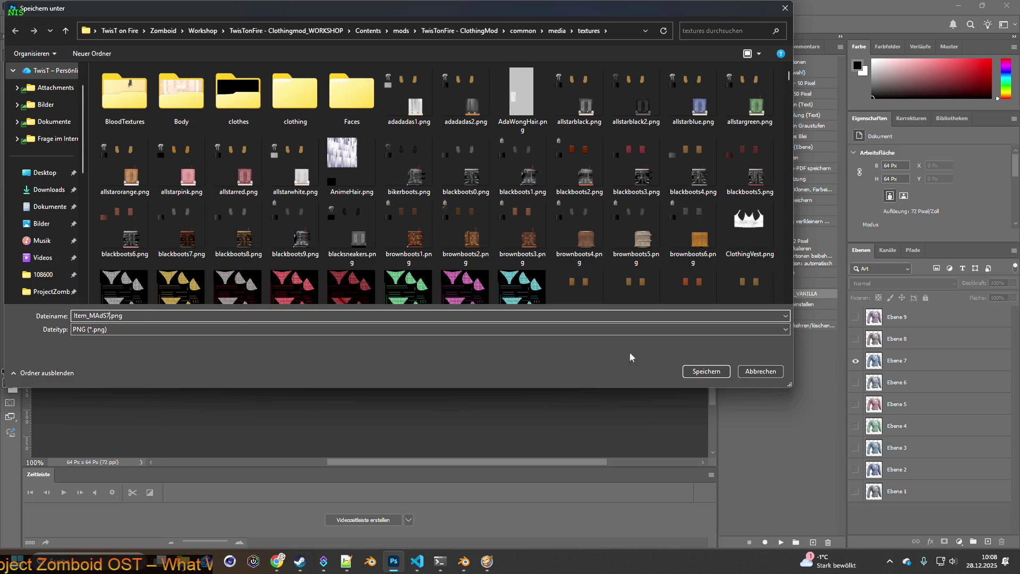
click(707, 371)
Step: Export the eighth and purple ninth variants as Item_MAdS8.png and Item_MAdS9.png
click(855, 361)
click(855, 339)
click(26, 6)
mouse_move(51, 174)
click(216, 175)
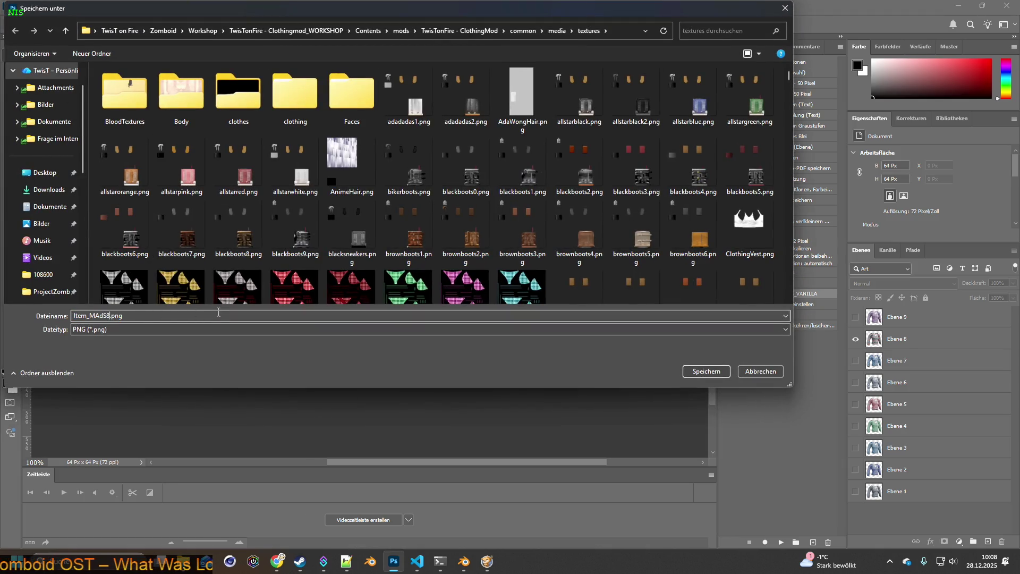
click(699, 372)
click(855, 339)
click(854, 317)
click(35, 7)
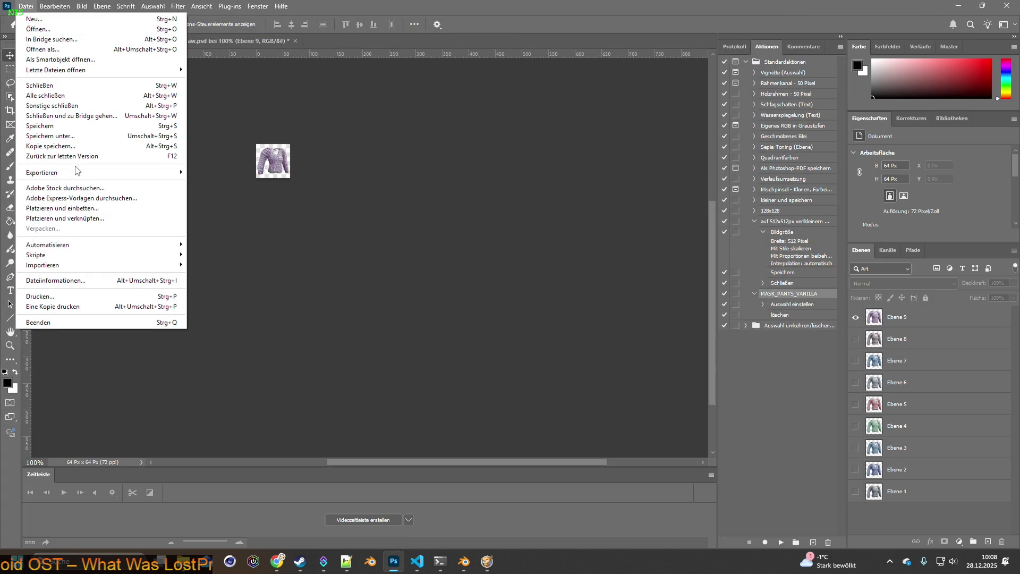
mouse_move(77, 172)
click(223, 172)
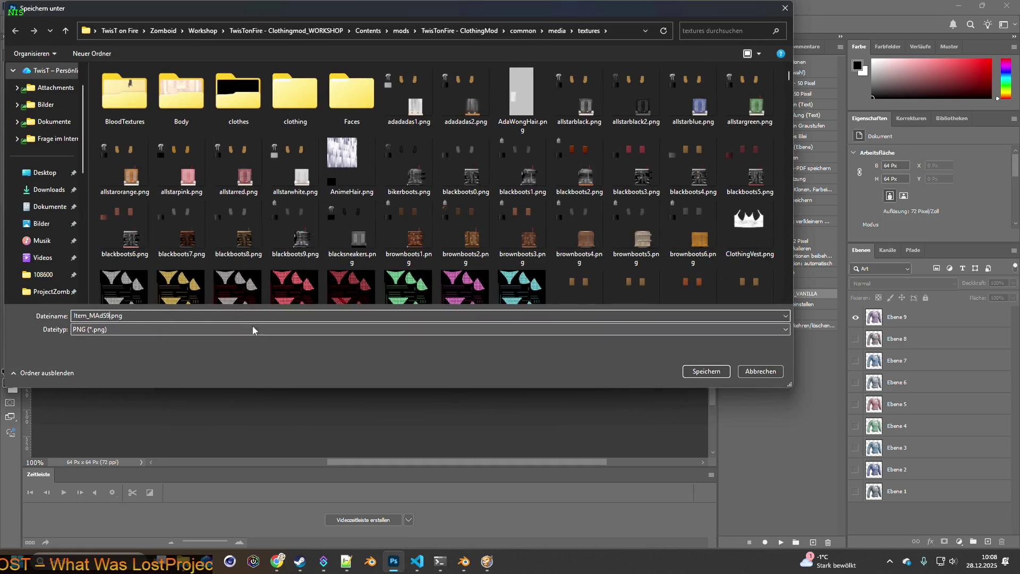
click(693, 371)
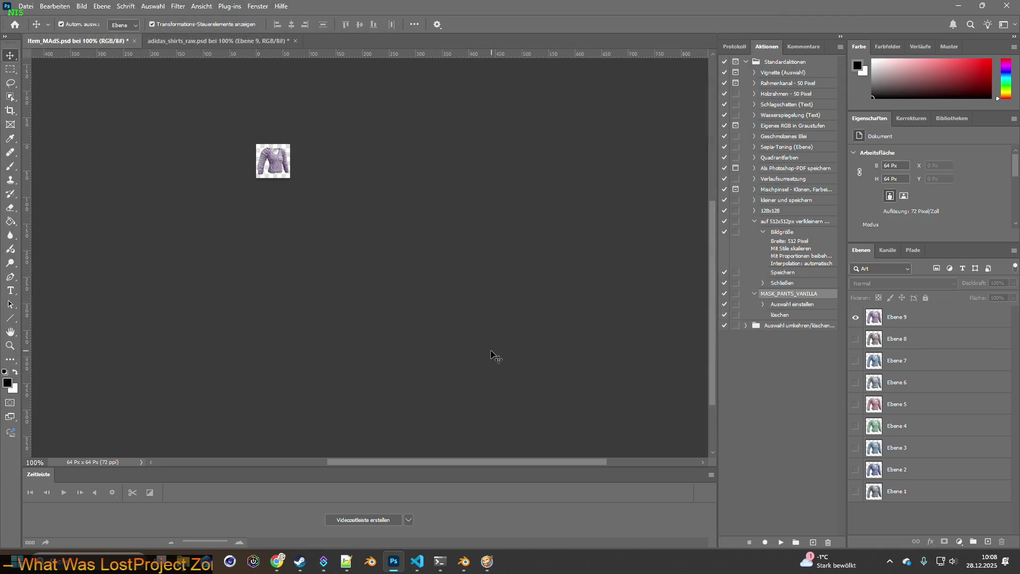
Step: Close Item_MAdS.psd keeping its changes, and close adidas_shirts_raw.psd without saving
click(134, 41)
click(512, 222)
click(176, 41)
click(500, 222)
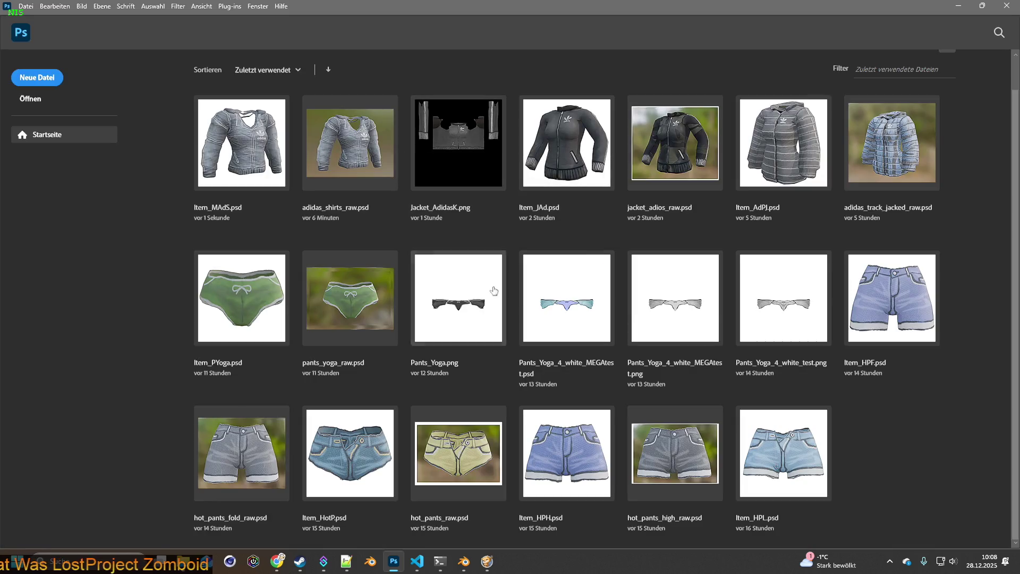
Step: Return to the running Project Zomboid game and unpause it
click(487, 562)
mouse_move(250, 5)
mouse_move(197, 100)
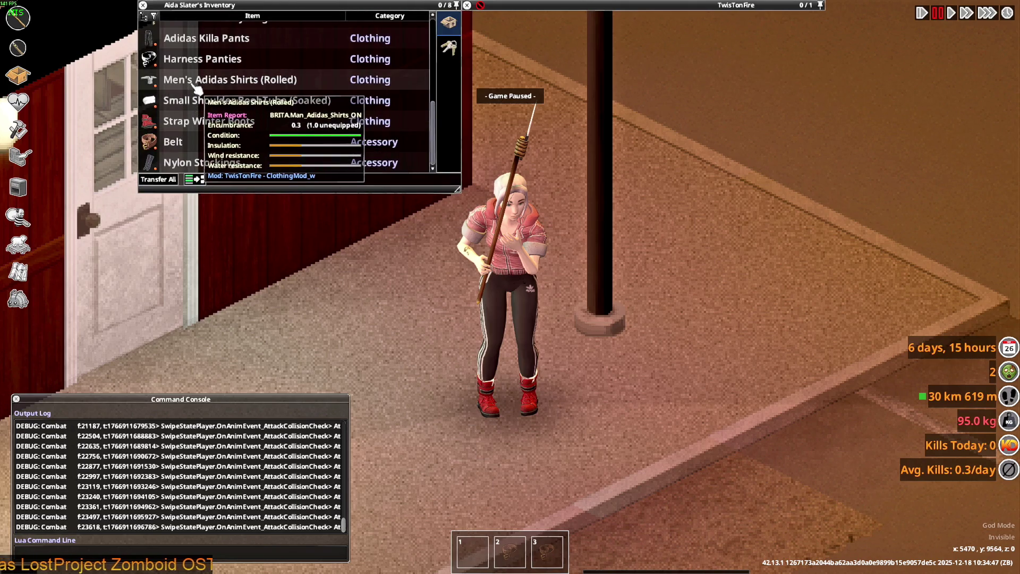
key(space)
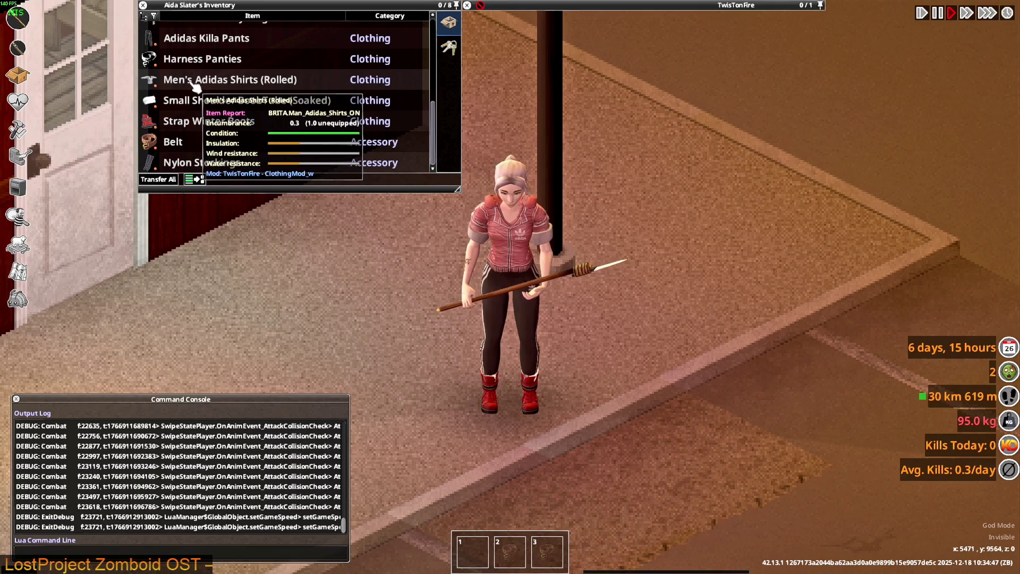
Step: Spawn 30 Men's Adidas Shirts via the debug Items List, BRITA tab filtered by man_adi
click(19, 300)
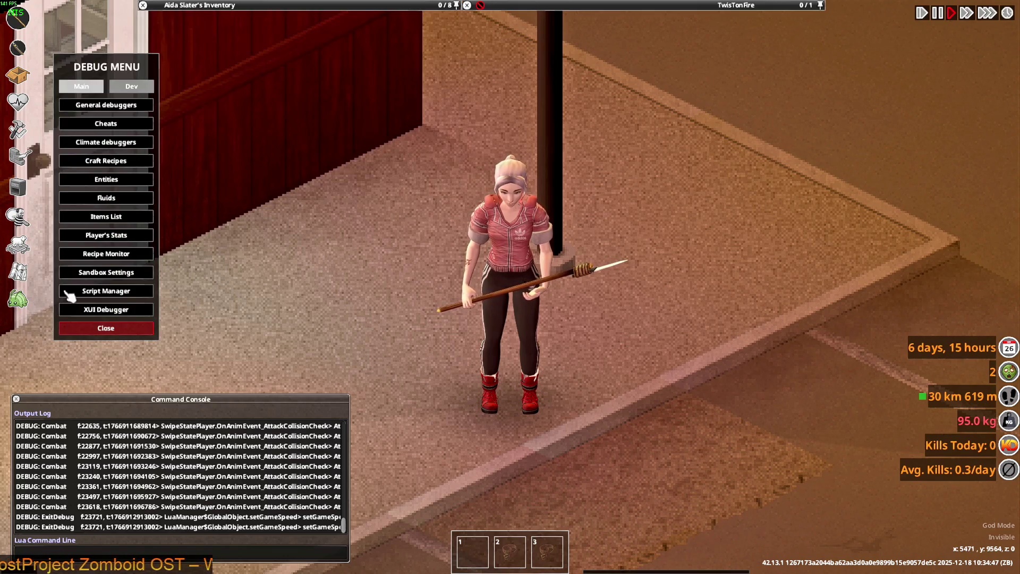
click(103, 216)
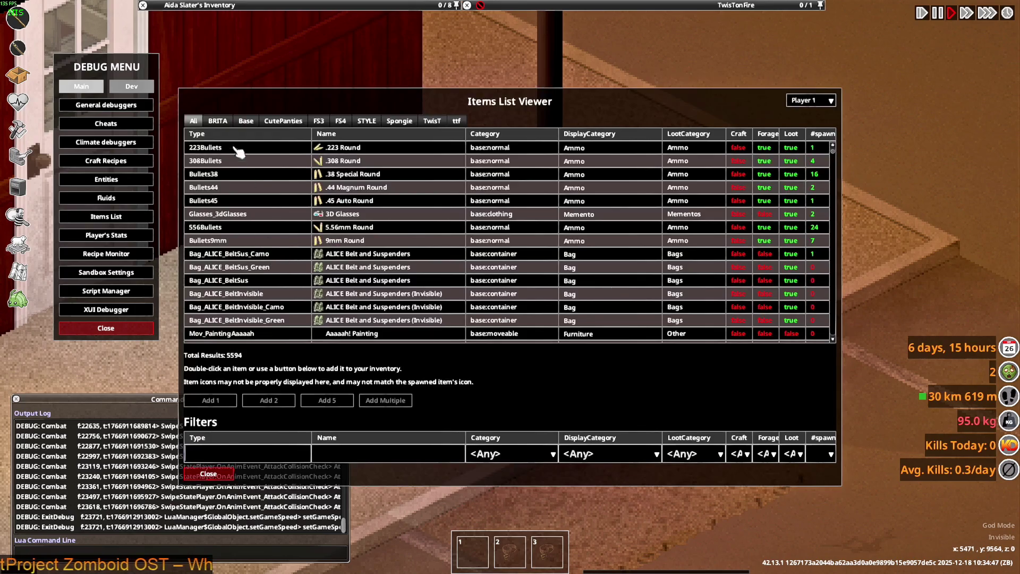
click(219, 122)
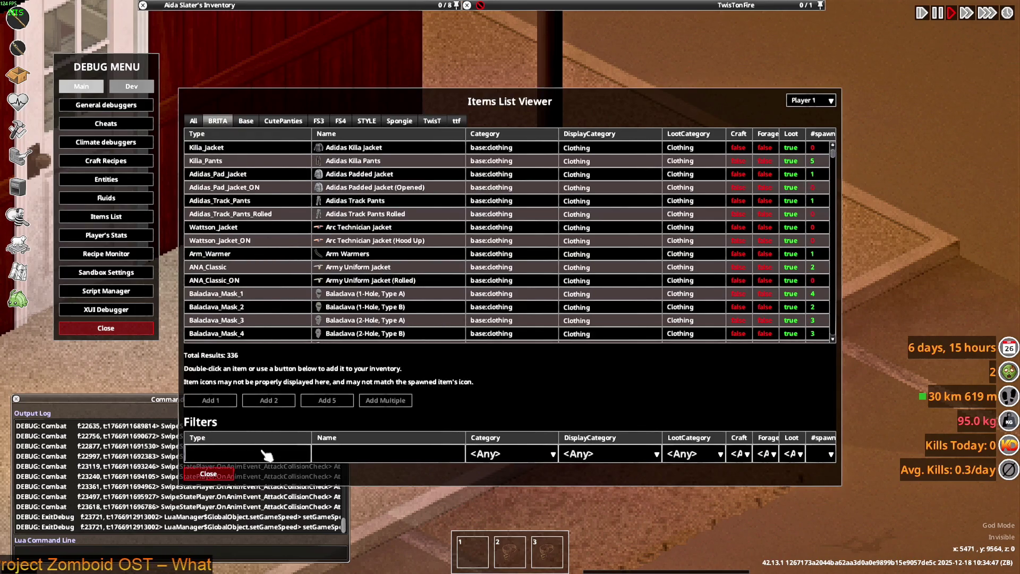
text(man_adi)
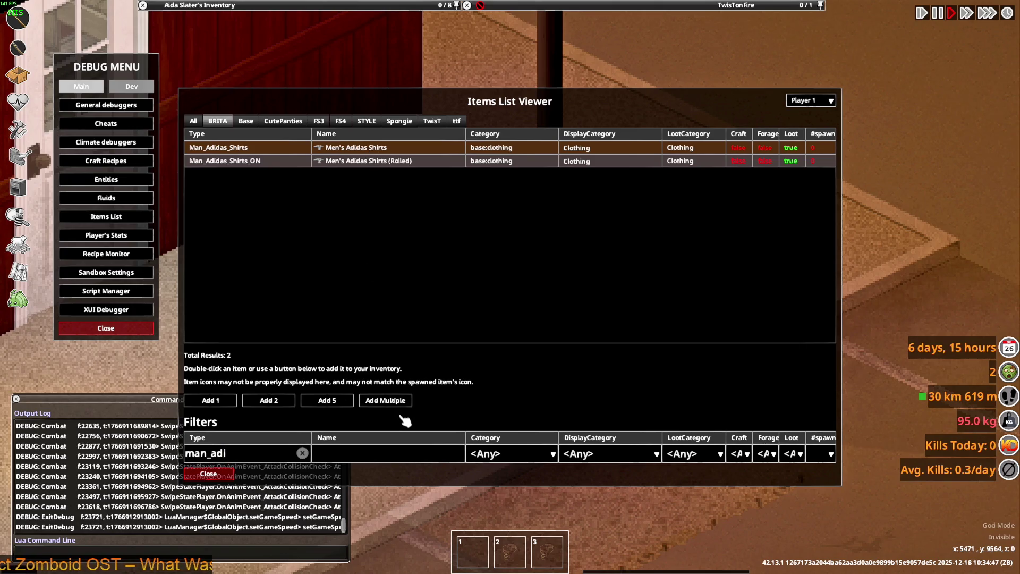
click(387, 401)
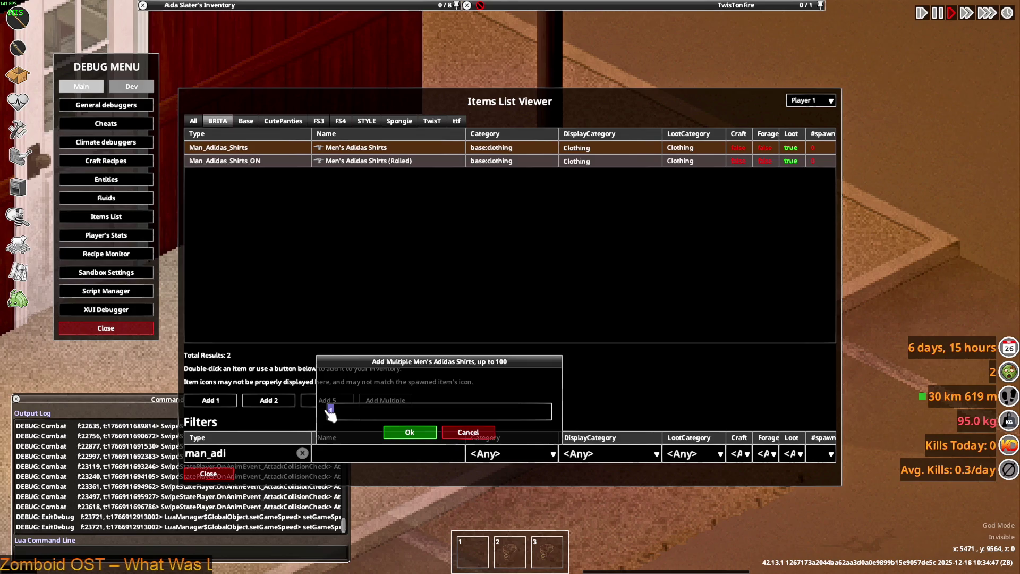
text(30)
click(428, 433)
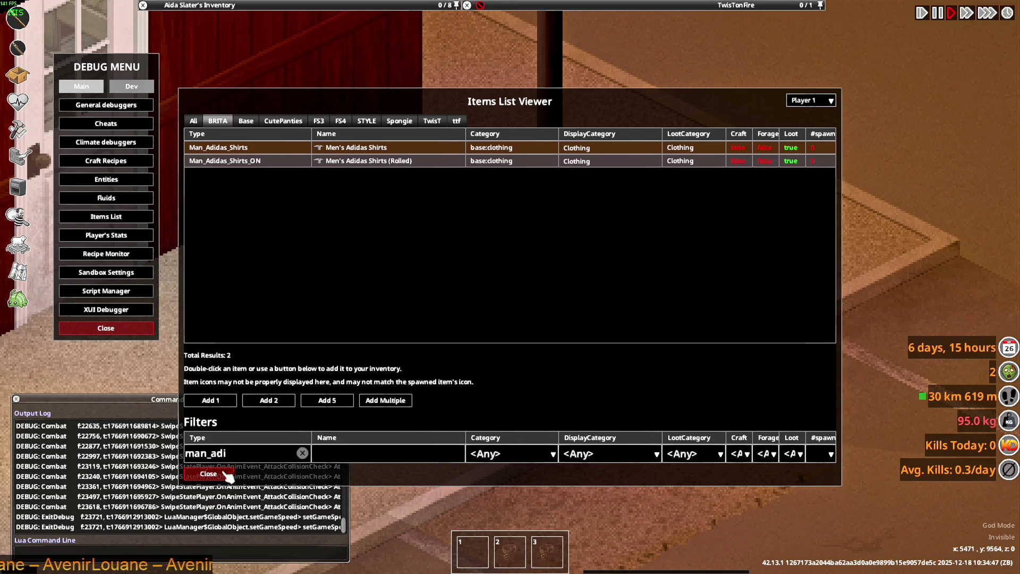
click(228, 474)
click(125, 328)
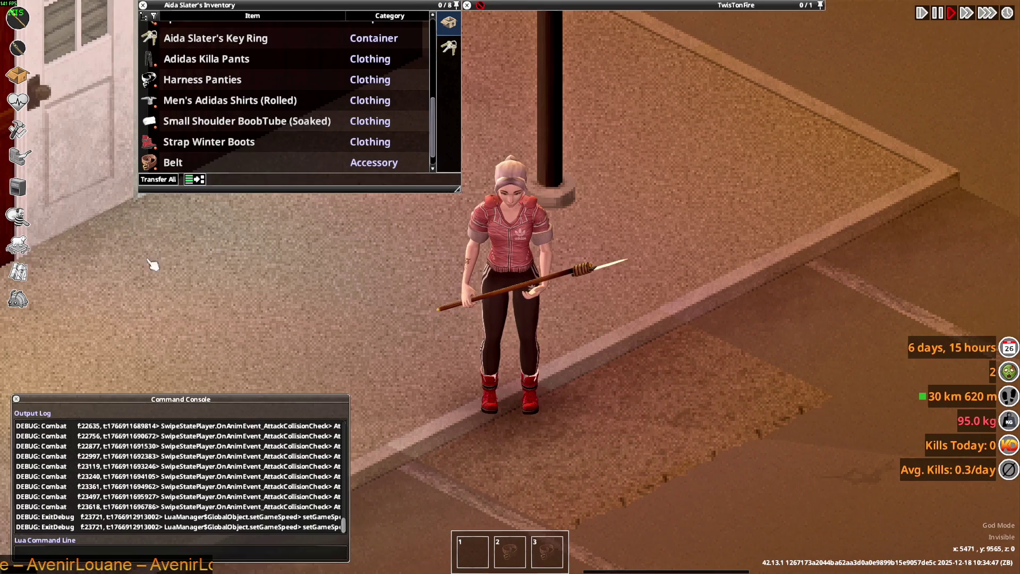
Step: Drop the Track Jacket stack and both Shock Specialist Tactical Jackets on the ground
scroll(154, 119, up, 5)
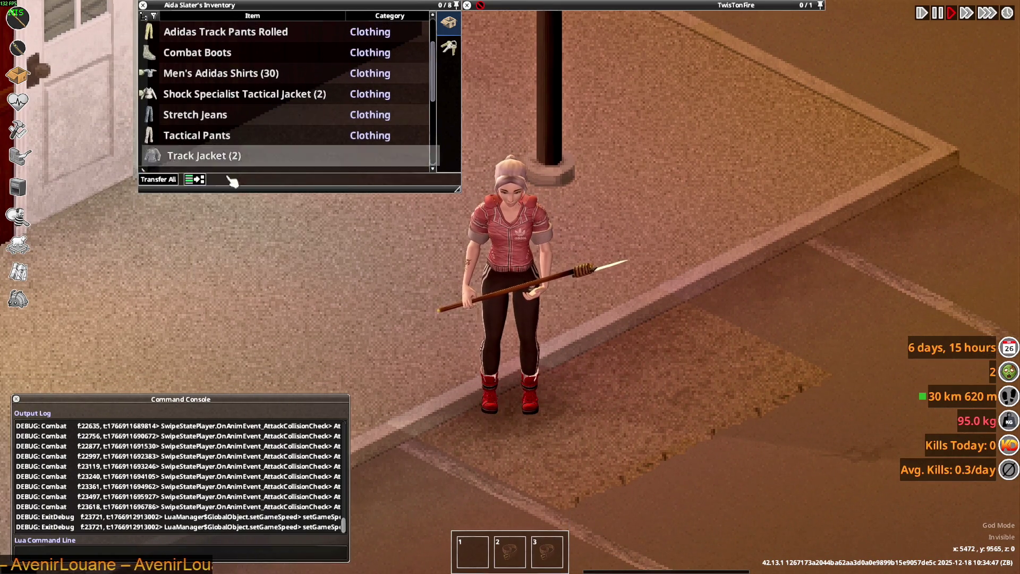
double_click(208, 160)
scroll(255, 149, up, 2)
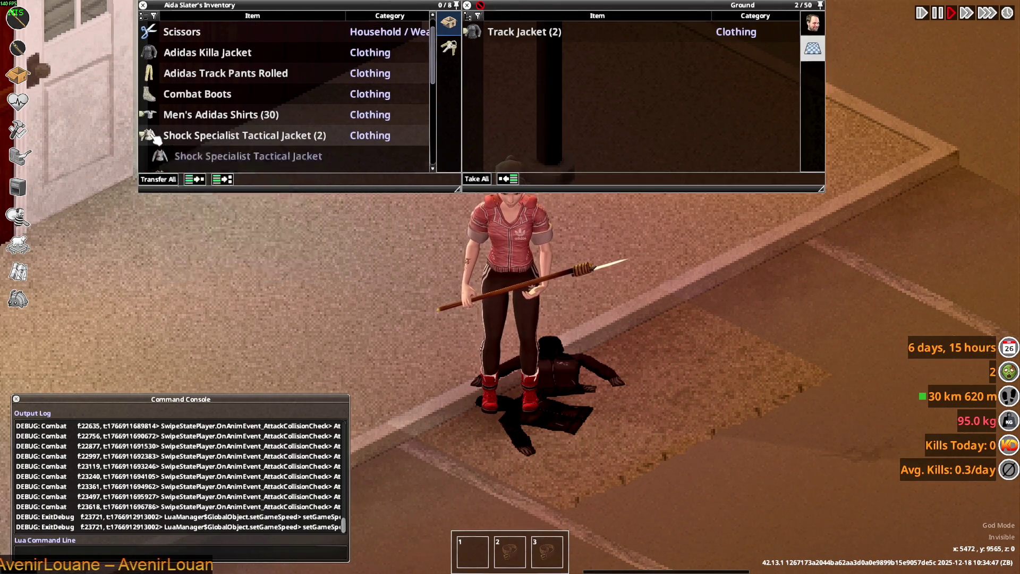
key(s)
click(150, 136)
scroll(218, 147, down, 2)
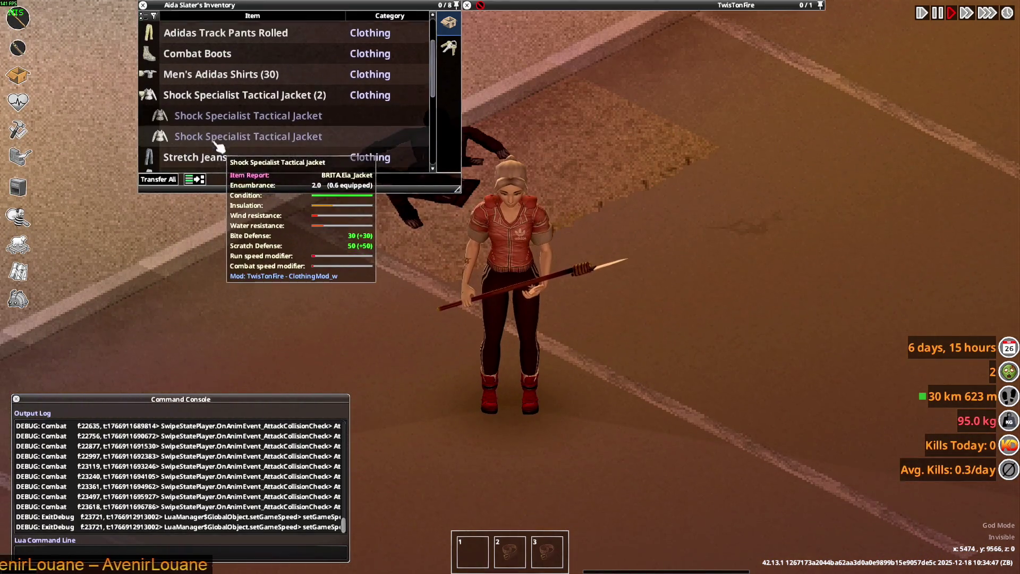
mouse_move(255, 116)
mouse_down()
mouse_move(237, 119)
mouse_move(362, 183)
mouse_move(237, 113)
mouse_move(219, 118)
mouse_up()
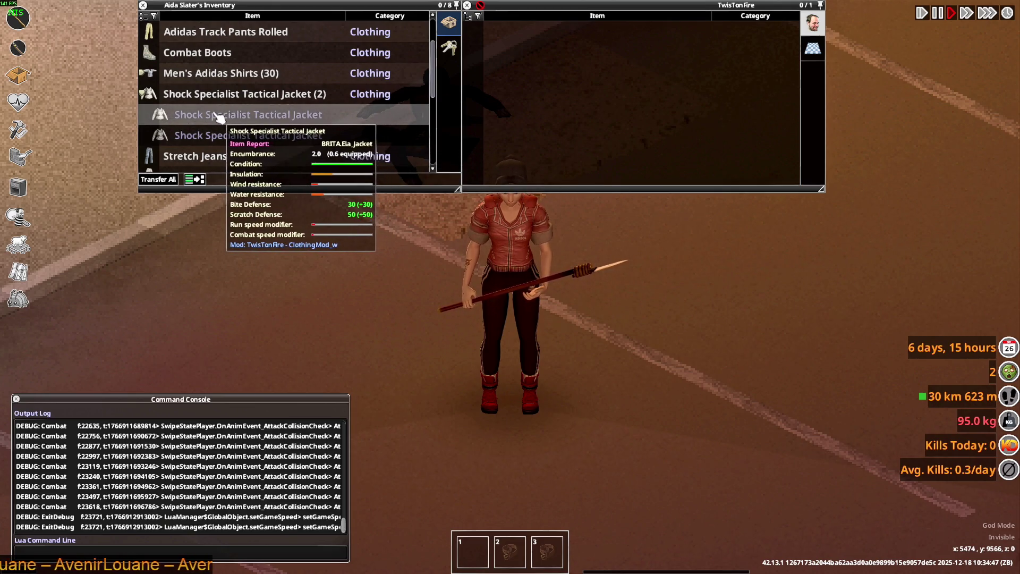
drag(392, 211, 661, 328)
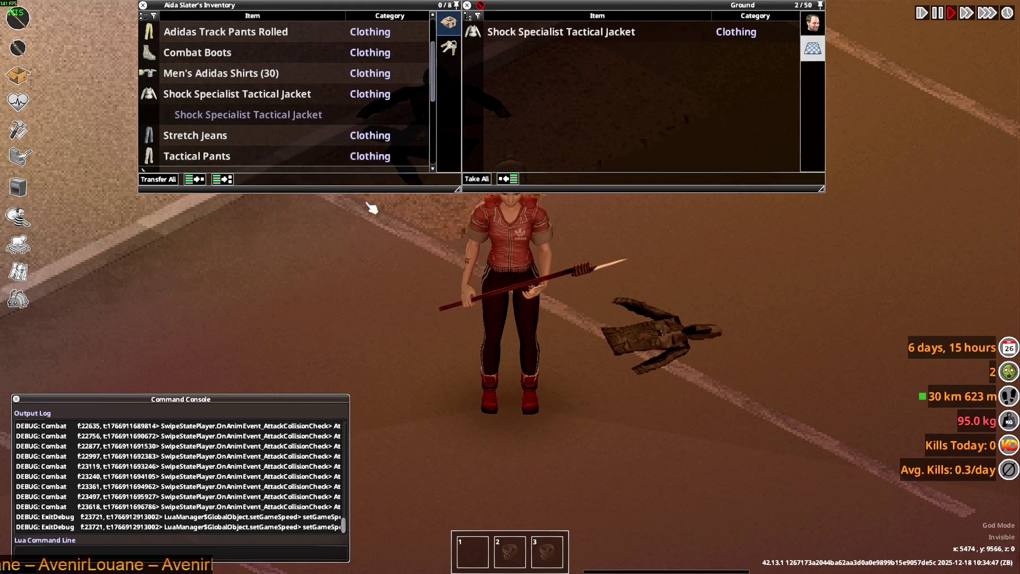
drag(223, 114, 403, 276)
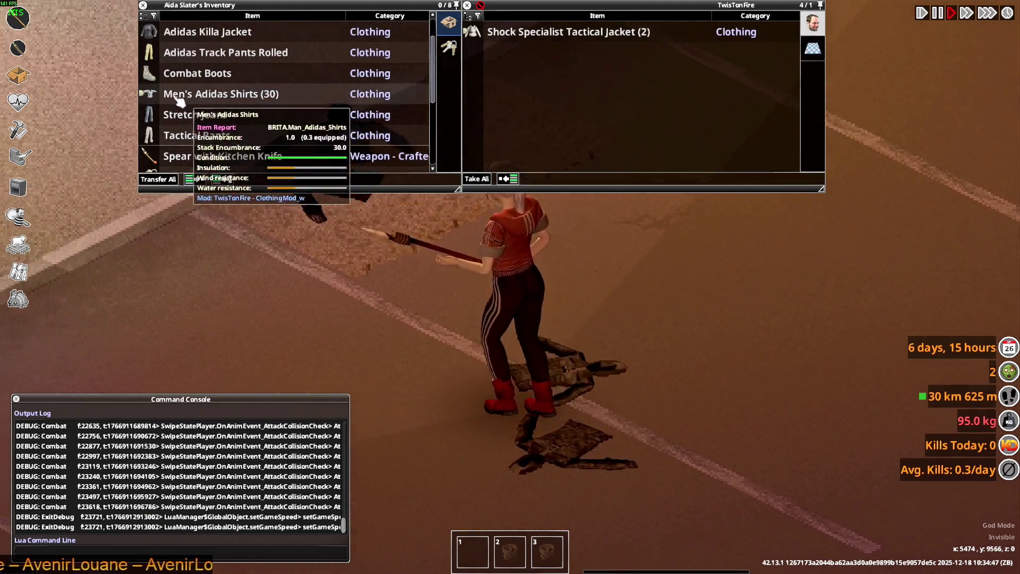
Step: Inspect a single Men's Adidas Shirt's actions, then choose Quit To Desktop from the pause menu
click(149, 94)
right_click(197, 115)
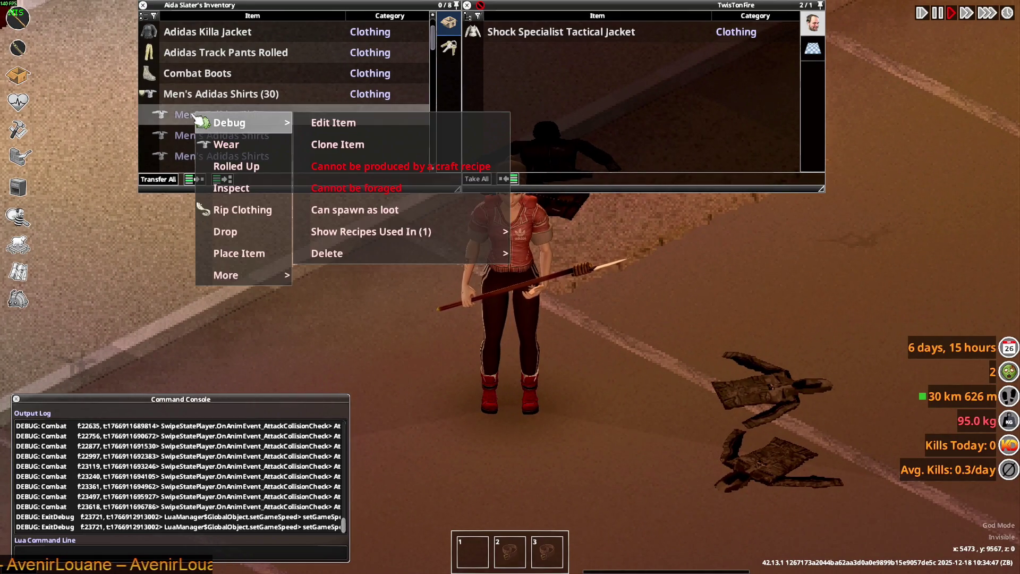
scroll(162, 103, down, 3)
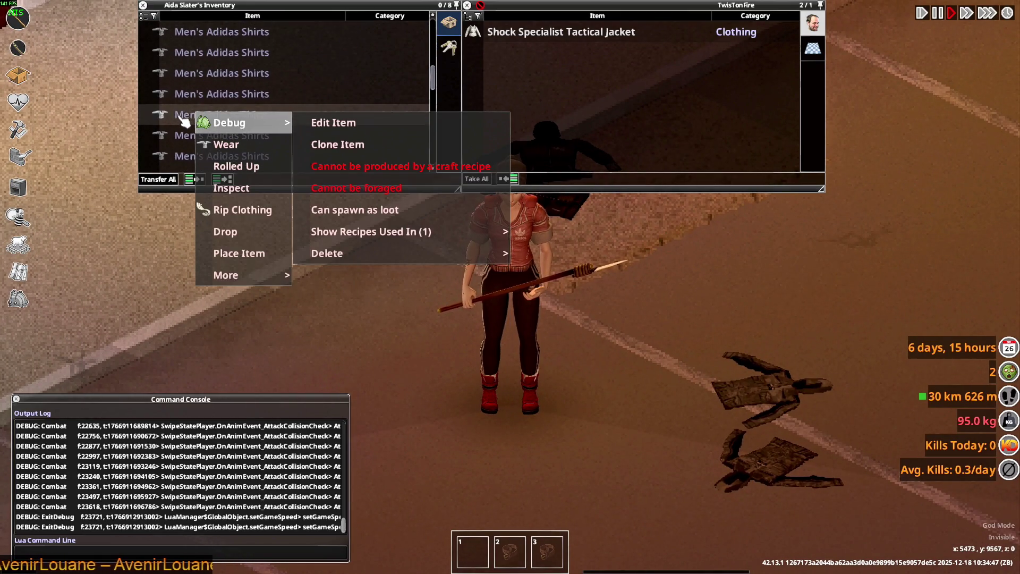
scroll(187, 124, up, 3)
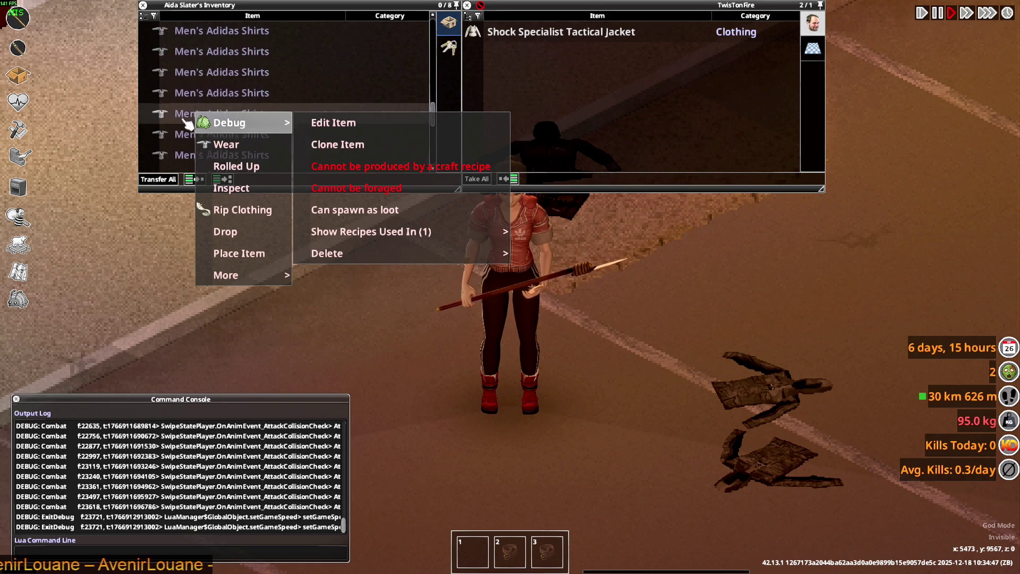
scroll(188, 124, up, 3)
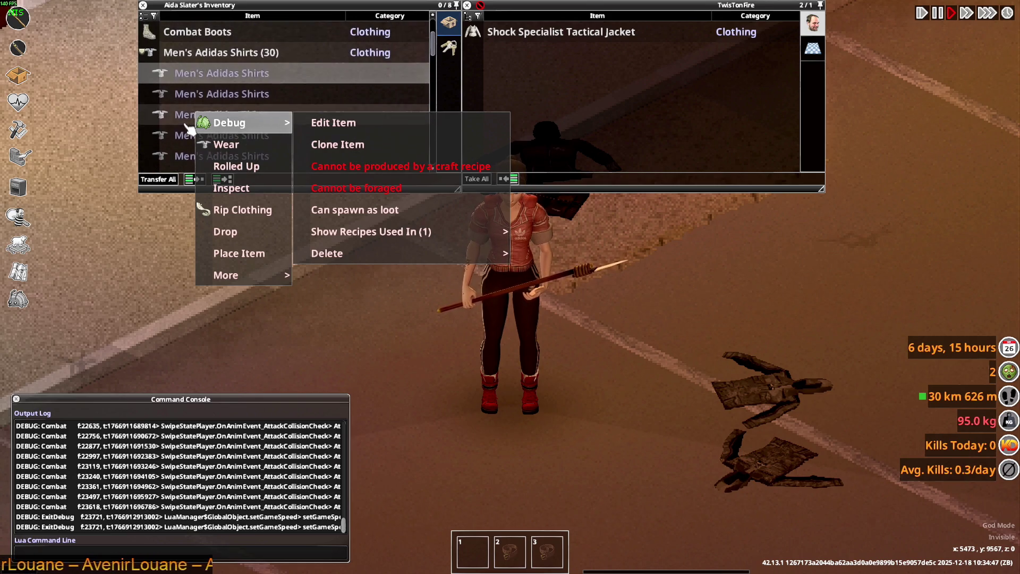
click(189, 127)
scroll(196, 120, down, 2)
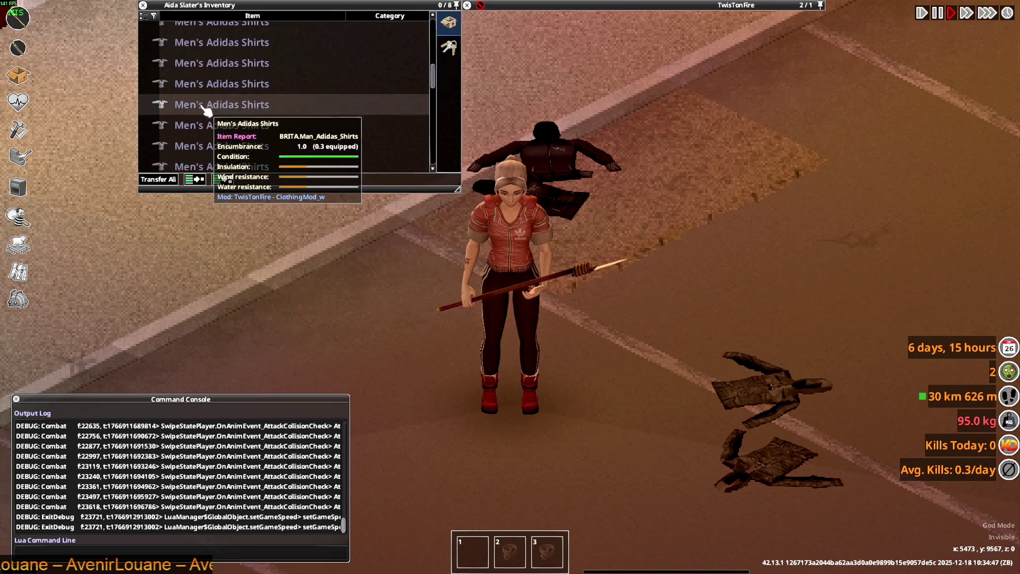
key(Escape)
click(166, 412)
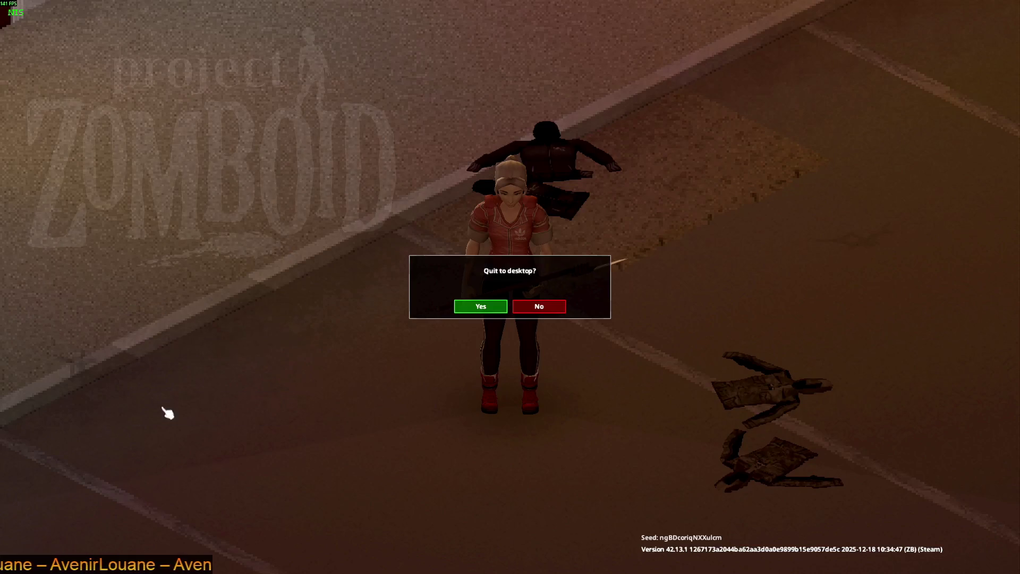
Step: Confirm quitting, then relaunch Project Zomboid from Steam's library with the launch option confirmed
click(484, 310)
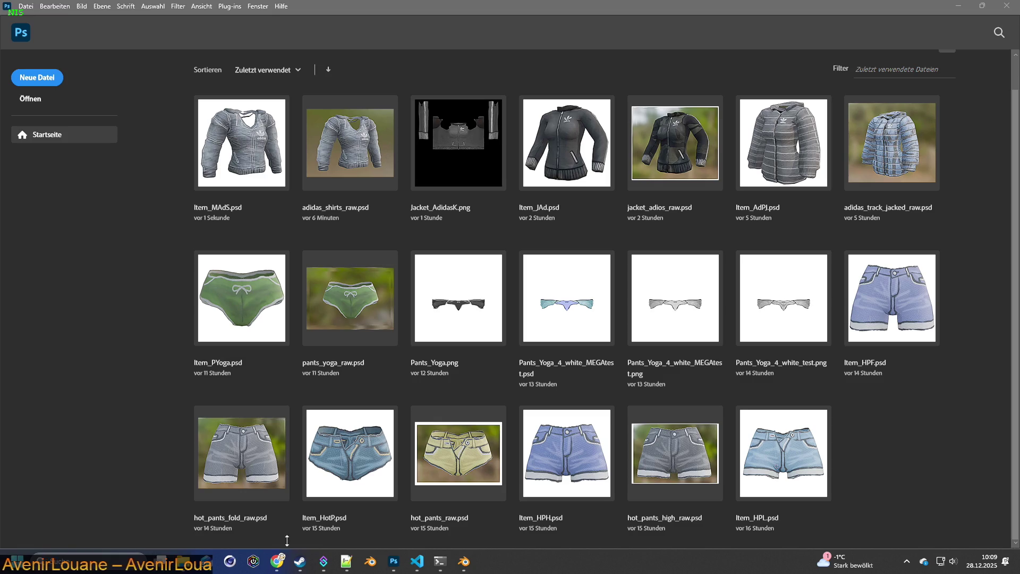
click(301, 565)
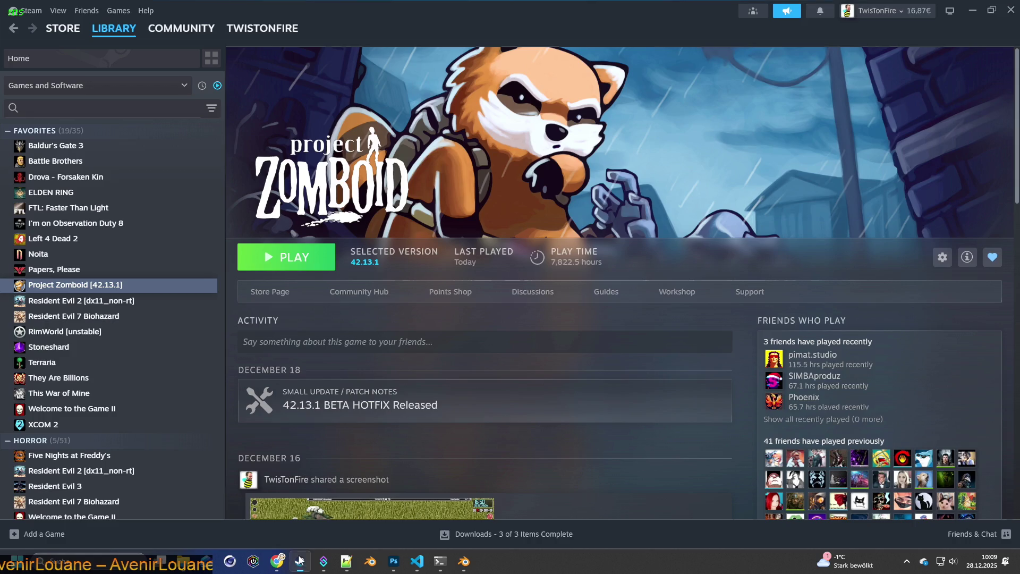
click(285, 256)
click(553, 384)
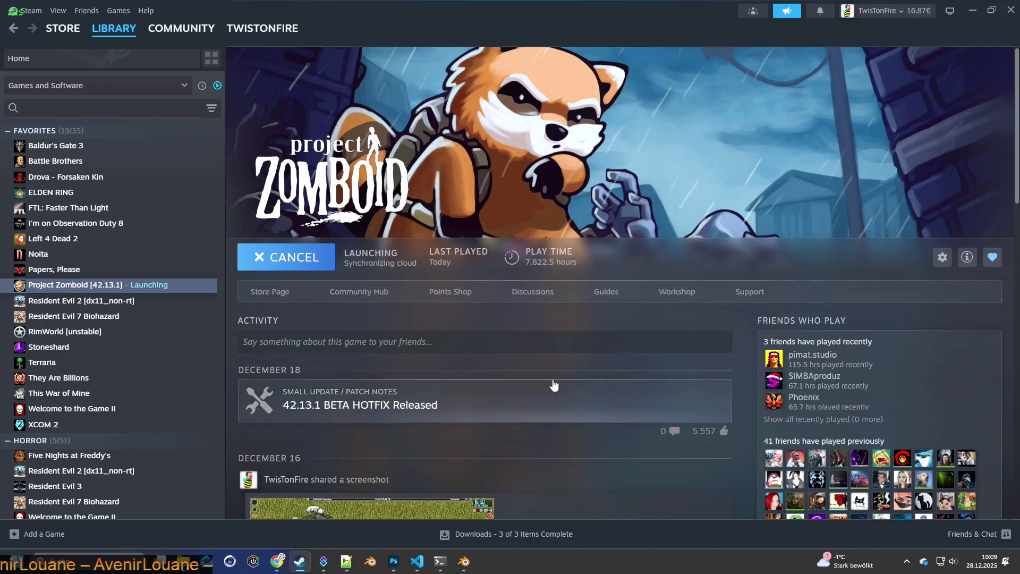
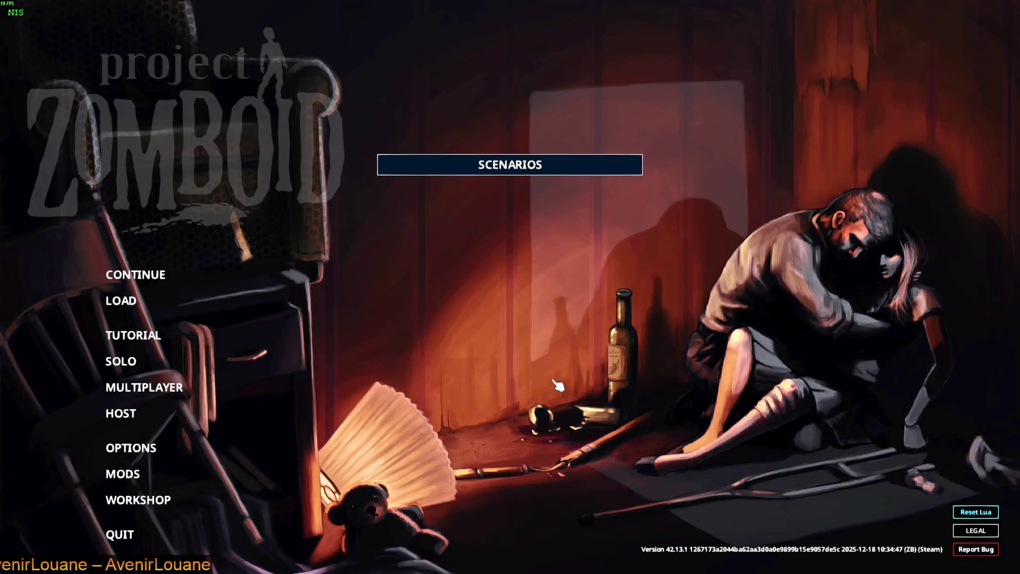
Step: Continue the last saved game and start playing once the world has loaded
click(309, 281)
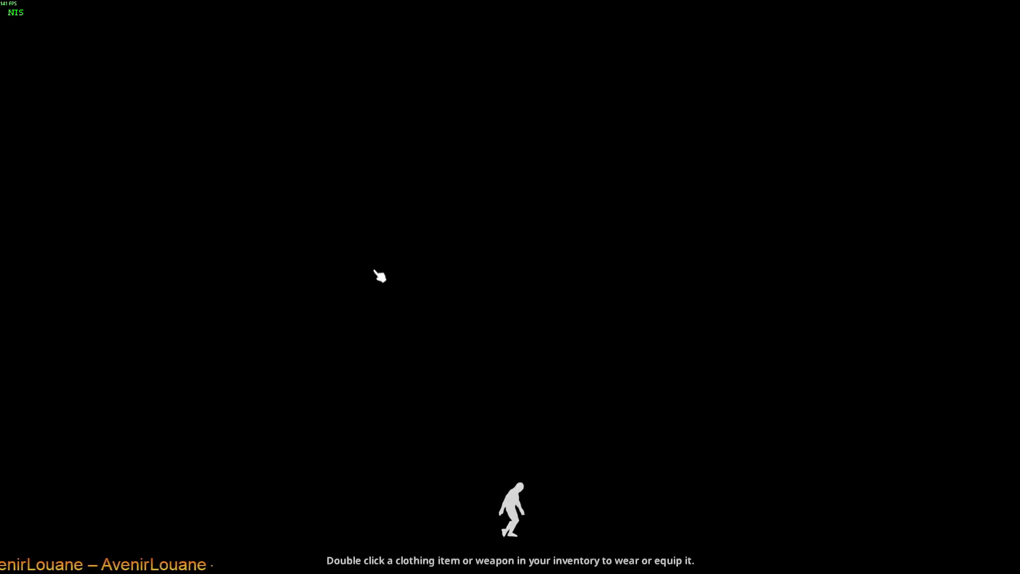
click(378, 275)
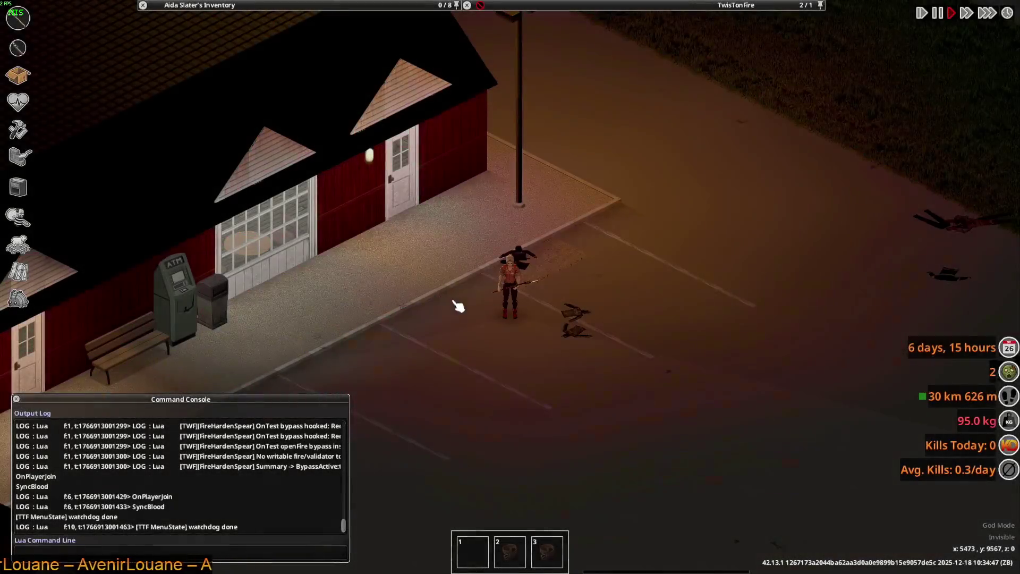
scroll(467, 325, up, 3)
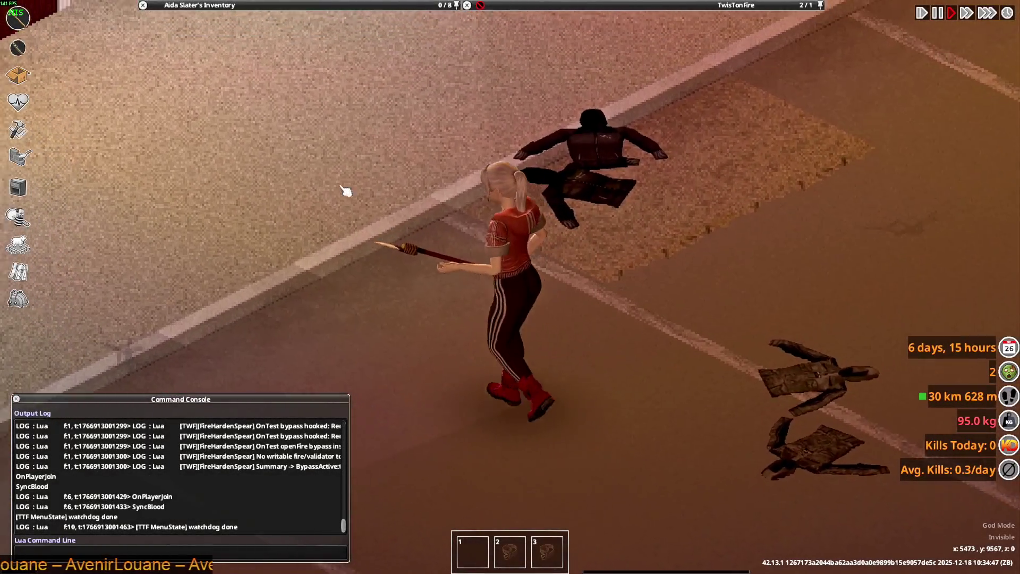
Step: Expand the Men's Adidas Shirts stack and put on the green shirt
mouse_move(178, 56)
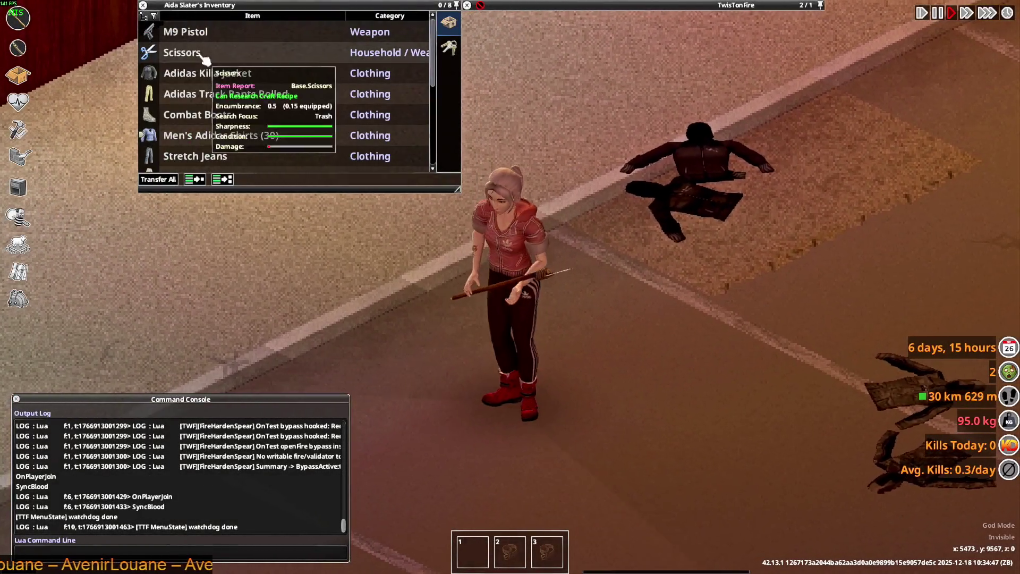
click(179, 138)
scroll(213, 128, down, 5)
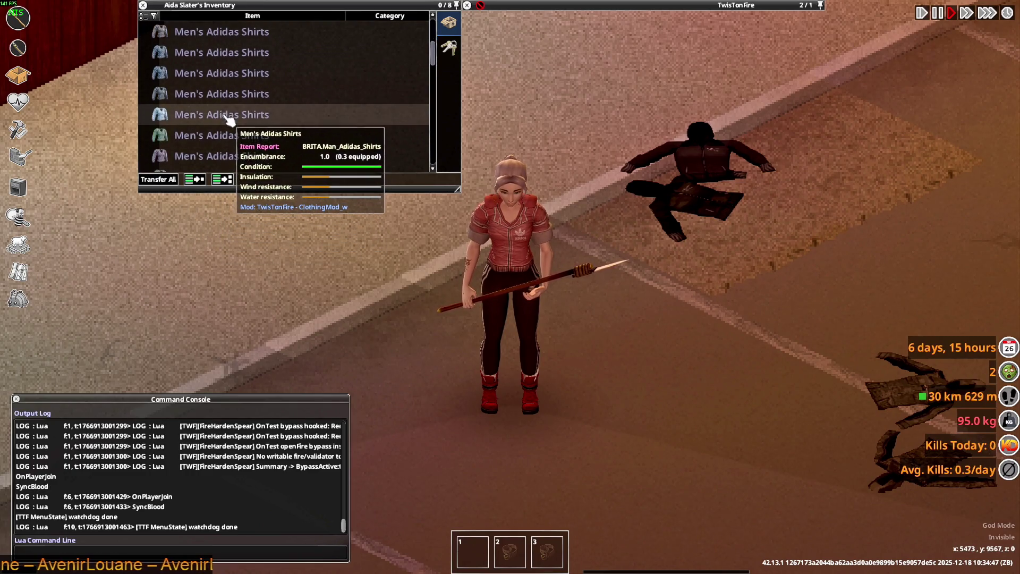
scroll(229, 122, down, 3)
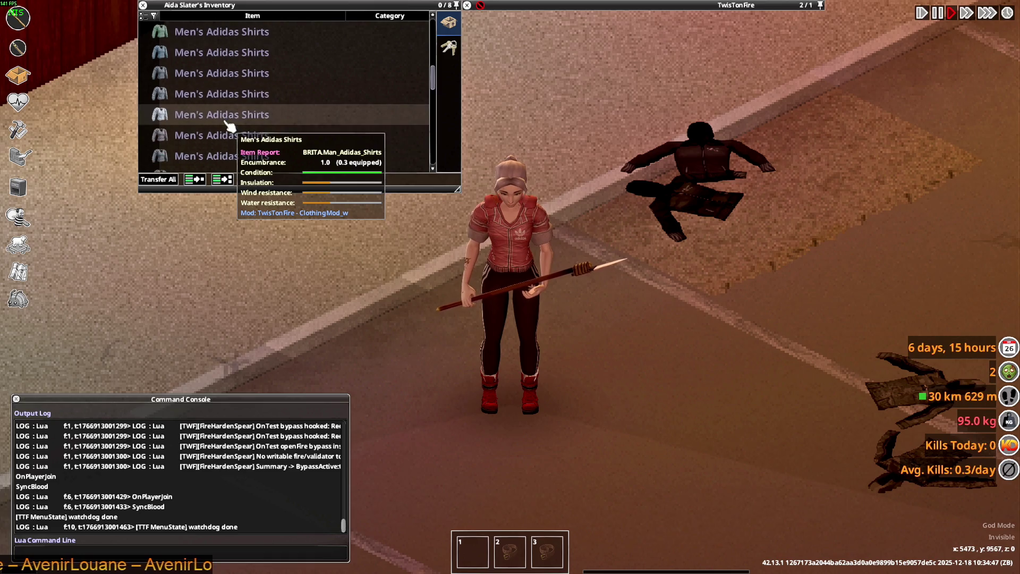
scroll(229, 126, down, 2)
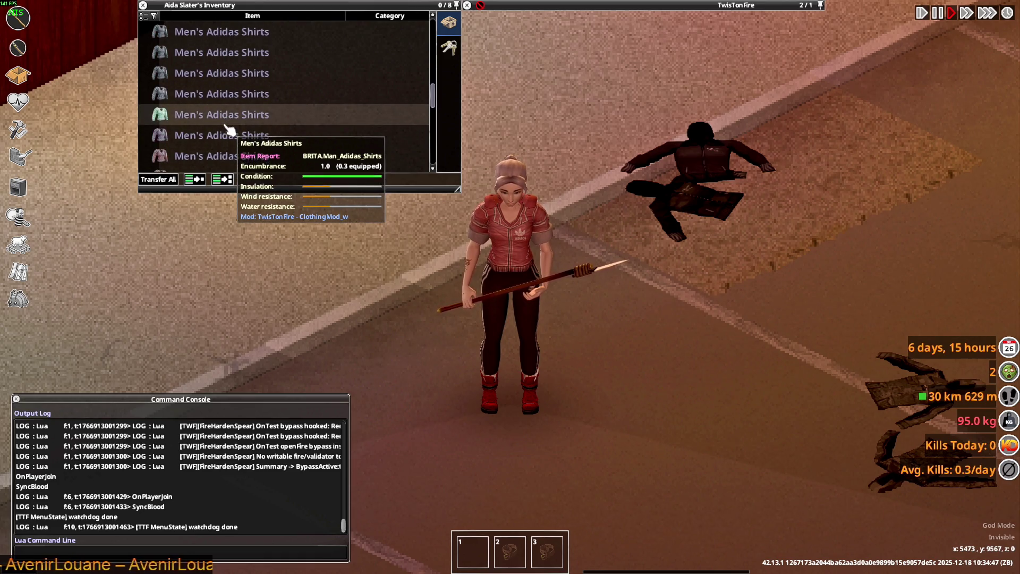
scroll(234, 128, down, 2)
double_click(186, 75)
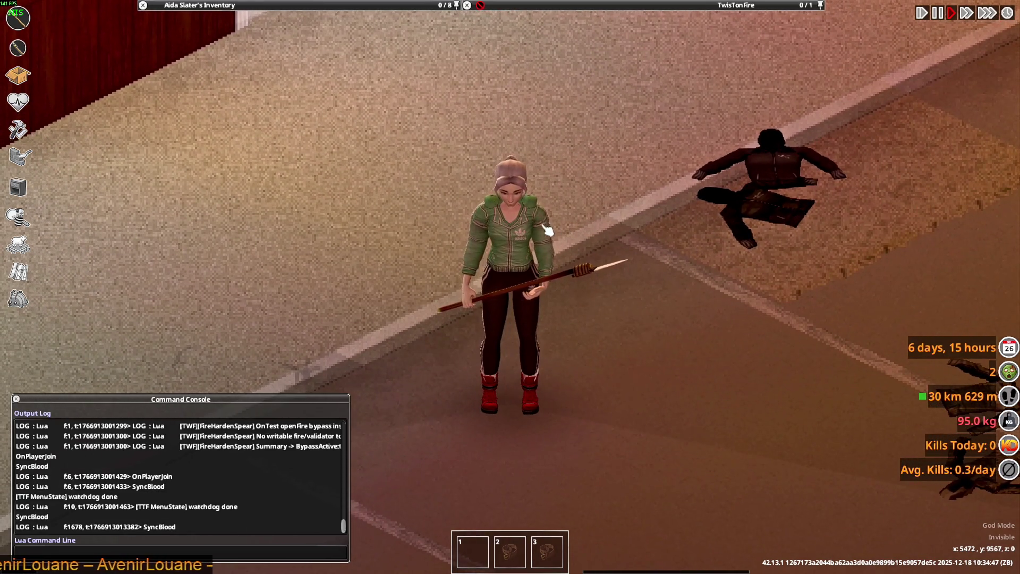
Step: Wear the third Men's Adidas Shirt from the stack
mouse_move(239, 5)
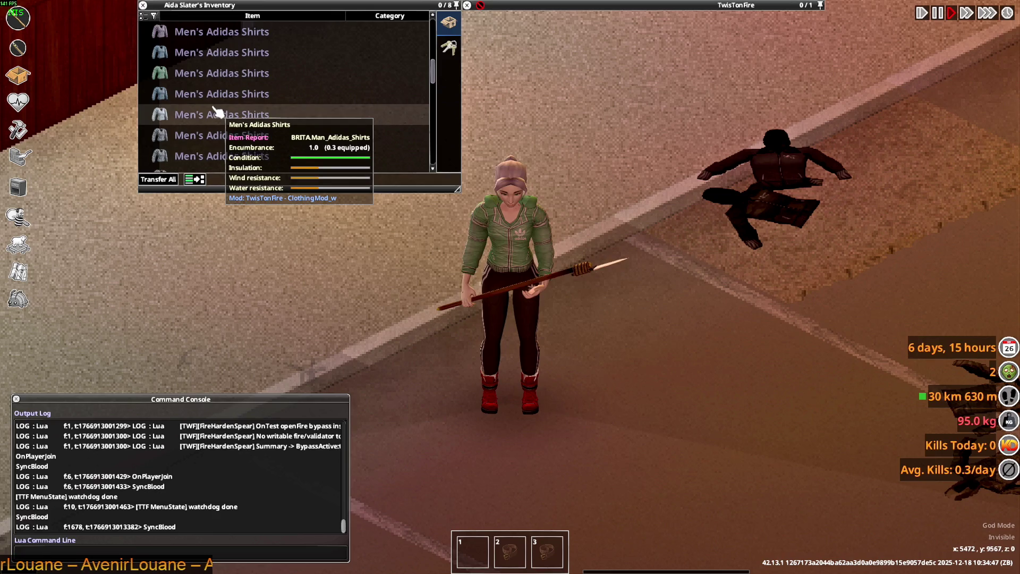
right_click(196, 74)
click(230, 108)
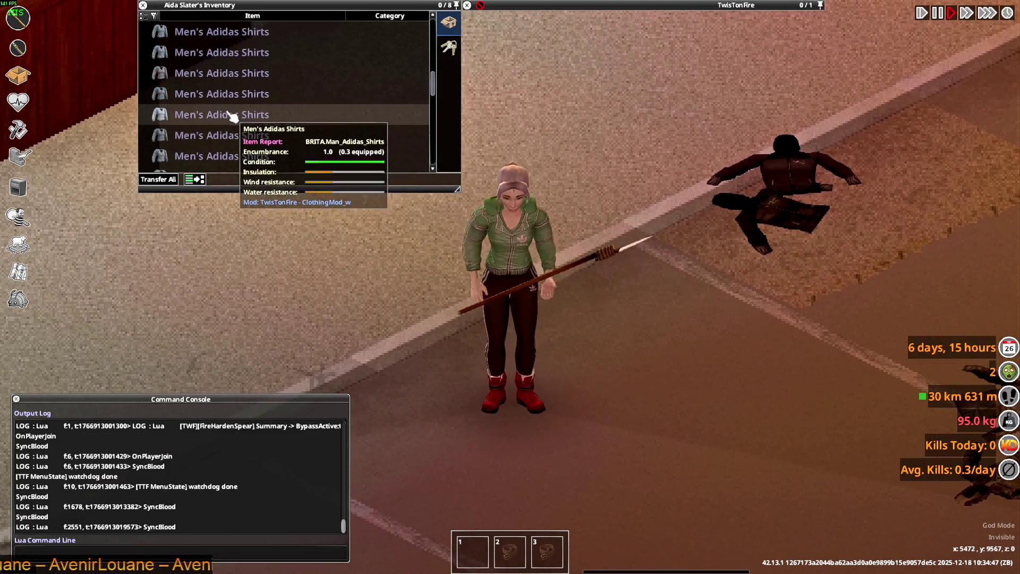
scroll(232, 124, down, 3)
scroll(234, 129, down, 3)
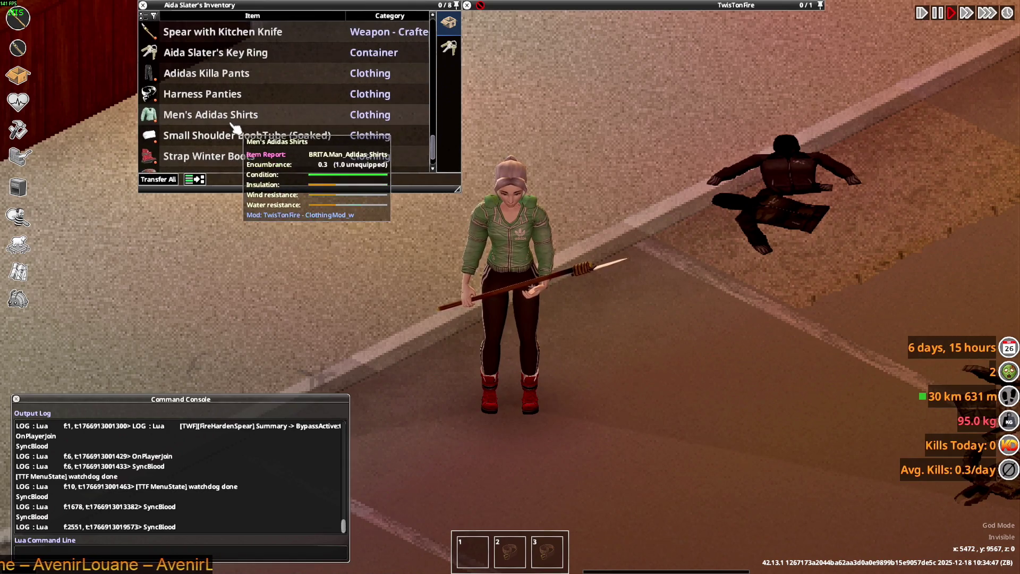
Step: Roll up the worn shirt's sleeves, take it off and drop it on the floor
right_click(213, 122)
click(249, 146)
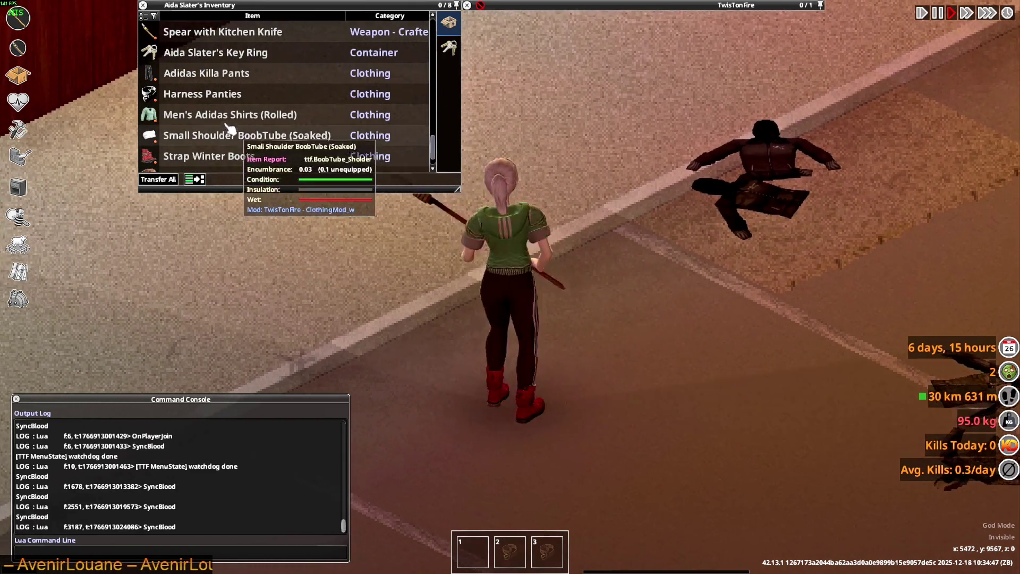
double_click(219, 121)
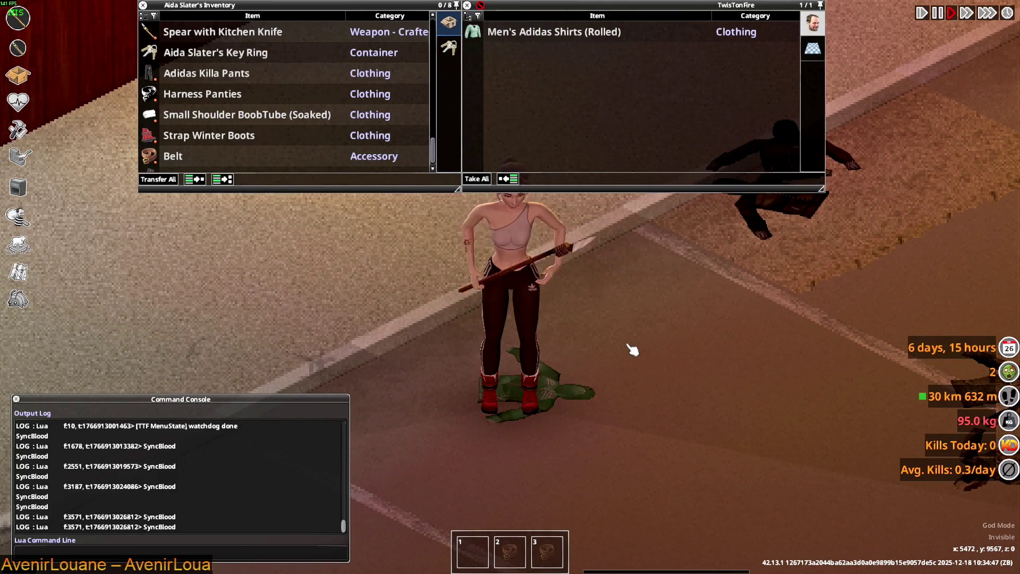
key(s)
key(d)
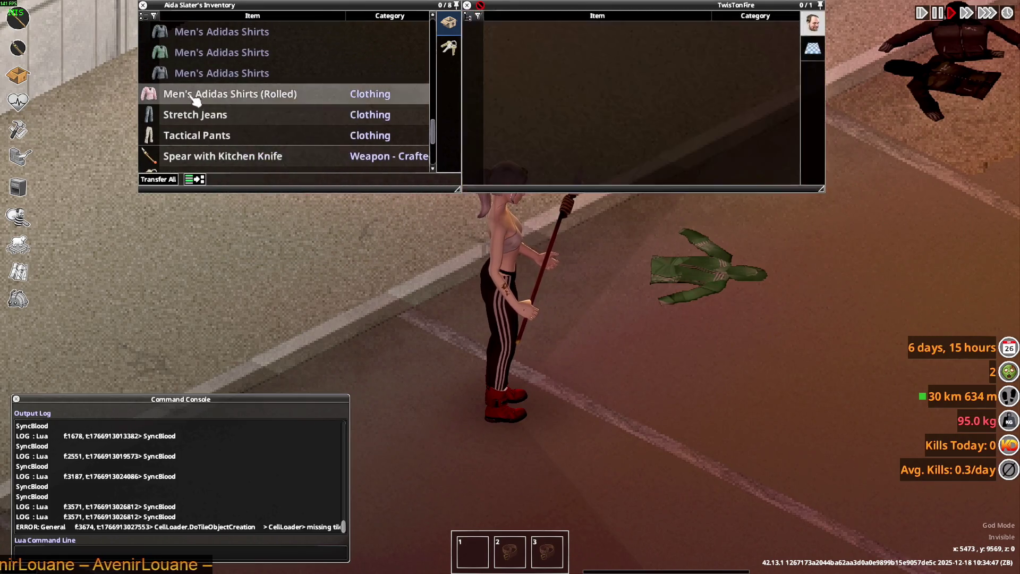
drag(559, 337, 563, 337)
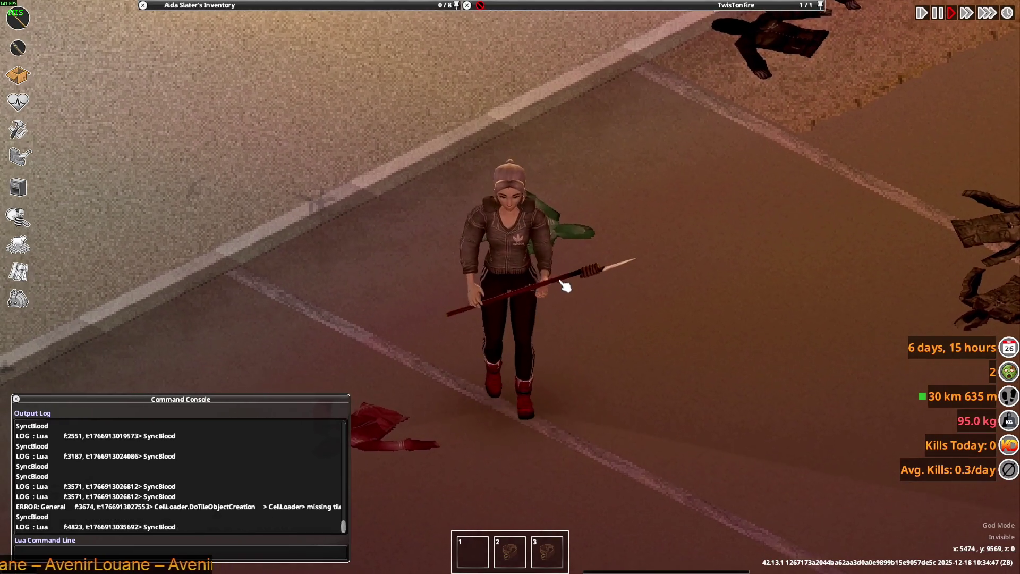
Step: Walk the character up the street and back toward the building corner among the dropped clothes
key(d)
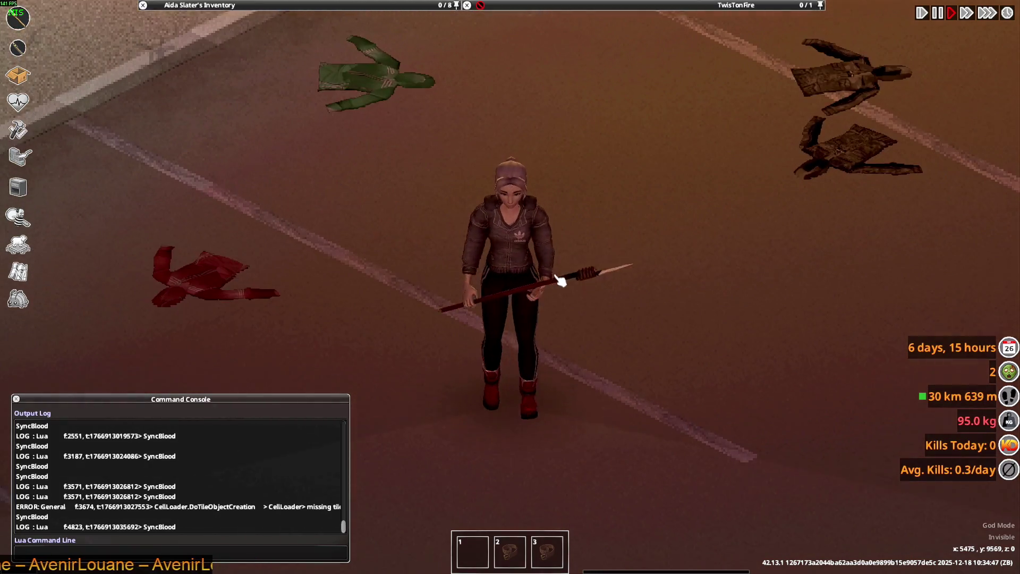
key(w)
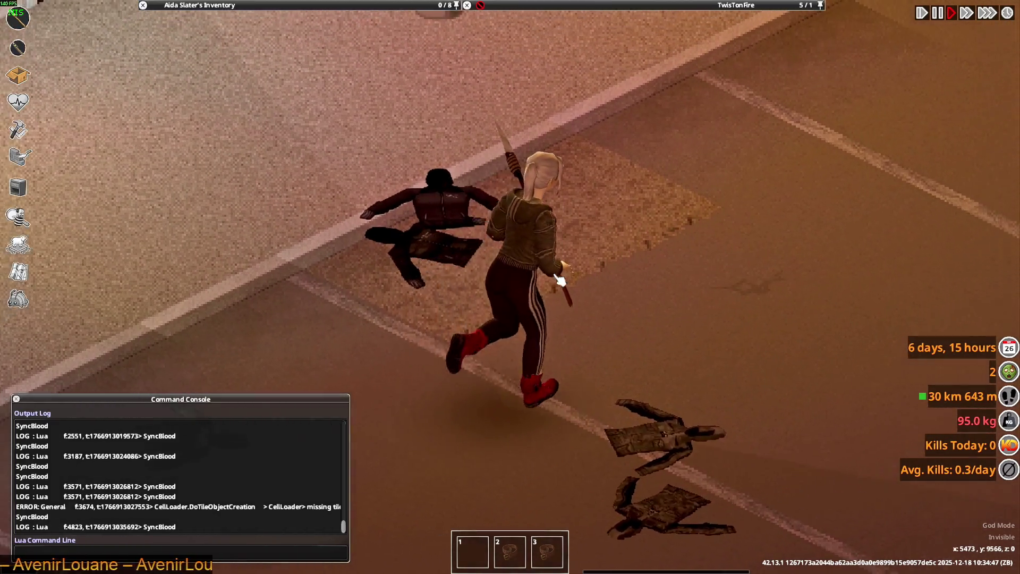
key(s)
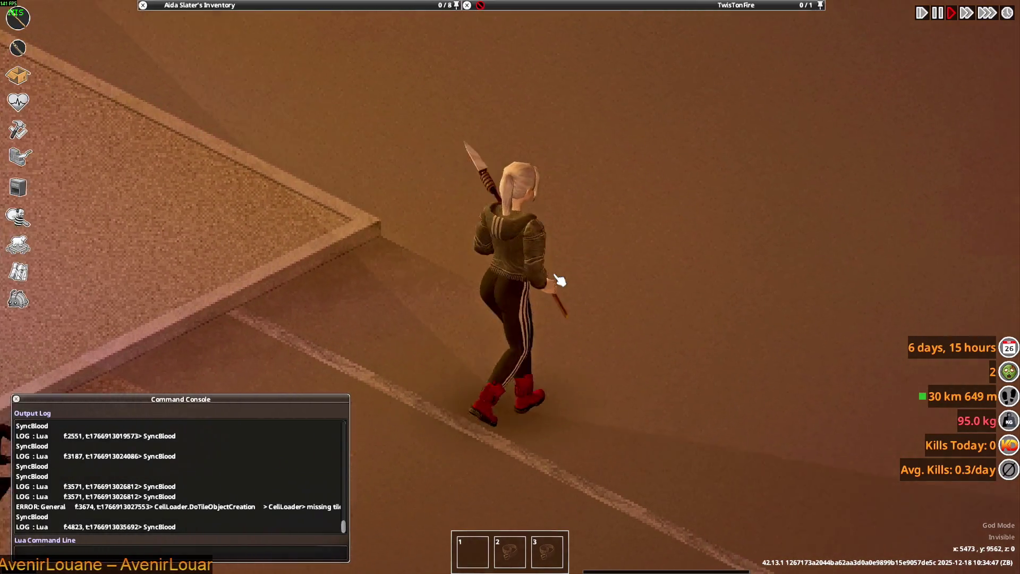
key(s)
mouse_move(266, 5)
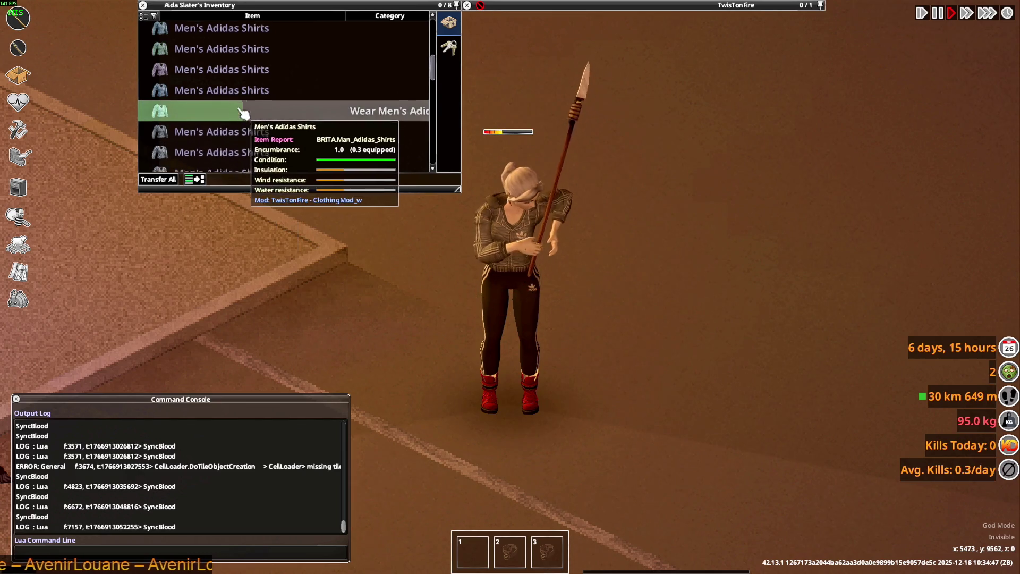
Step: Wear the pink Men's Adidas Shirt and roll up its sleeves
right_click(201, 76)
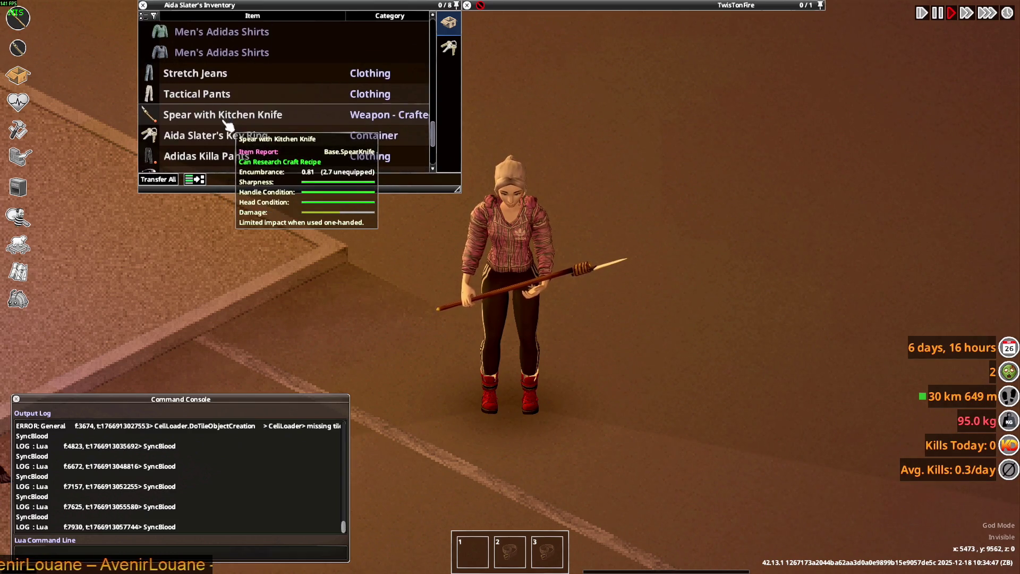
scroll(228, 125, down, 3)
right_click(215, 140)
mouse_move(218, 142)
click(265, 167)
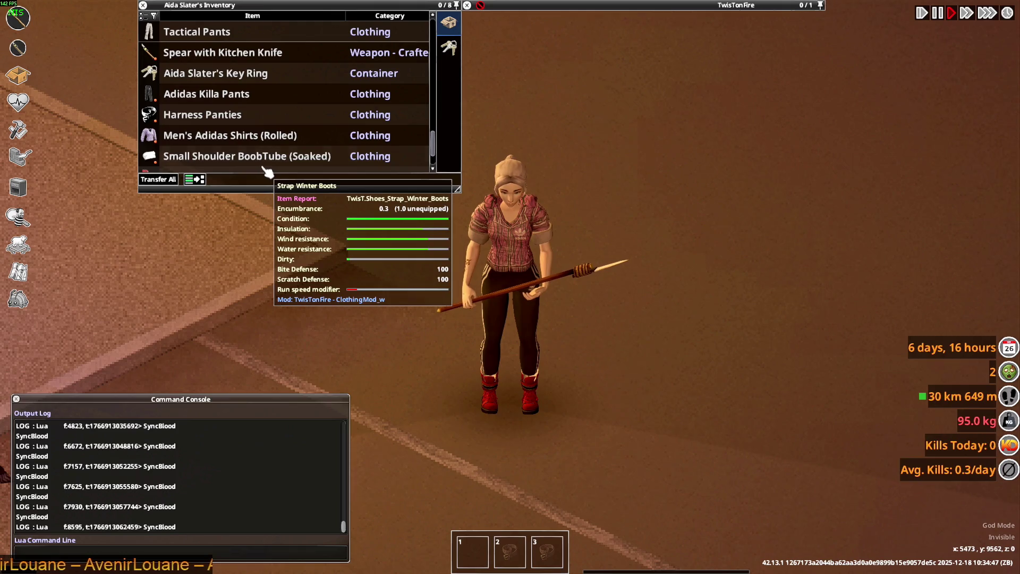
scroll(217, 93, down, 2)
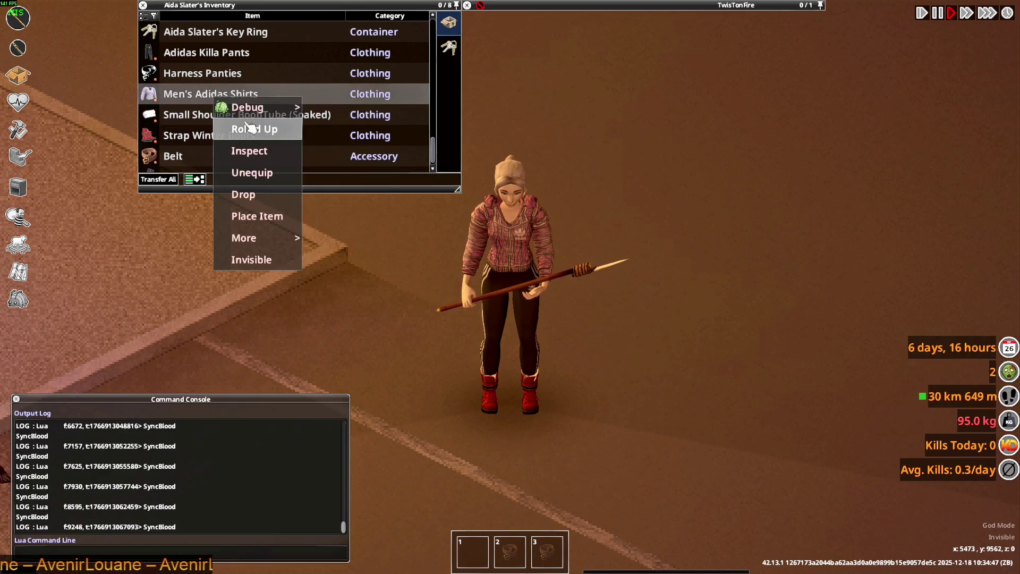
Step: Roll the sleeves up once more, then back down, and walk the character south-west
key(w)
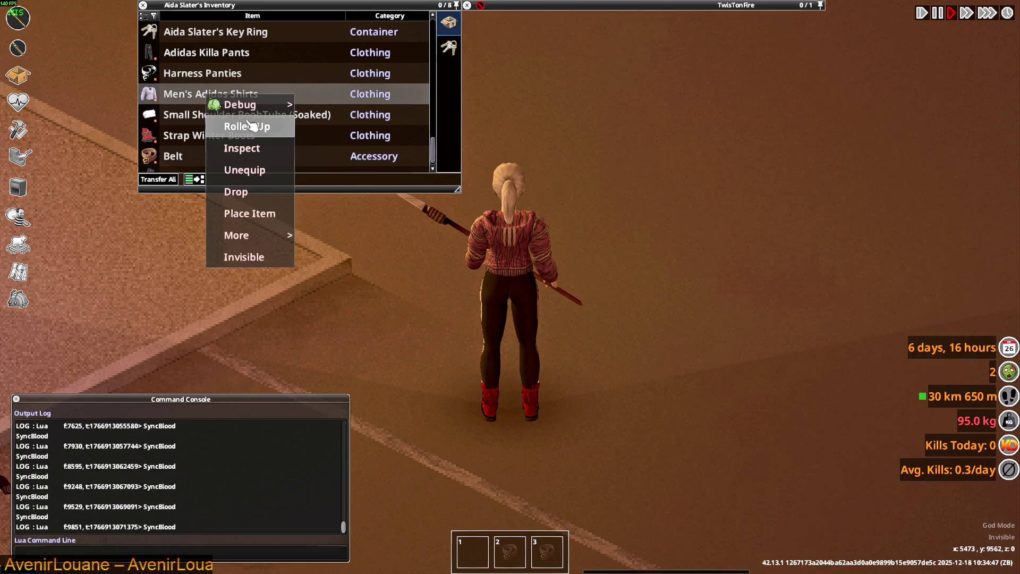
click(249, 126)
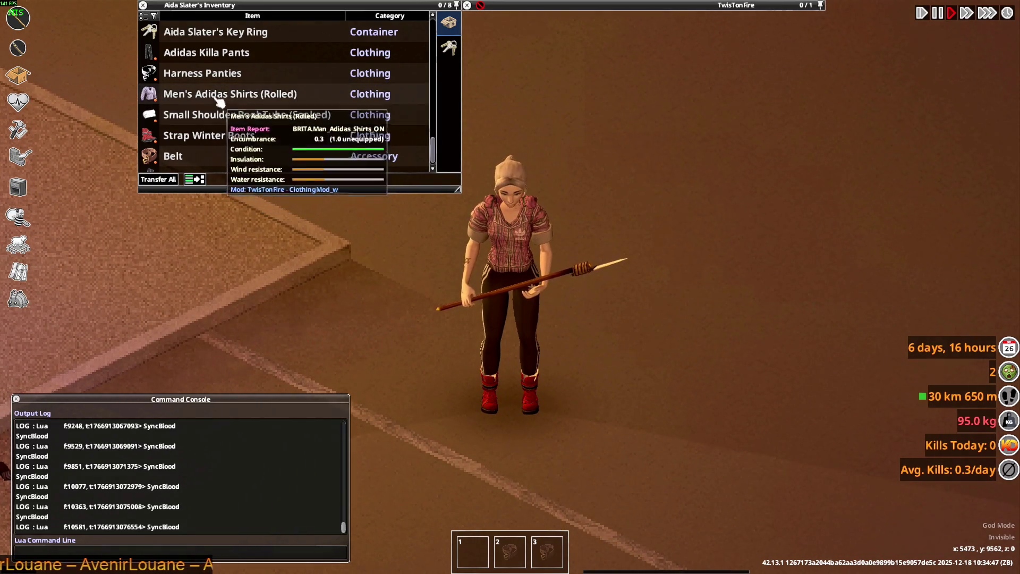
click(248, 125)
key(s)
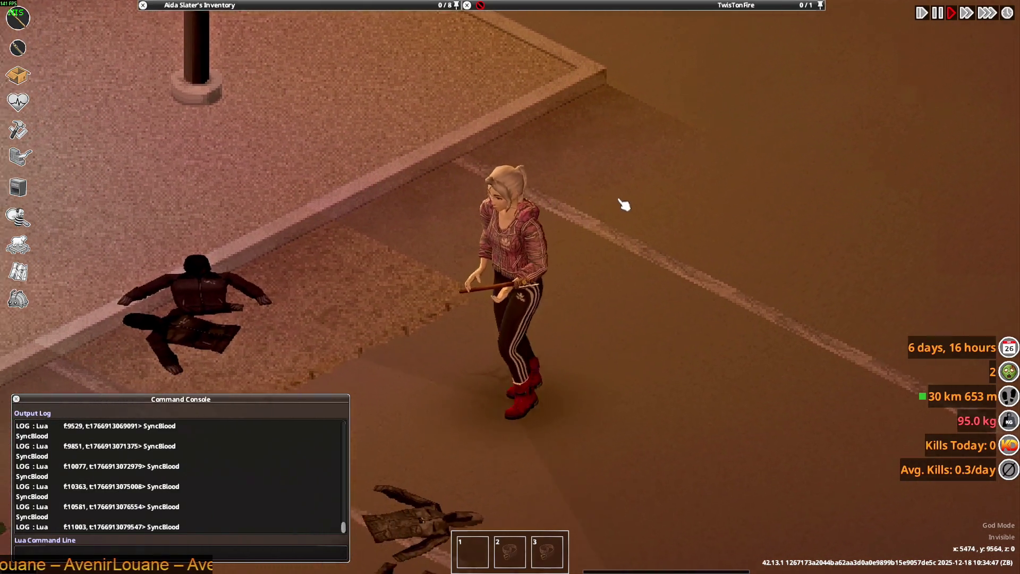
mouse_move(323, 6)
scroll(210, 106, up, 8)
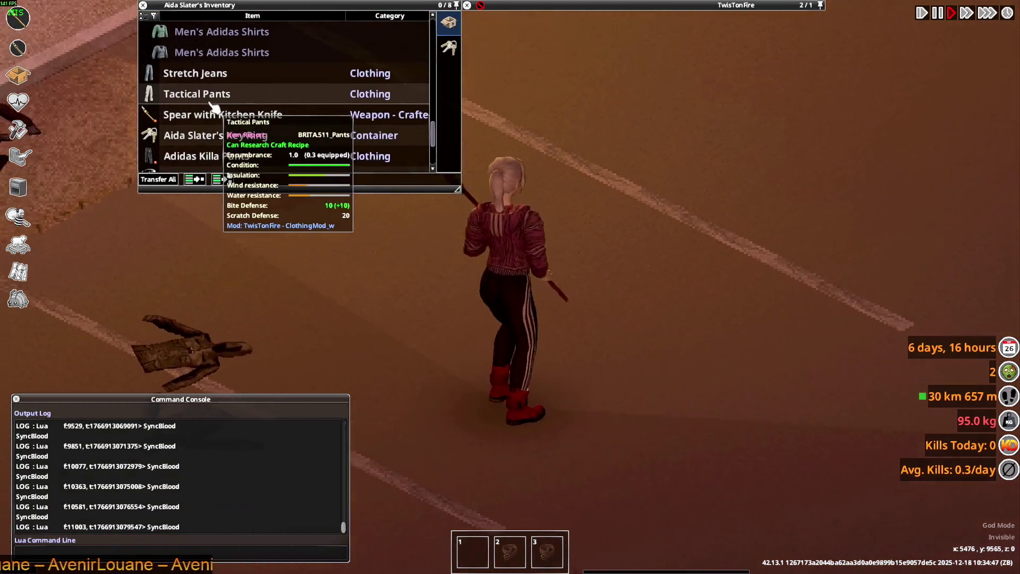
Step: Drop eleven Men's Adidas Shirts from the inventory onto the ground
drag(212, 109, 576, 322)
drag(344, 189, 450, 227)
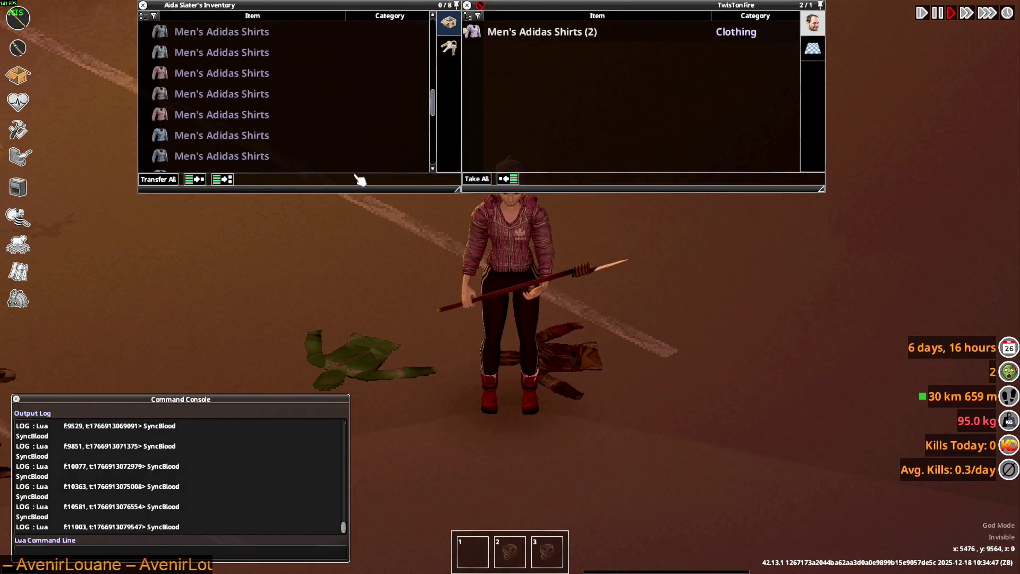
drag(237, 103, 529, 302)
drag(228, 93, 553, 372)
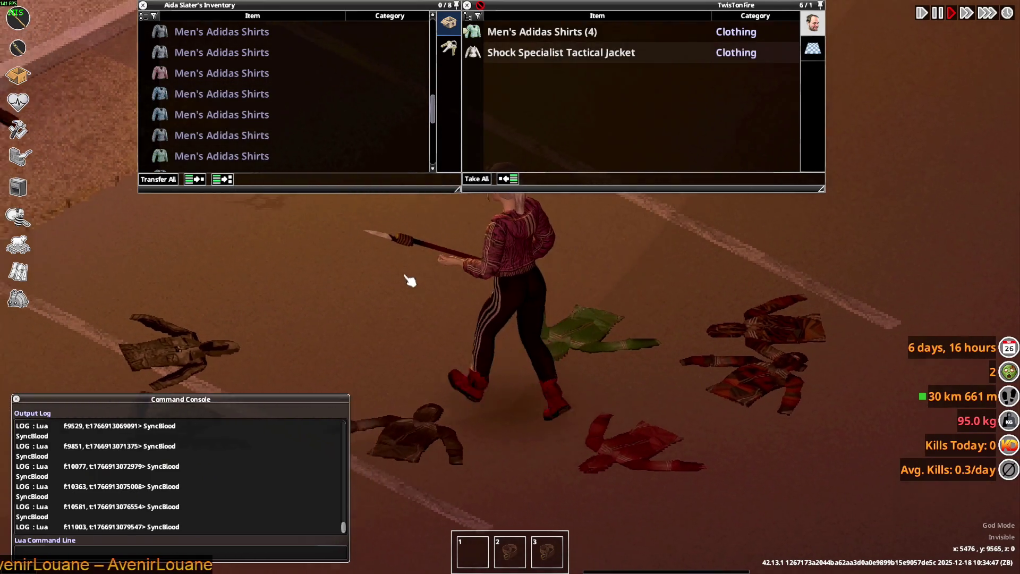
drag(228, 114, 412, 277)
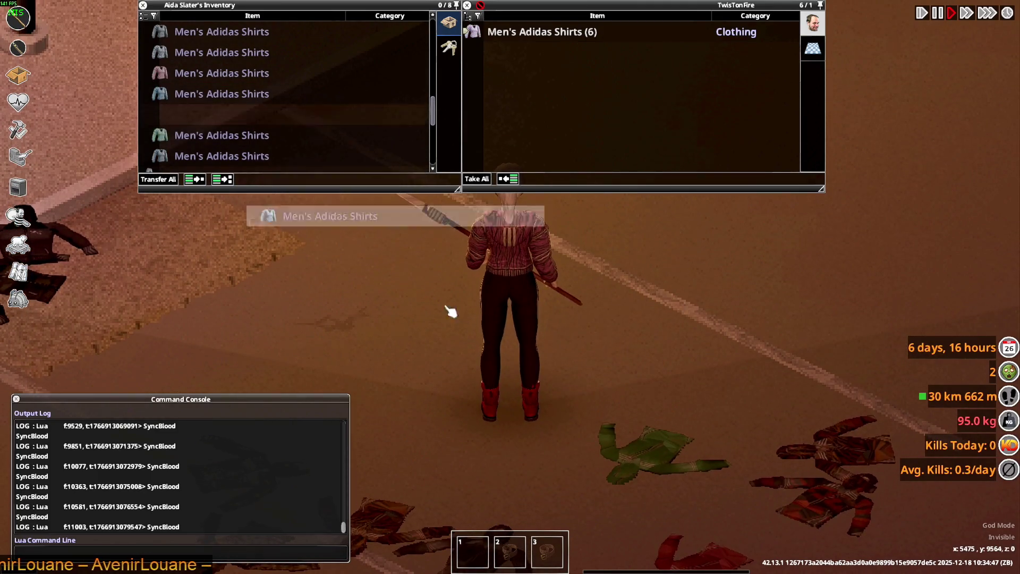
drag(228, 114, 548, 337)
mouse_move(170, 72)
mouse_down()
mouse_move(420, 213)
mouse_move(627, 349)
mouse_up()
drag(228, 94, 611, 355)
mouse_move(226, 76)
mouse_down()
mouse_move(542, 309)
mouse_move(587, 417)
mouse_move(558, 392)
mouse_up()
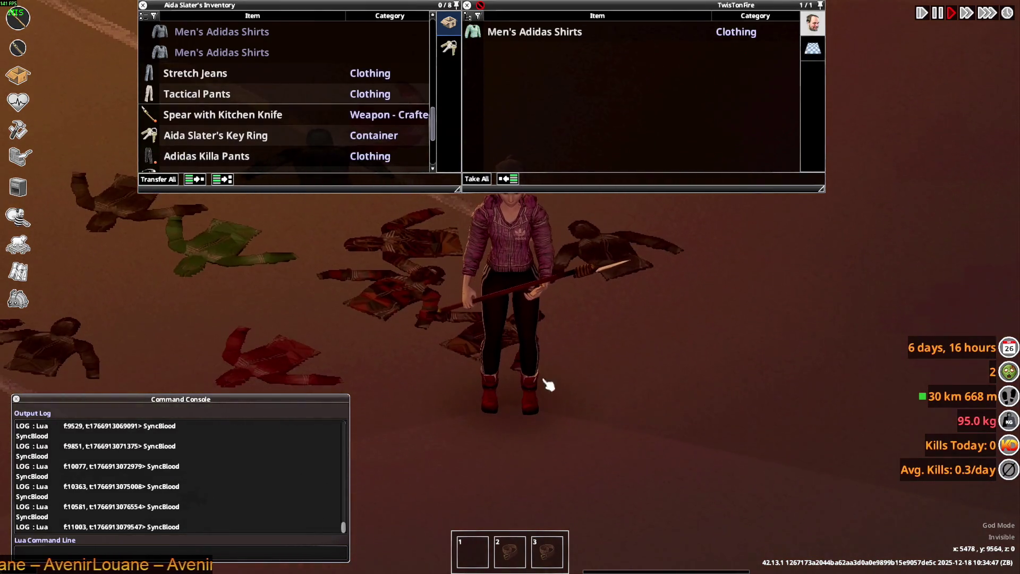
mouse_move(200, 53)
mouse_down()
mouse_move(556, 346)
mouse_move(599, 360)
mouse_up()
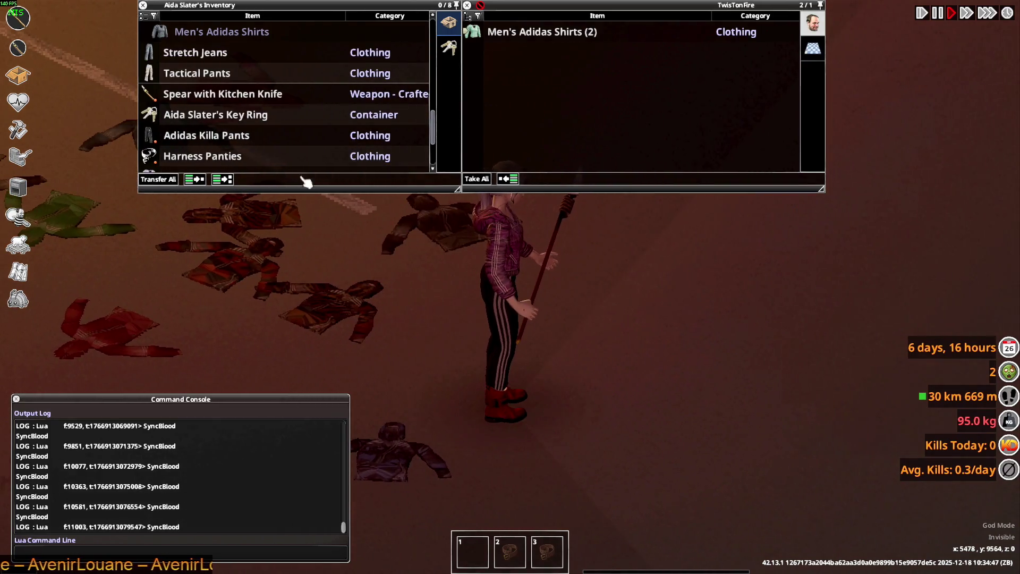
drag(201, 40, 528, 376)
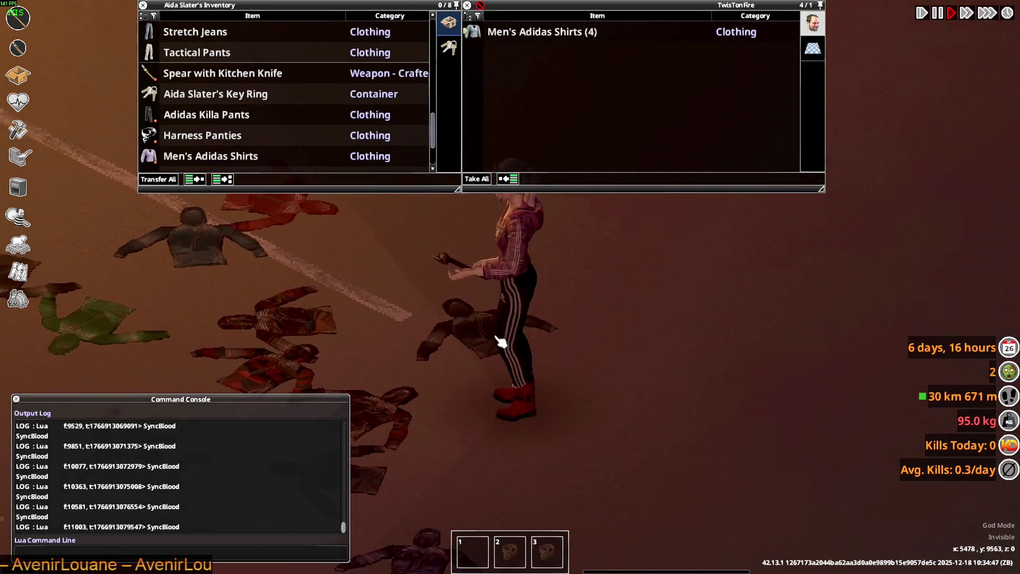
Step: Drop the remaining Men's Adidas Shirts, including the final pair, onto the ground
scroll(223, 106, up, 2)
drag(201, 70, 587, 345)
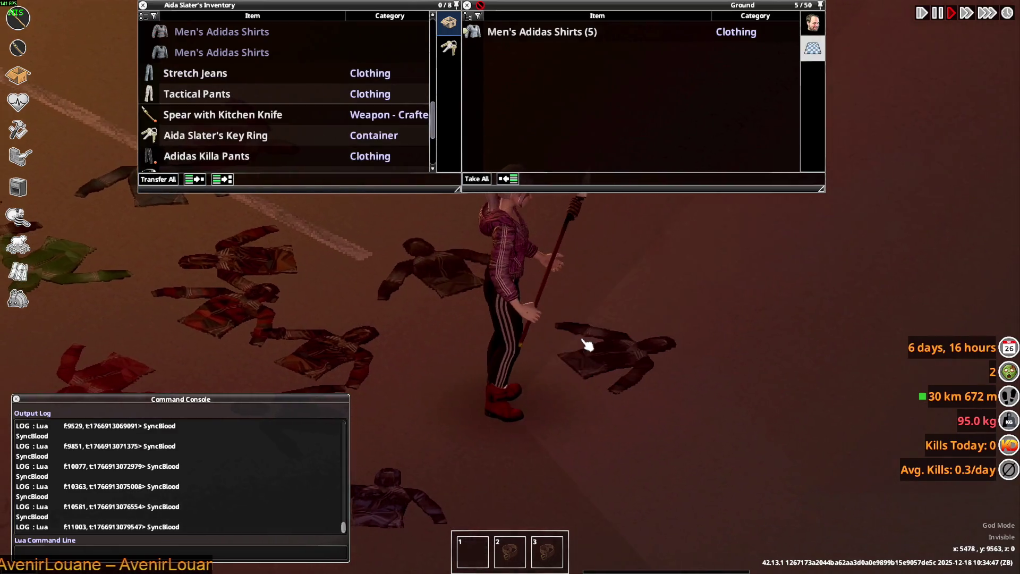
mouse_move(221, 32)
mouse_down()
mouse_move(560, 394)
mouse_move(608, 400)
mouse_move(503, 342)
mouse_up()
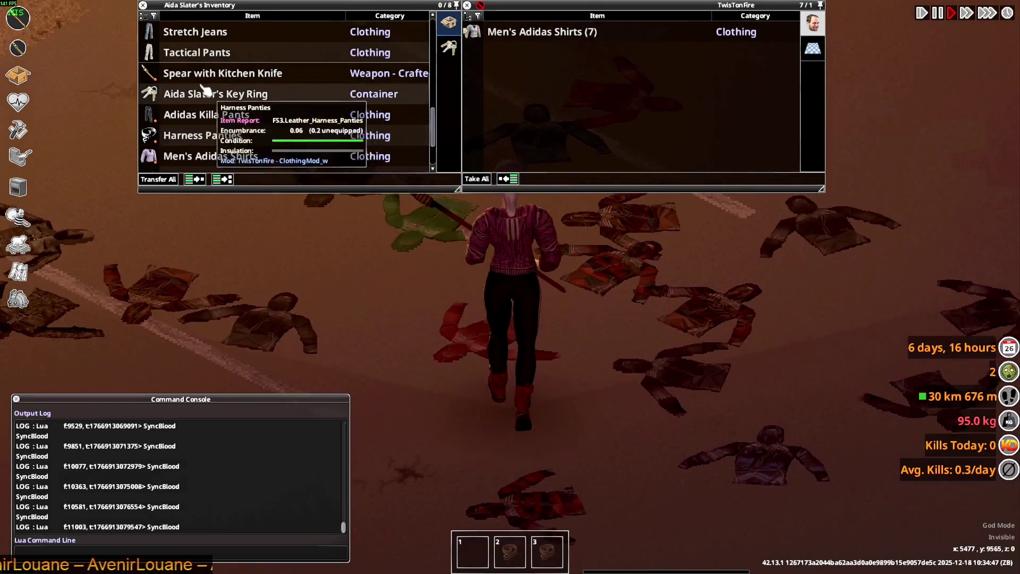
scroll(242, 133, up, 2)
drag(246, 114, 653, 296)
drag(253, 108, 661, 353)
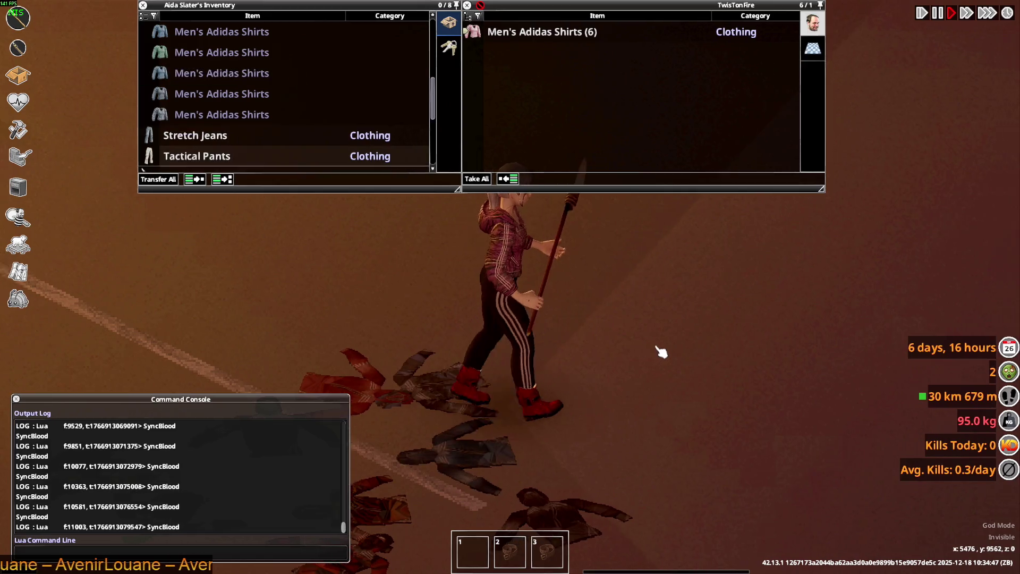
mouse_move(237, 75)
mouse_down()
mouse_move(546, 298)
mouse_move(558, 287)
mouse_up()
drag(223, 32, 542, 300)
drag(202, 52, 564, 311)
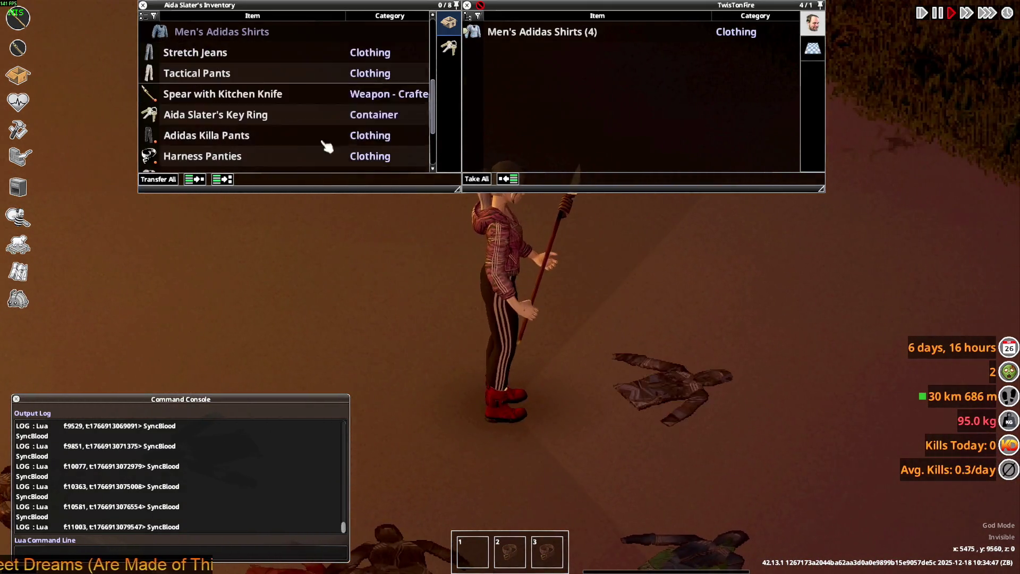
mouse_move(213, 32)
mouse_down()
mouse_move(577, 359)
mouse_move(614, 369)
mouse_up()
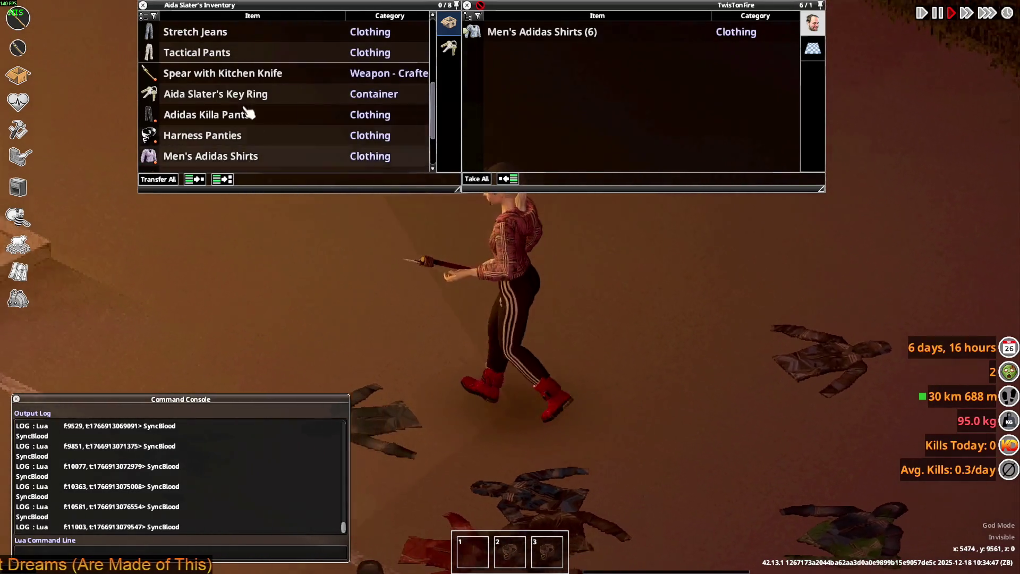
drag(208, 78, 656, 342)
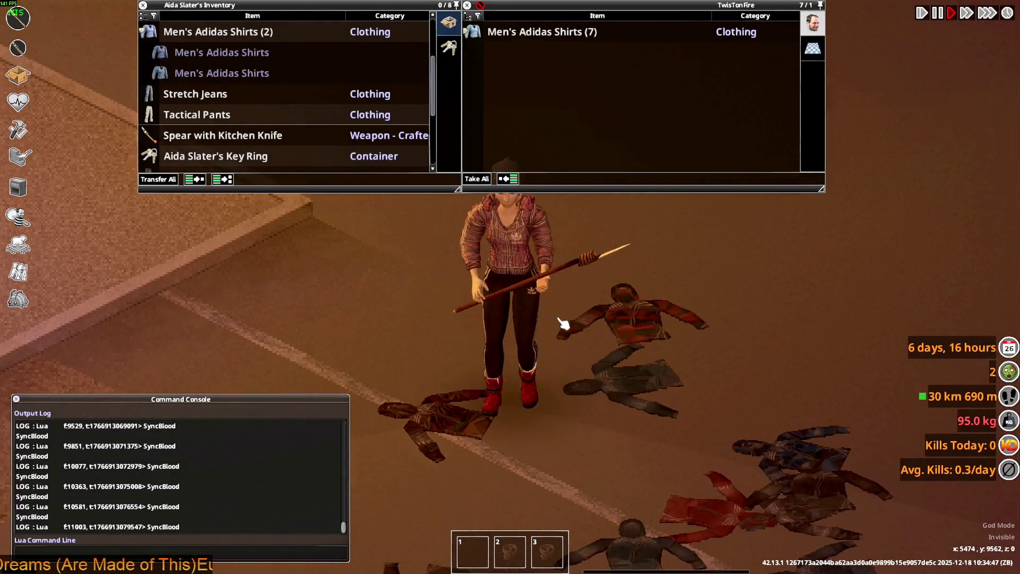
key(s)
scroll(672, 414, down, 3)
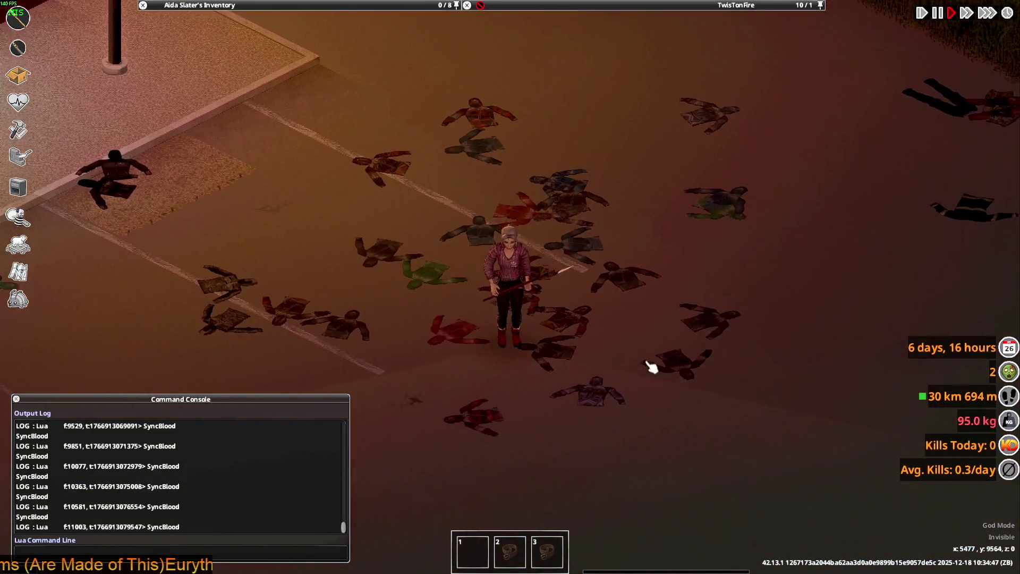
scroll(654, 364, up, 3)
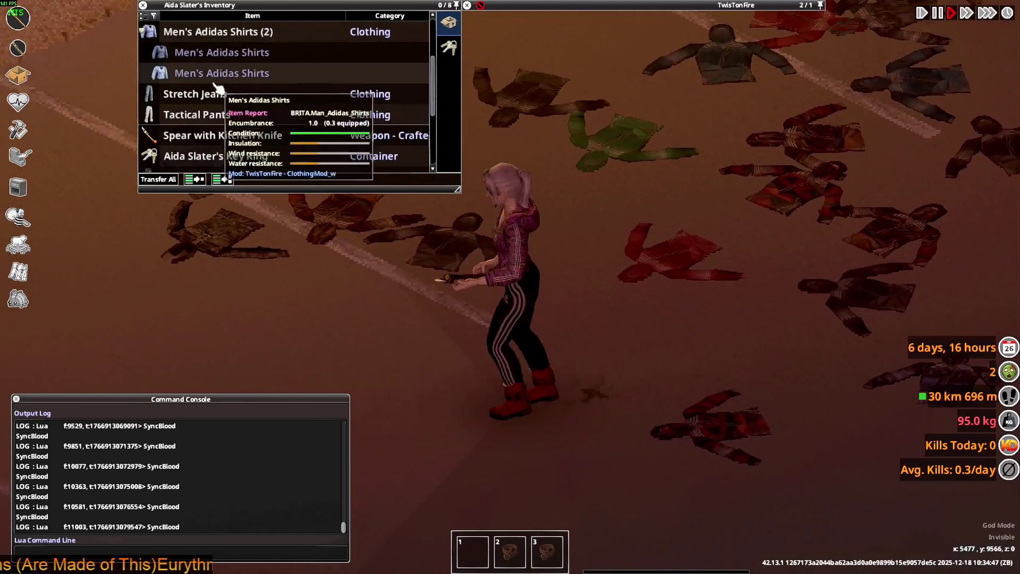
mouse_move(217, 86)
mouse_down()
mouse_move(285, 134)
mouse_move(489, 357)
mouse_up()
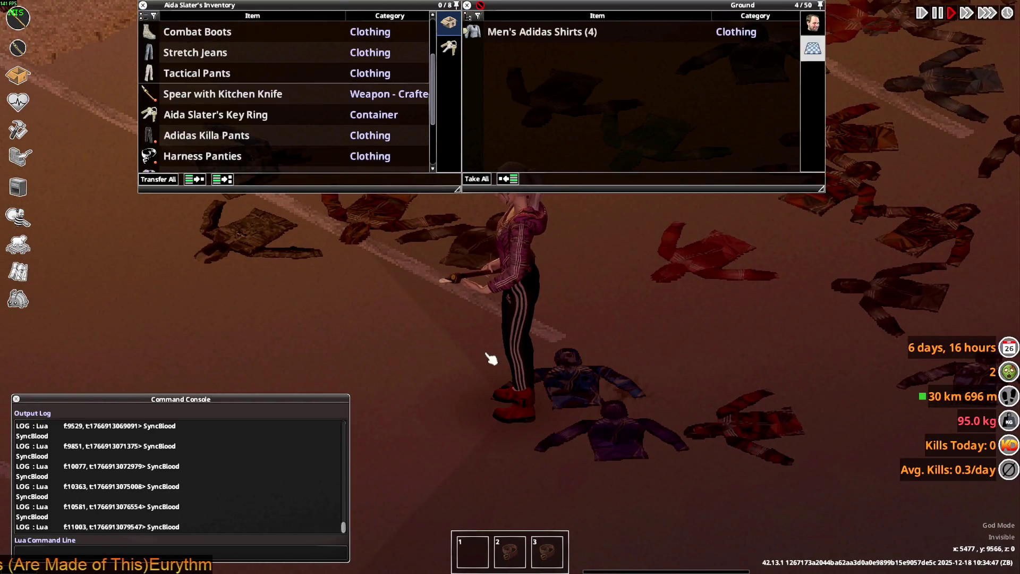
Step: Change into the Stretch Jeans and walk up the street to show the outfit
key(w)
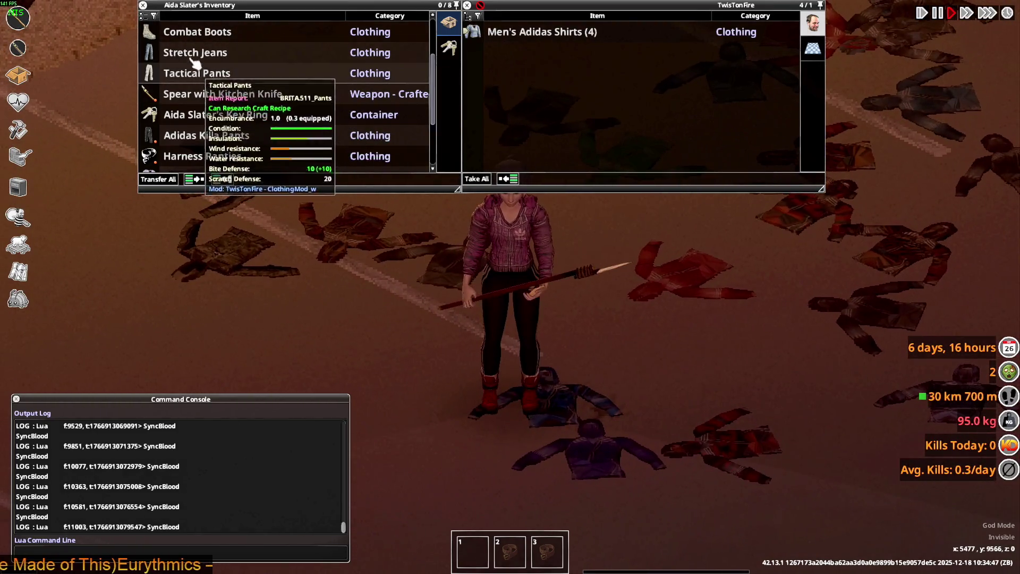
right_click(202, 52)
click(237, 82)
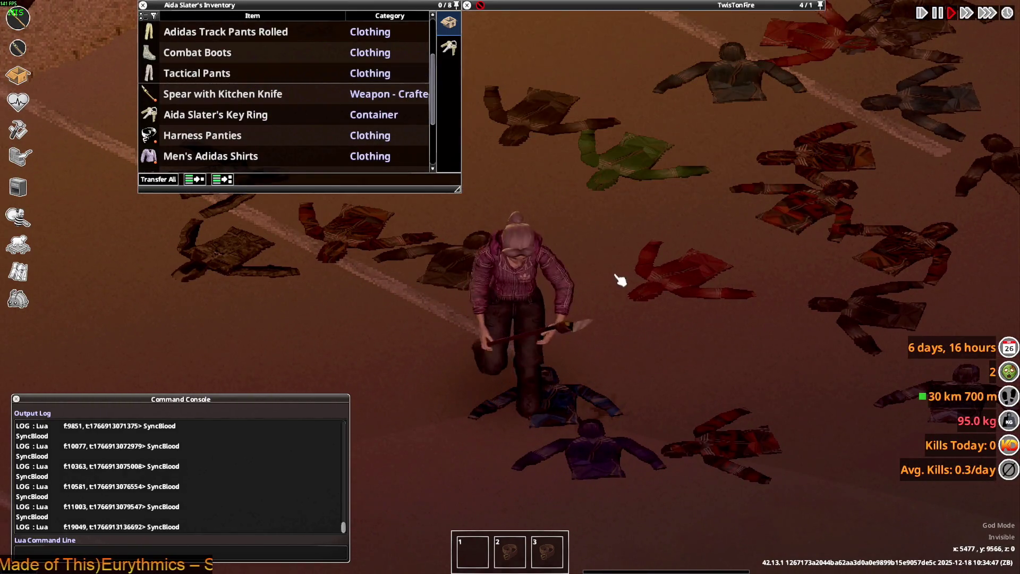
key(w)
key(w)
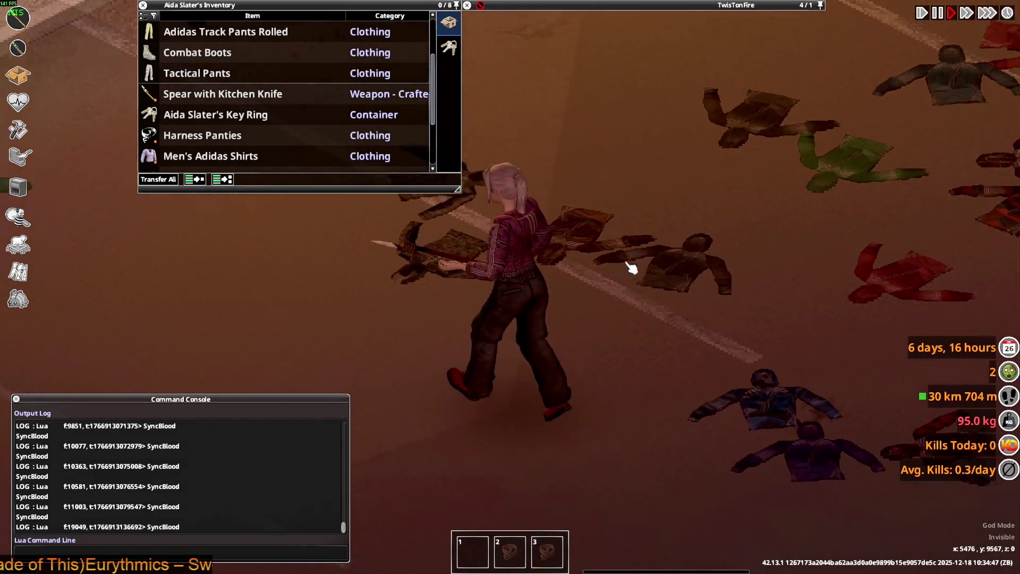
key(w)
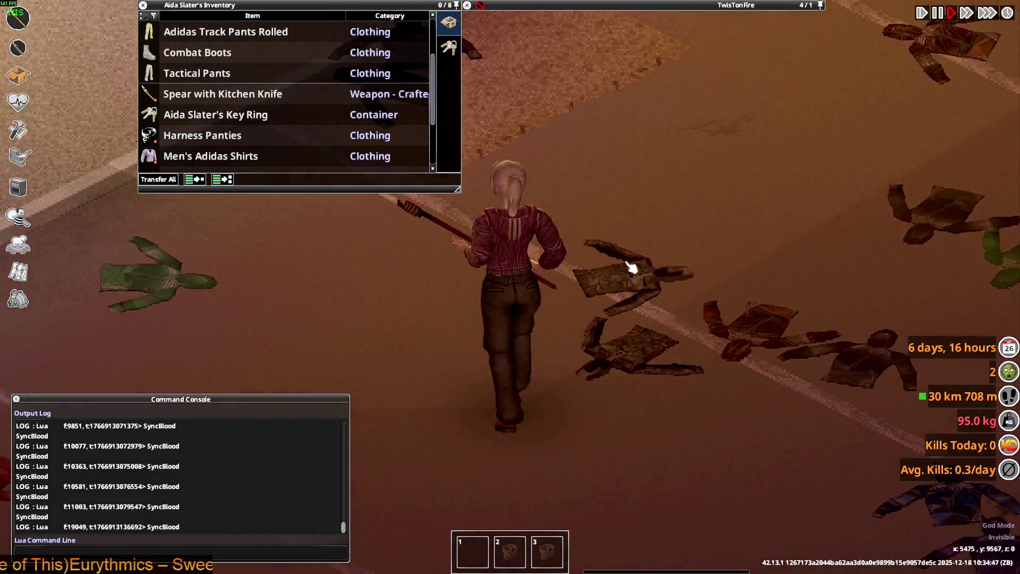
Step: Walk the character back and forth, then put on the Tactical Pants
key(s)
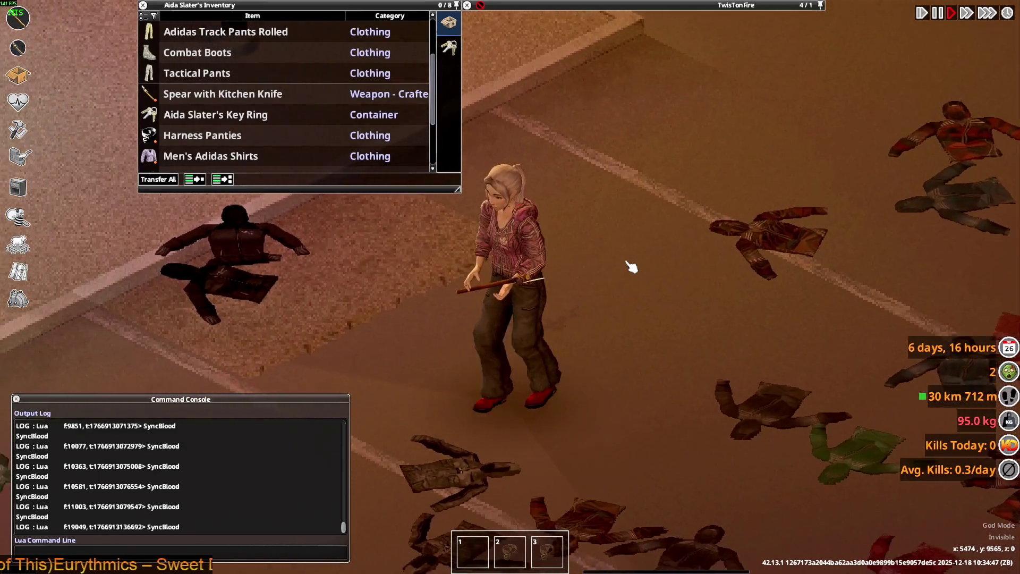
key(s)
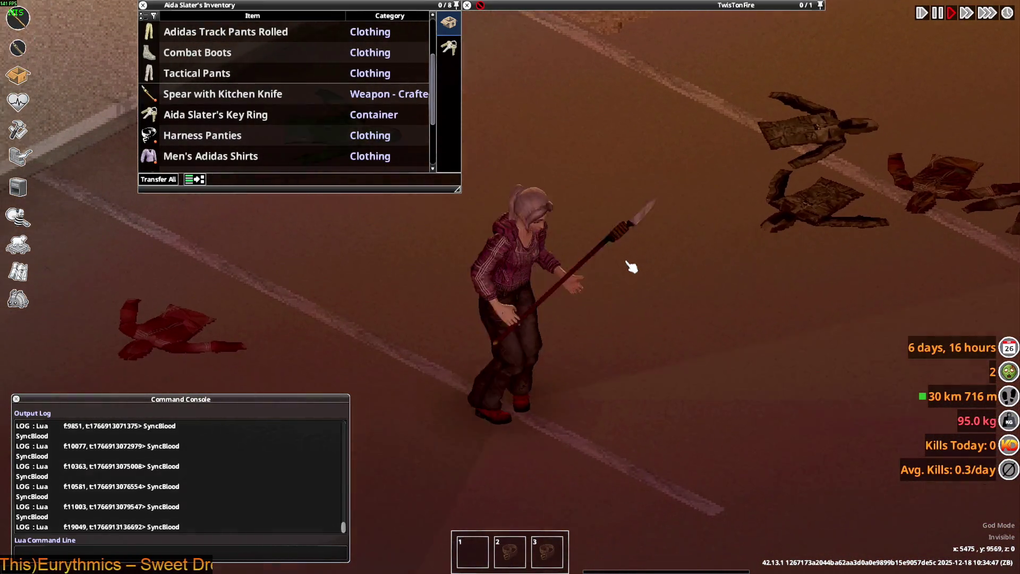
key(w)
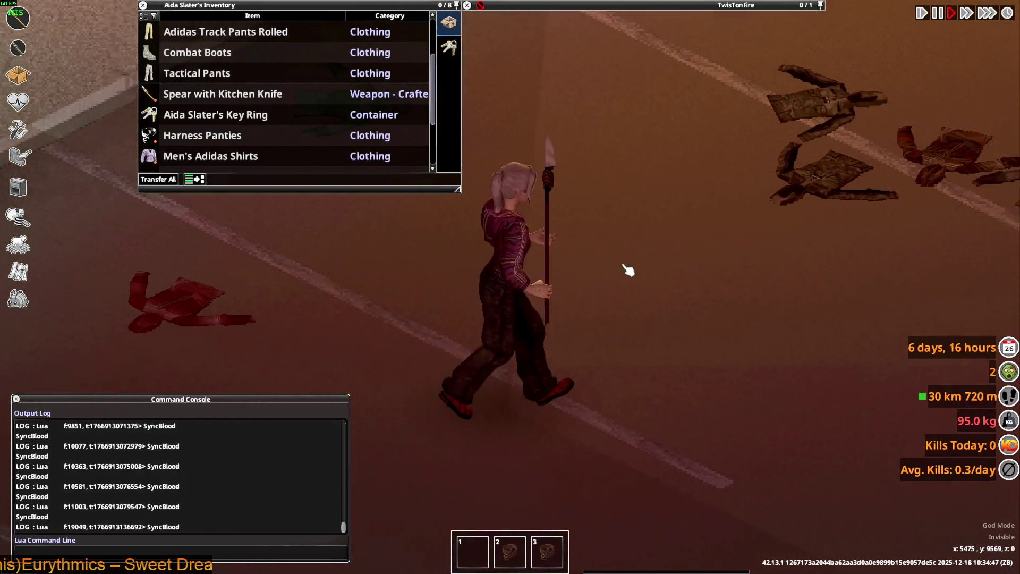
key(w)
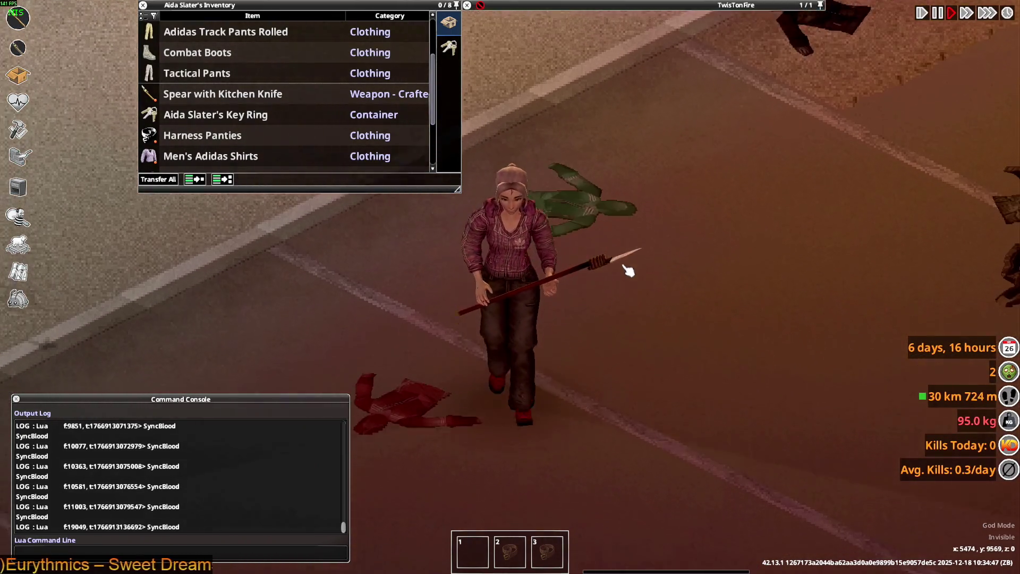
scroll(218, 118, up, 2)
right_click(218, 118)
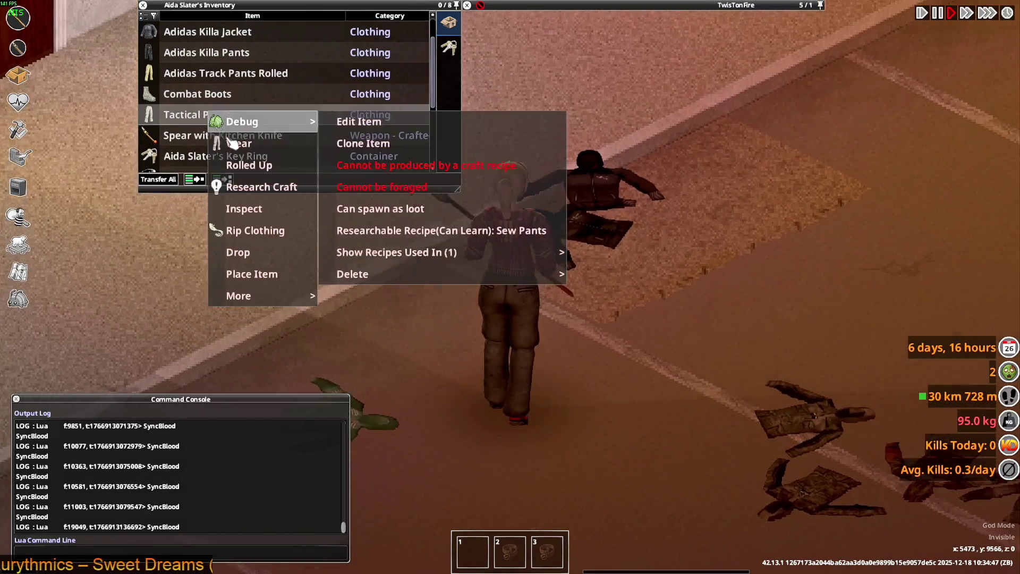
click(234, 142)
Step: Walk past the lamp post and swap into the Adidas Track Pants Rolled
key(s)
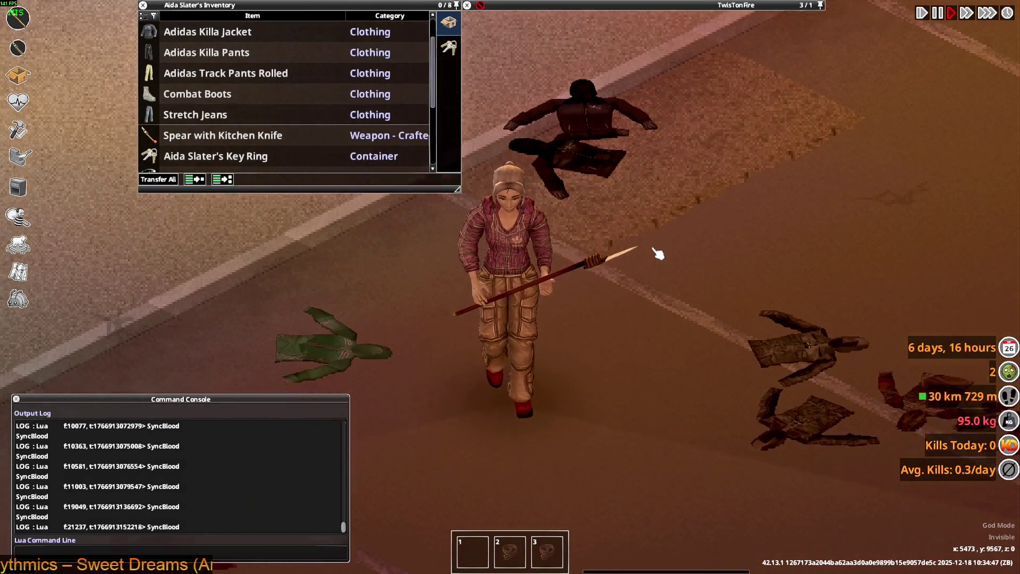
key(w)
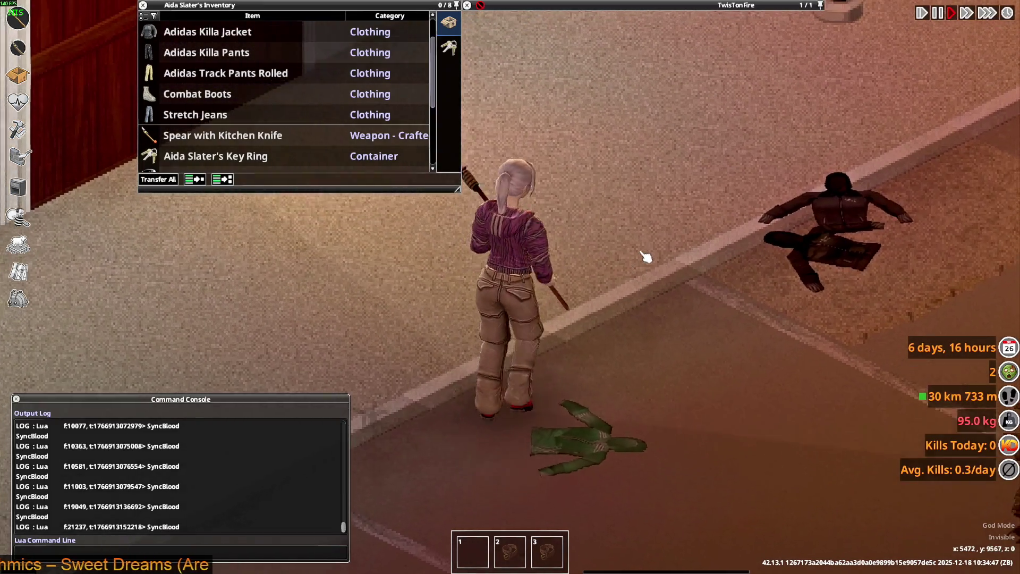
key(s)
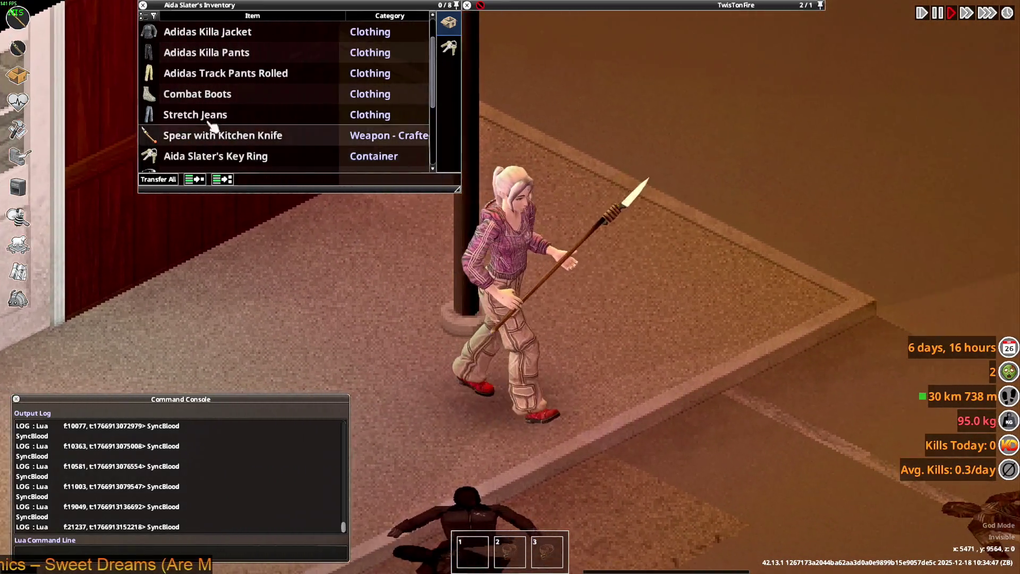
right_click(198, 124)
click(234, 150)
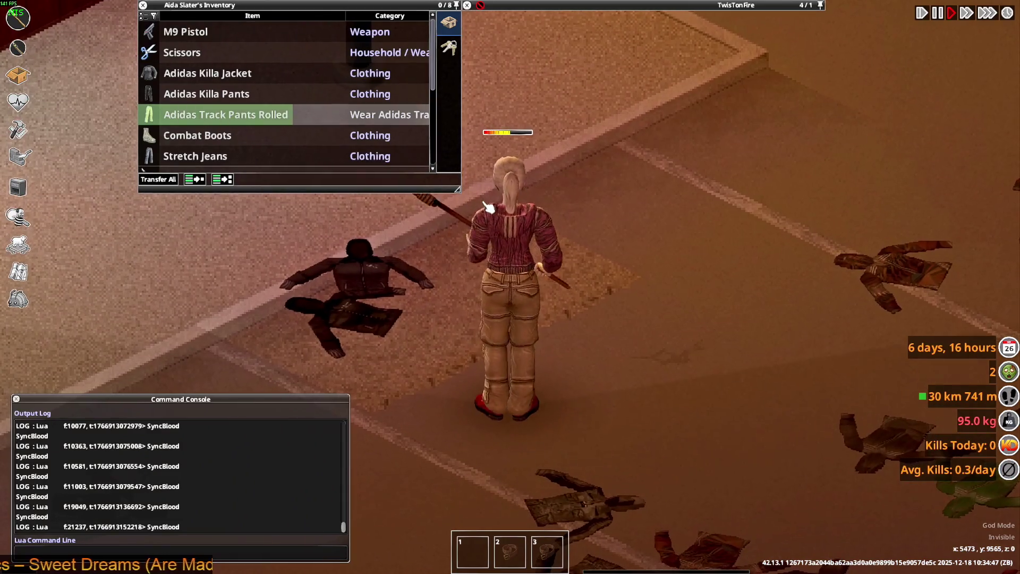
Step: Walk among the dropped shirts across the parking lot while aiming the spear
key(s)
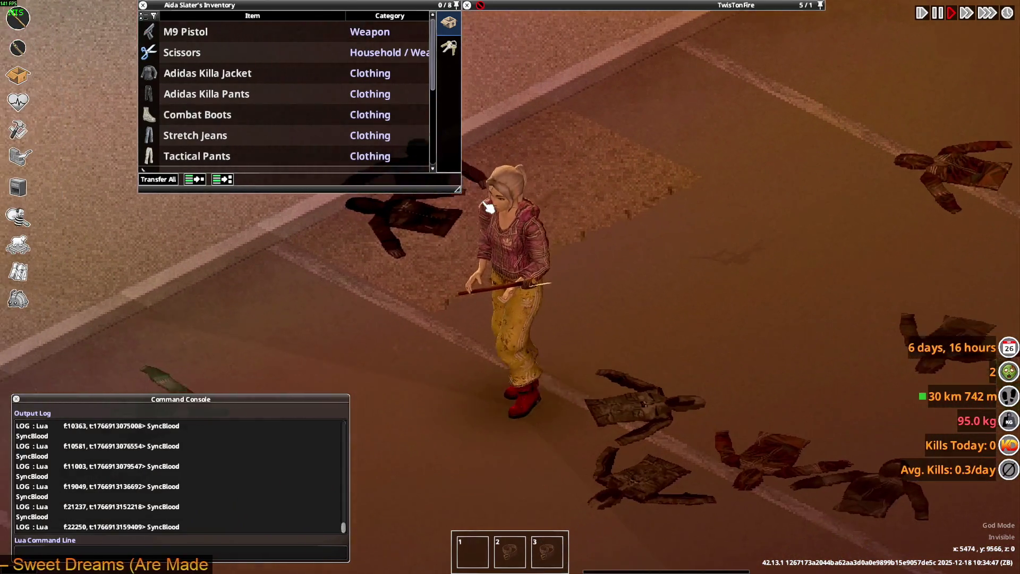
key(a)
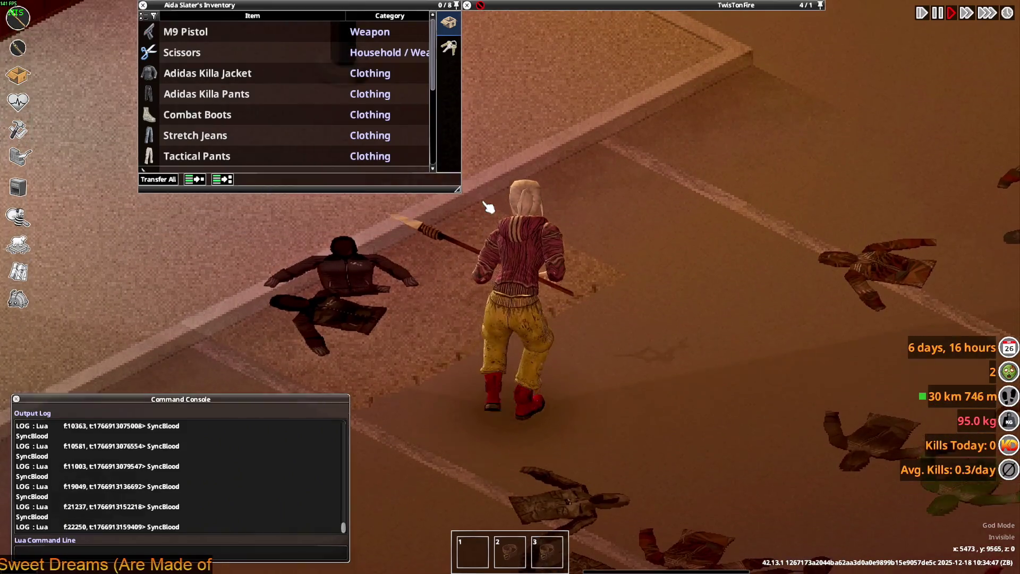
key(d)
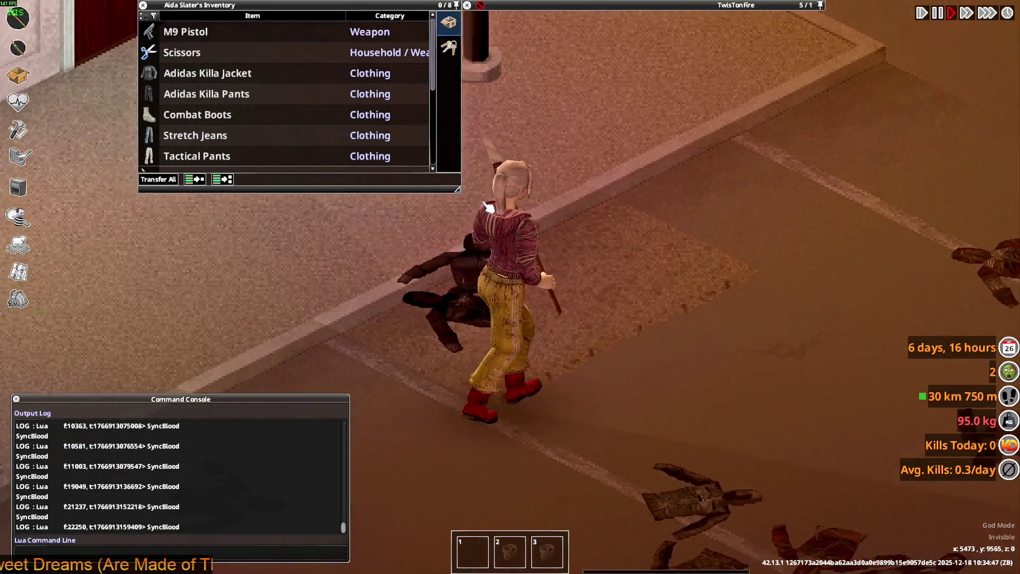
key(s)
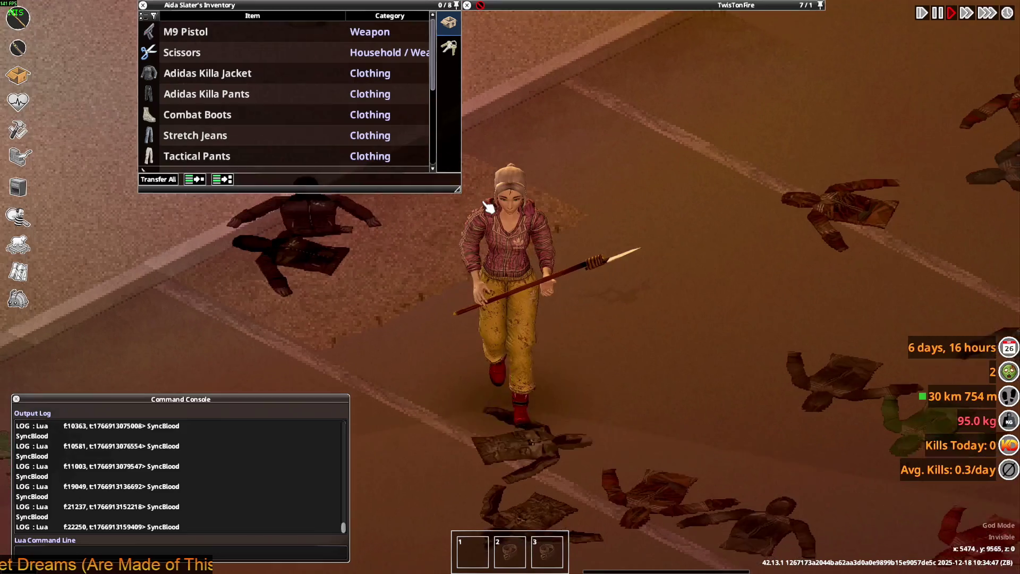
key(s)
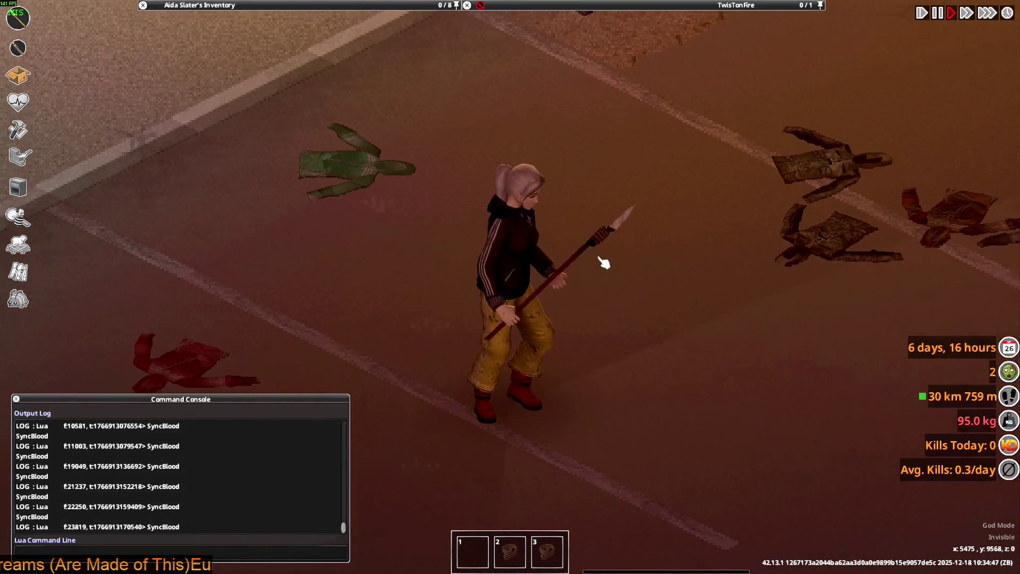
key(a)
key(d)
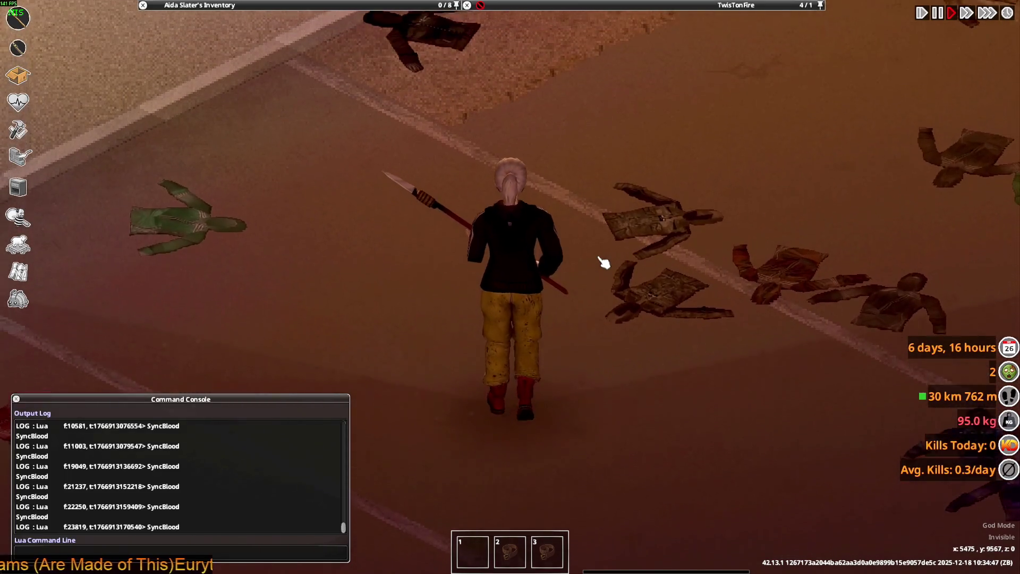
key(w)
mouse_move(604, 263)
right_down()
mouse_move(688, 405)
mouse_move(542, 302)
mouse_move(374, 489)
mouse_move(642, 296)
right_up()
scroll(642, 296, down, 2)
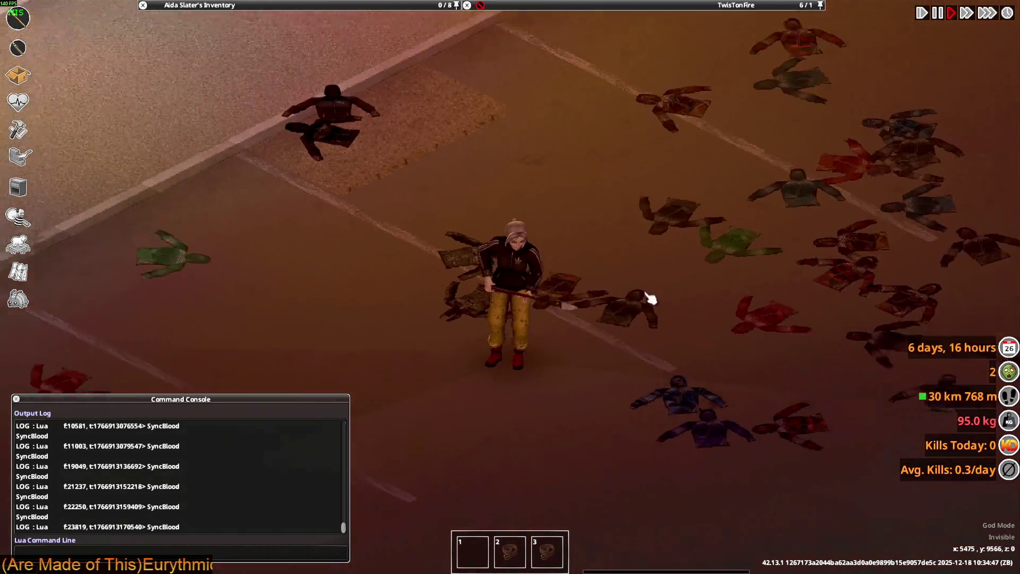
Step: Drop a Men's Adidas Shirt onto the Ground panel beside the Track Jacket, then close the inventory
scroll(676, 289, up, 3)
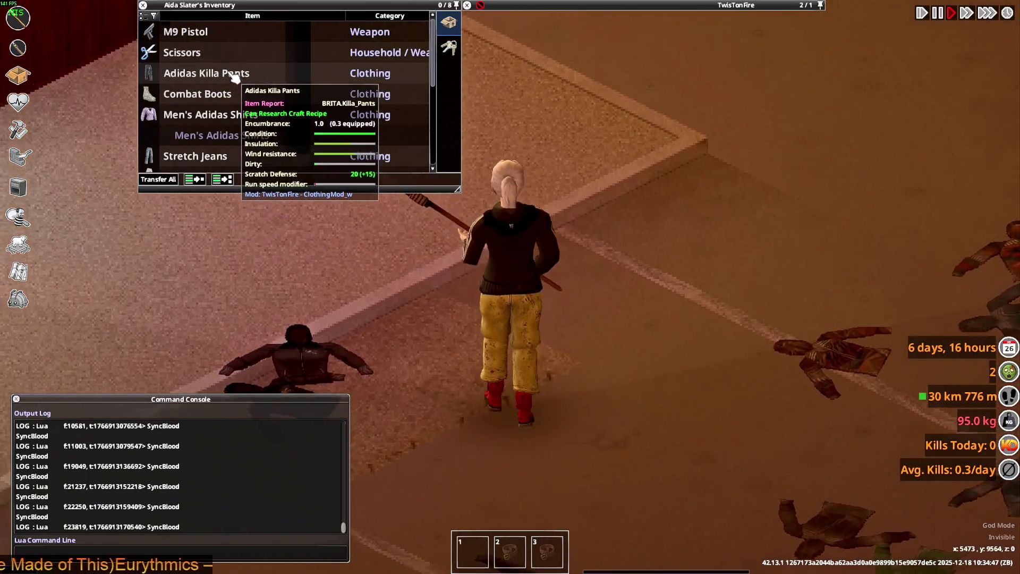
right_click(234, 76)
mouse_move(256, 90)
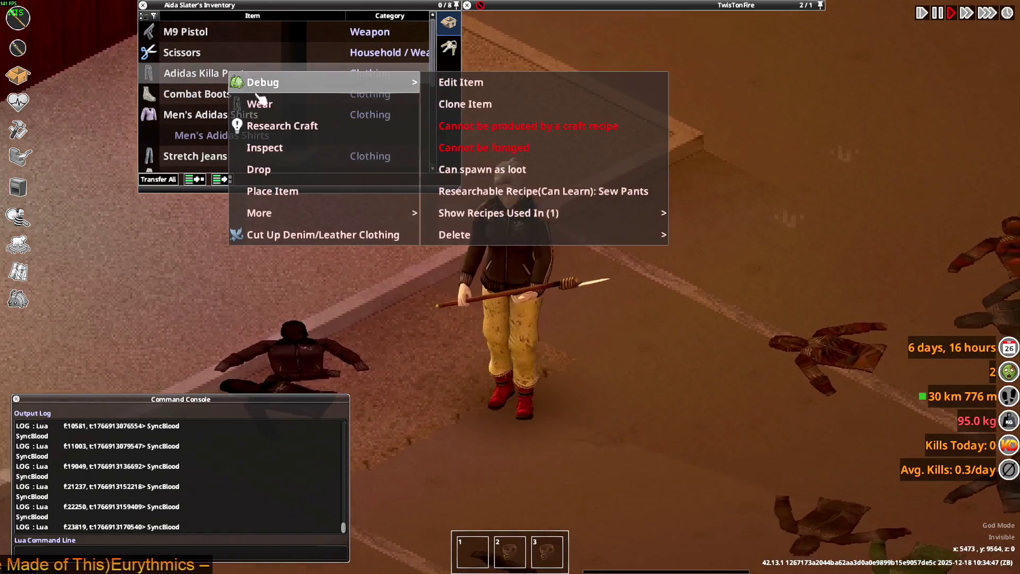
click(200, 97)
mouse_move(201, 114)
mouse_down()
mouse_move(537, 332)
mouse_move(498, 286)
mouse_up()
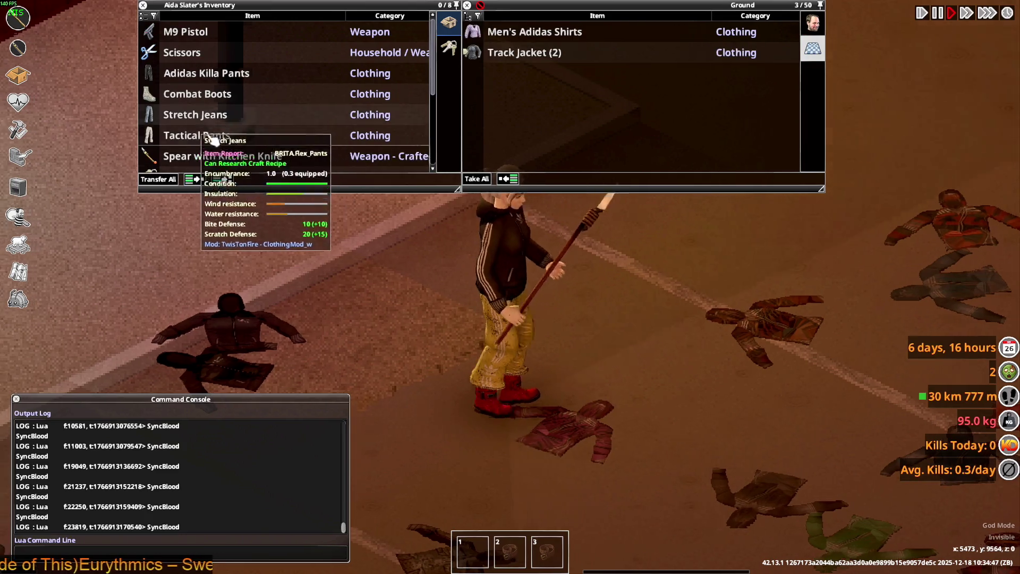
scroll(266, 133, down, 5)
key(s)
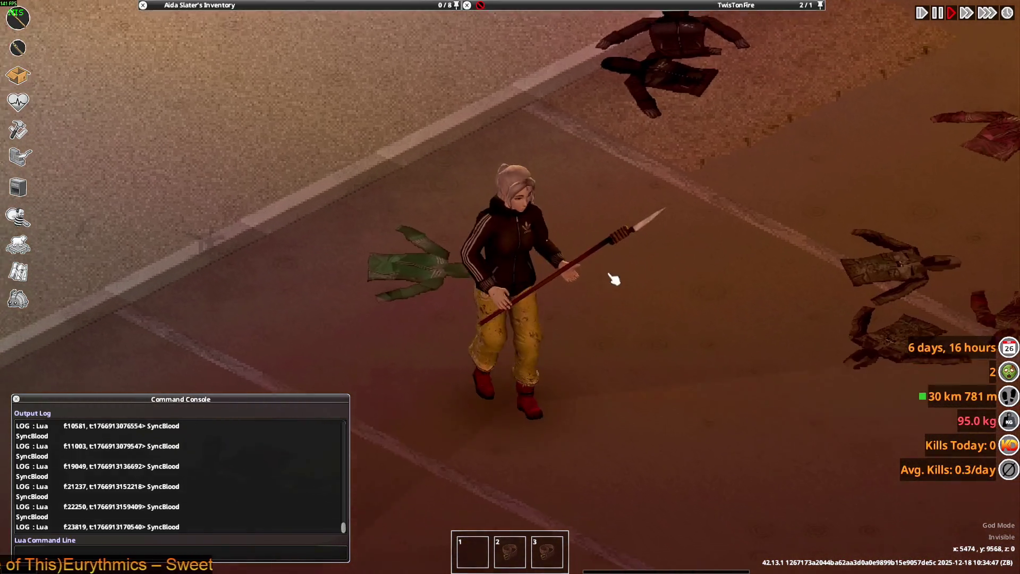
scroll(605, 277, down, 4)
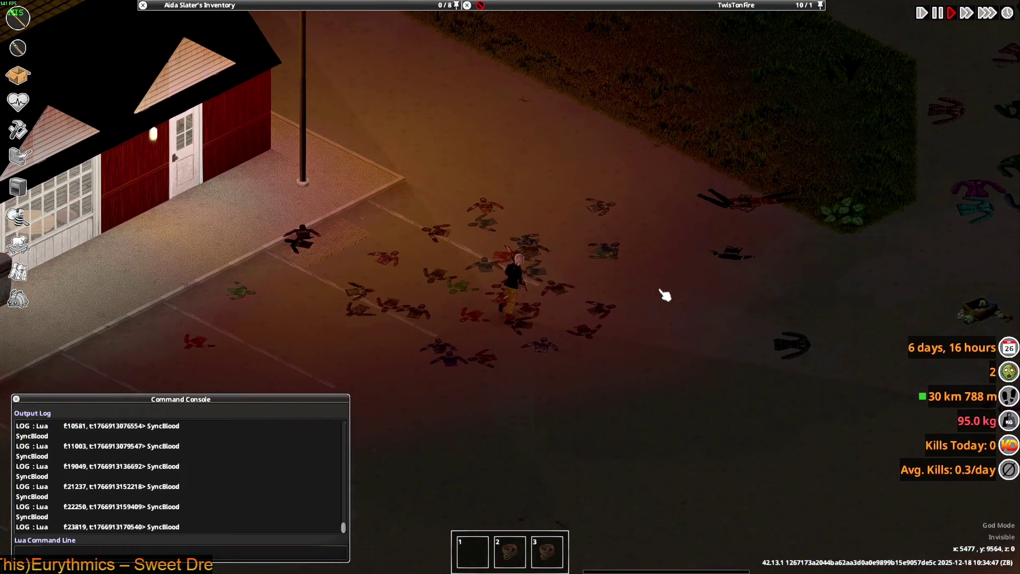
Step: Walk the character past the hedge and into the Jamieton Army Surplus store
key(d)
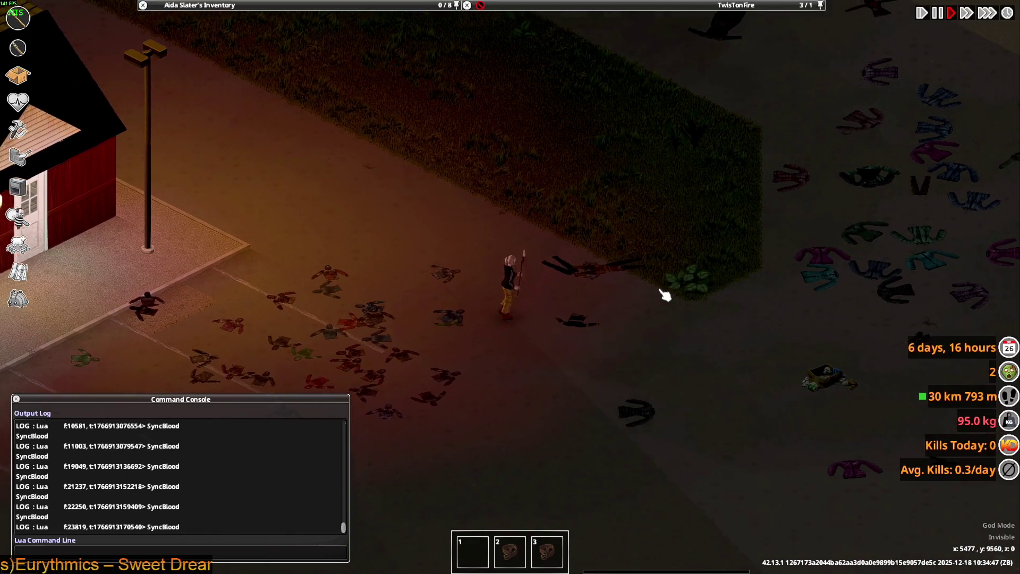
key(d)
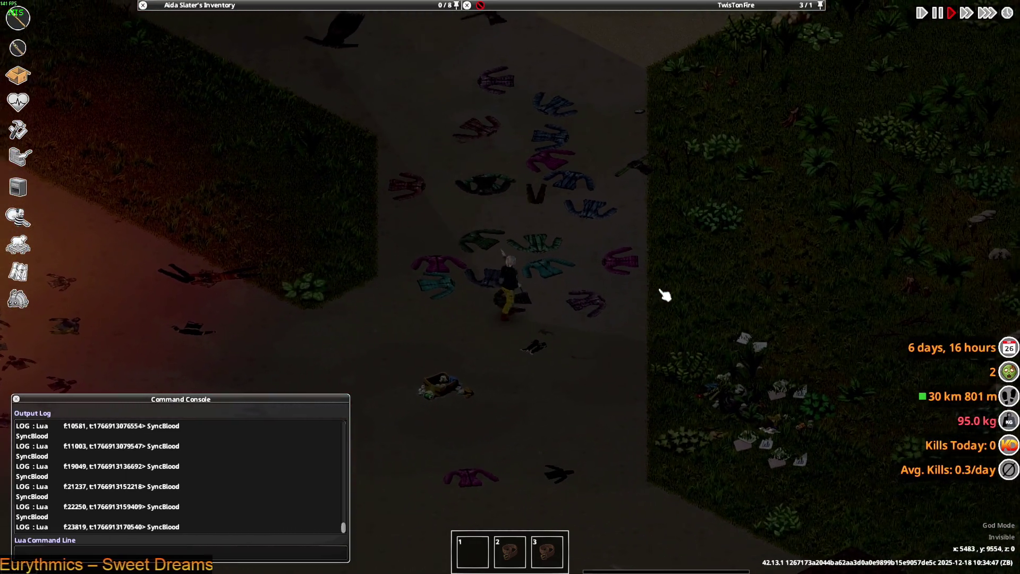
key(a)
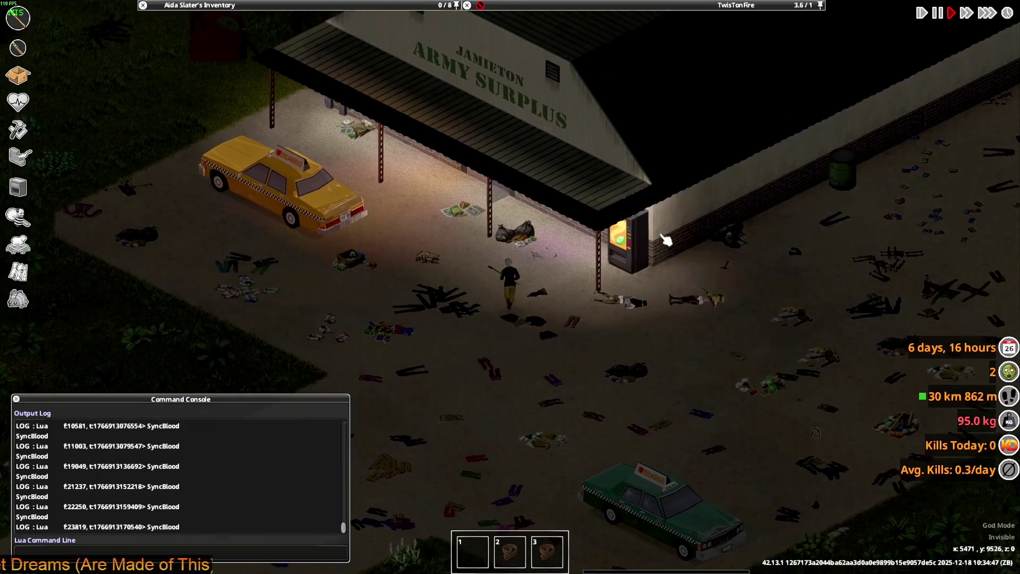
key(w)
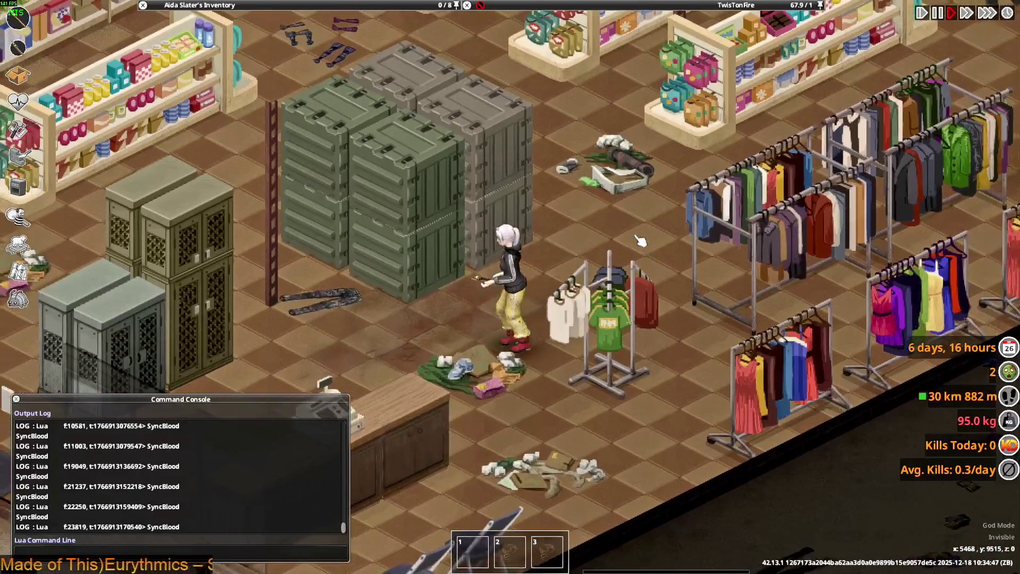
Step: Quit the game to the desktop, then minimize Steam and Photoshop
key(Escape)
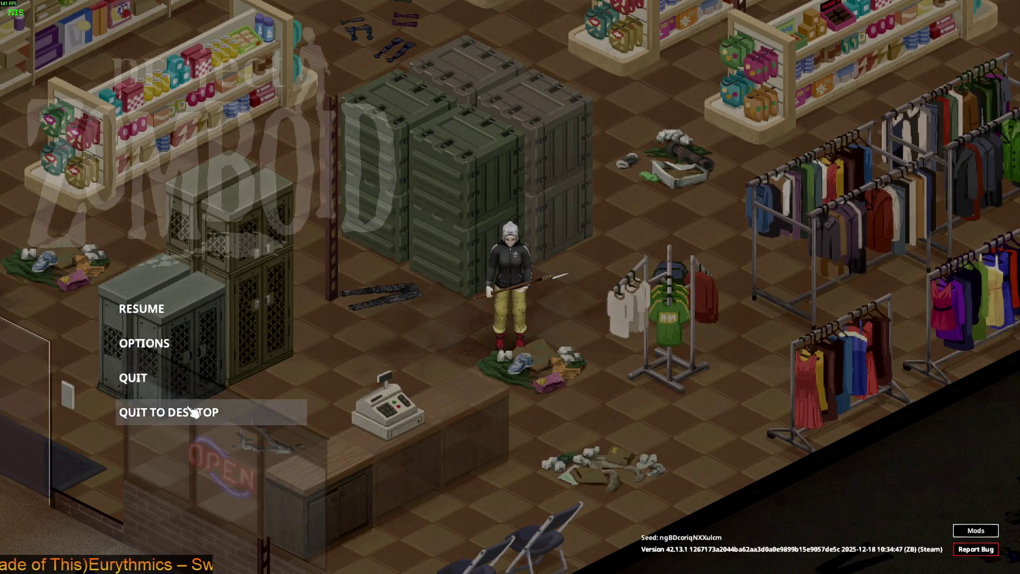
click(169, 412)
click(478, 304)
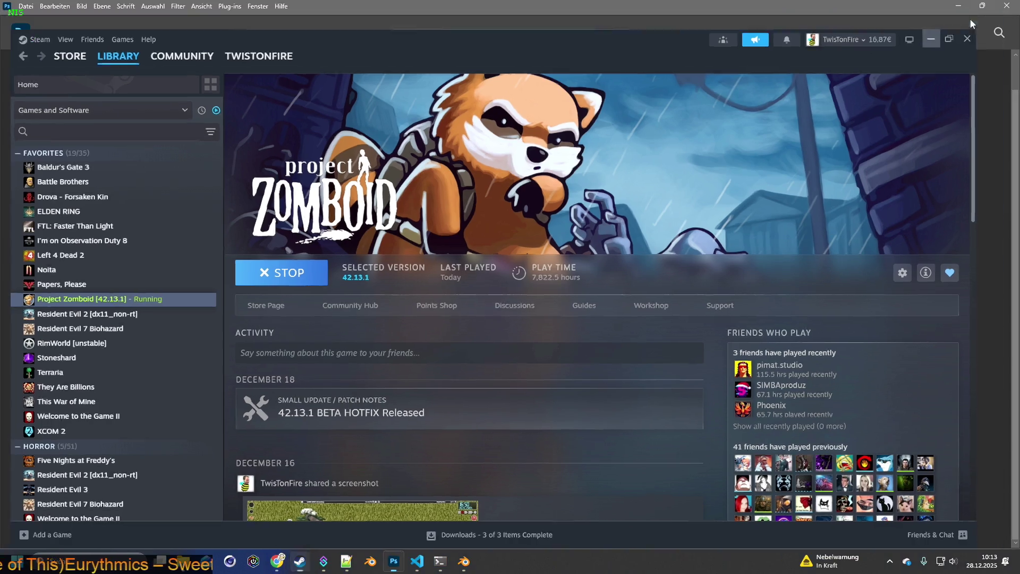
click(972, 10)
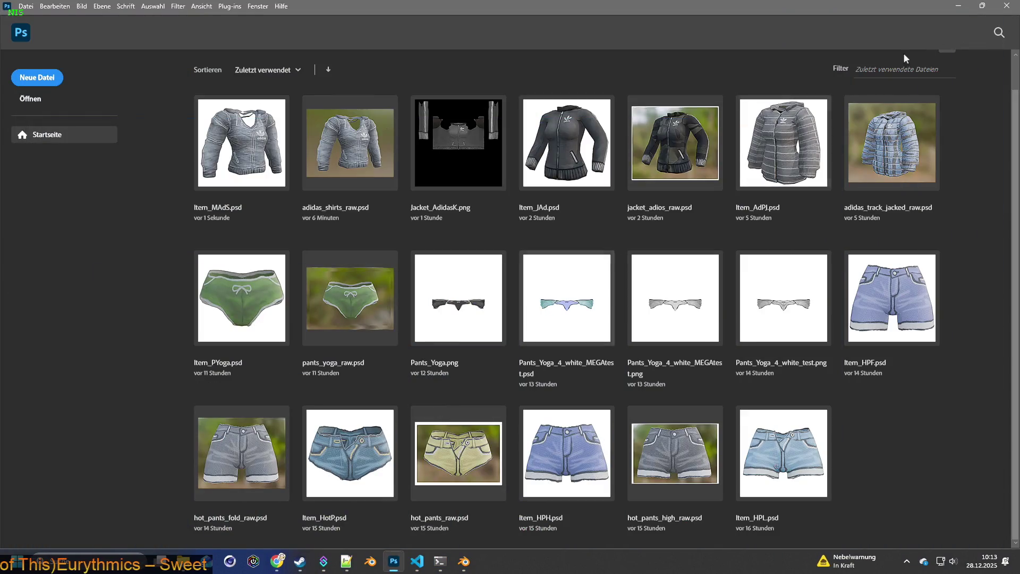
click(961, 7)
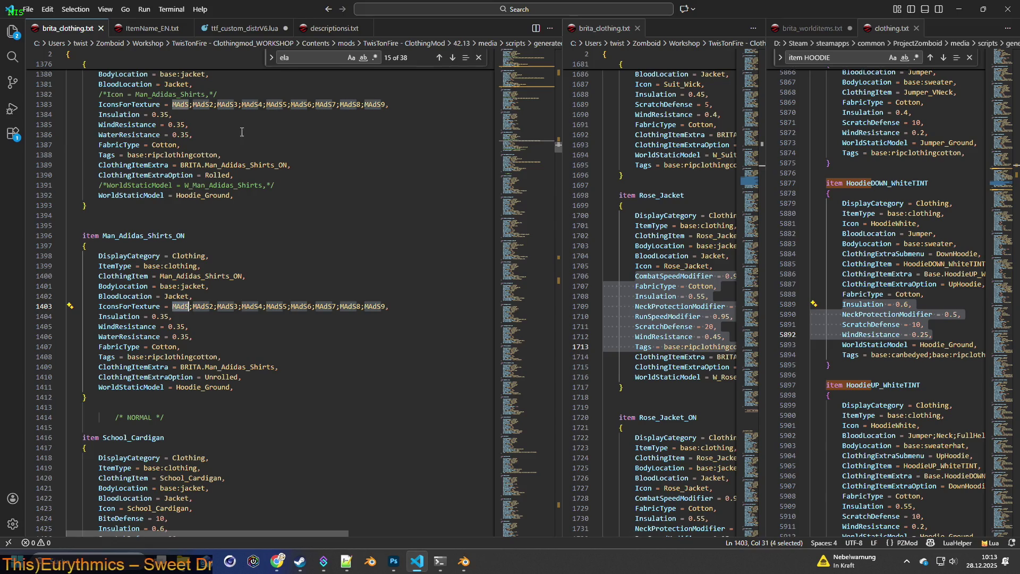
Step: Scroll through brita_clothing.txt and highlight every School_Cardigan occurrence
scroll(262, 245, down, 3)
scroll(223, 212, down, 2)
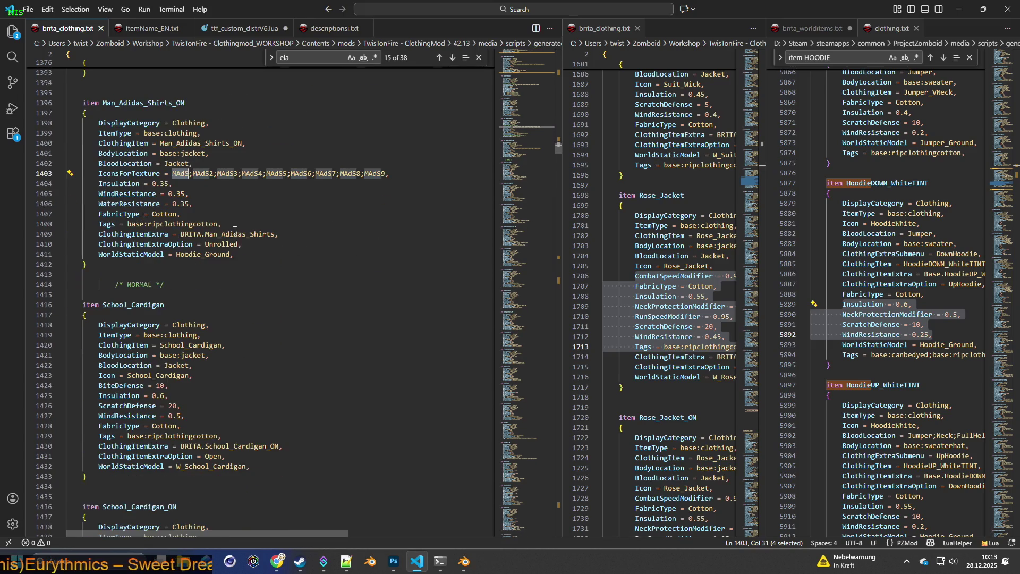
double_click(169, 304)
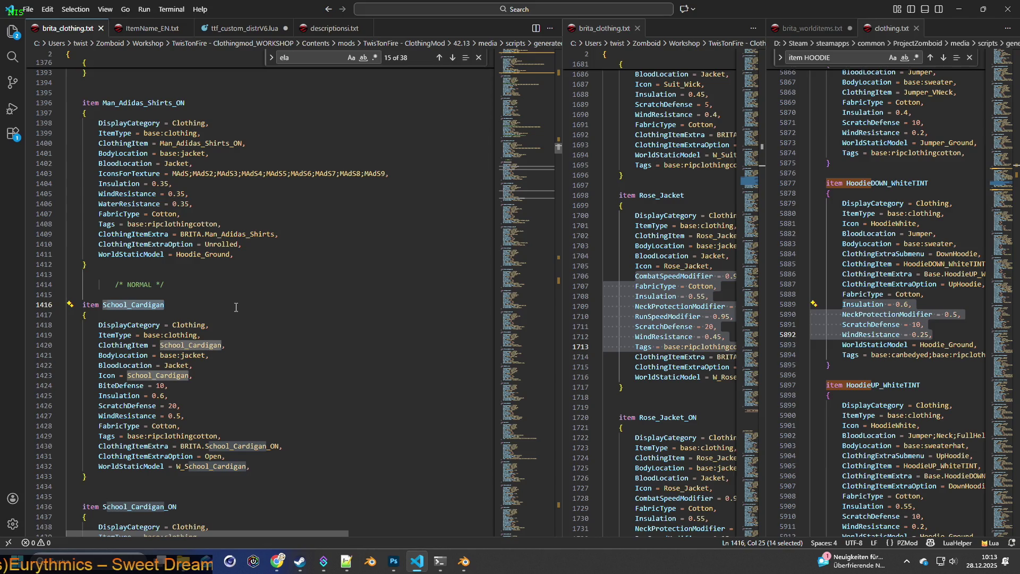
scroll(236, 307, up, 3)
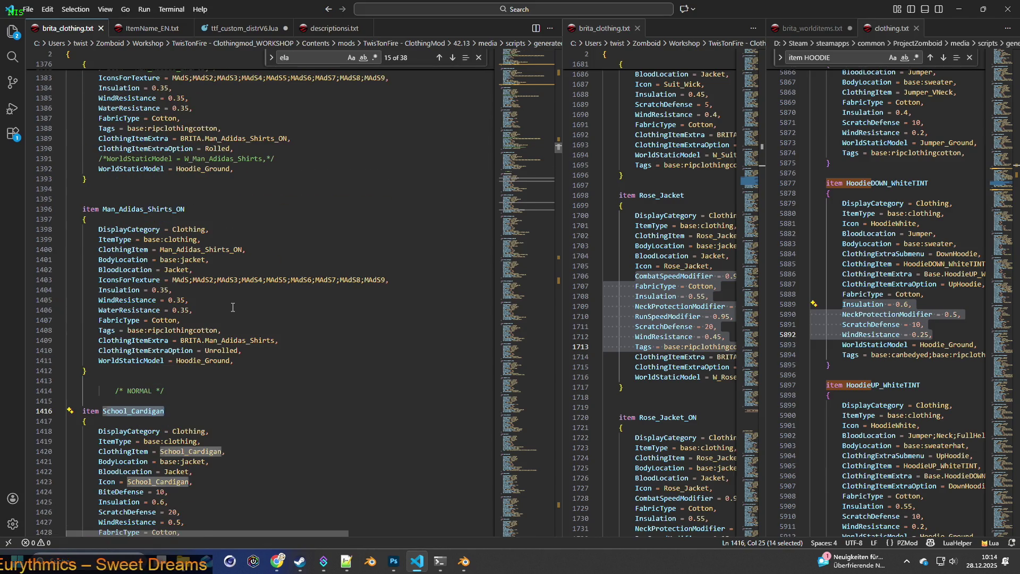
scroll(233, 308, down, 13)
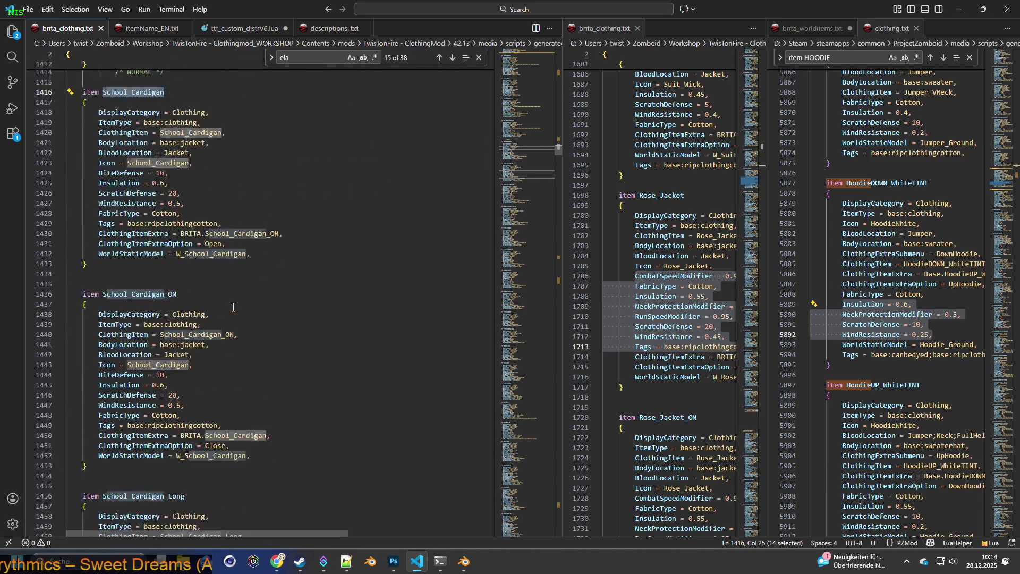
scroll(233, 307, up, 8)
drag(166, 231, 106, 230)
scroll(185, 260, up, 20)
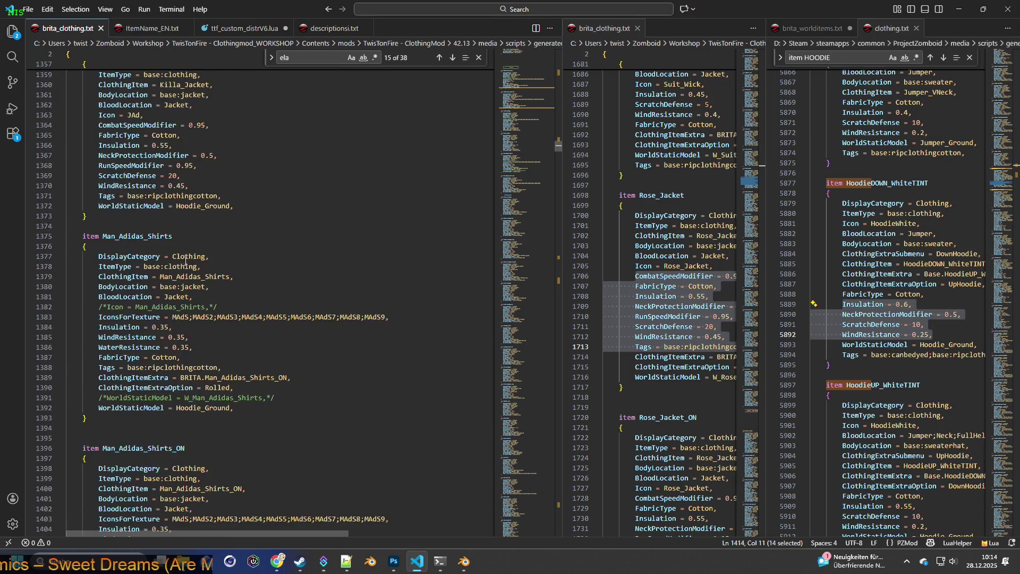
scroll(185, 261, up, 18)
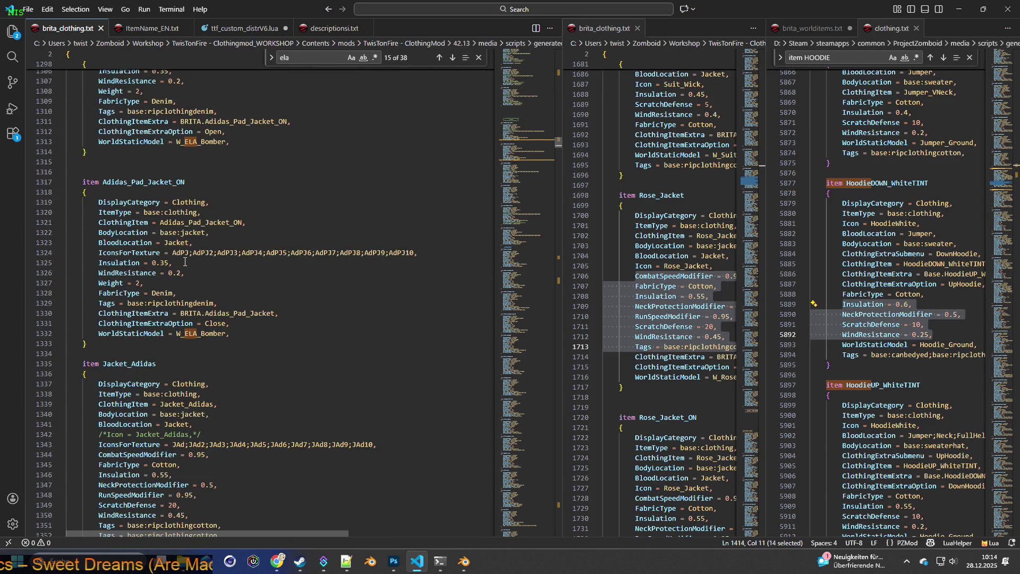
scroll(185, 261, down, 20)
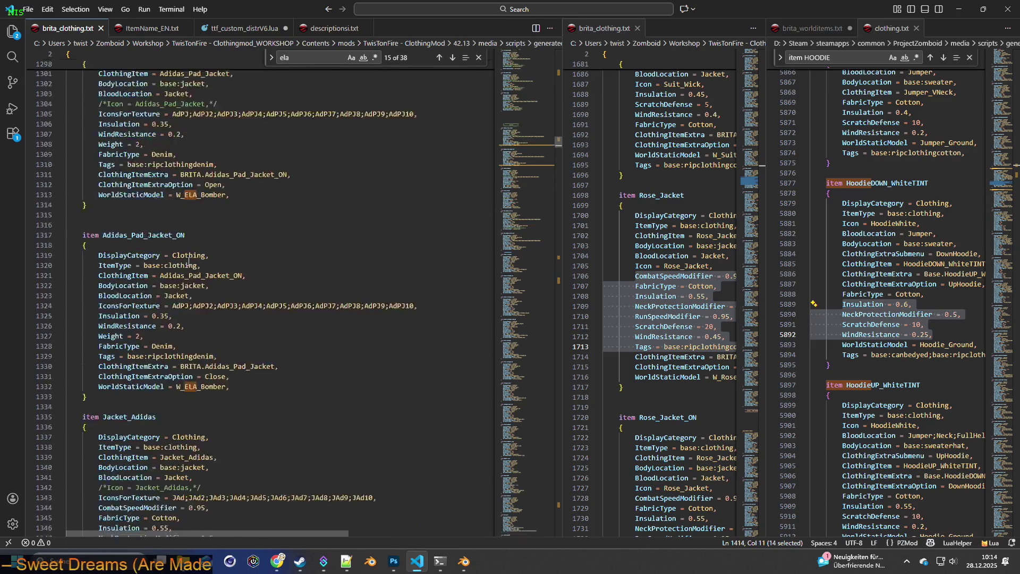
scroll(193, 263, down, 9)
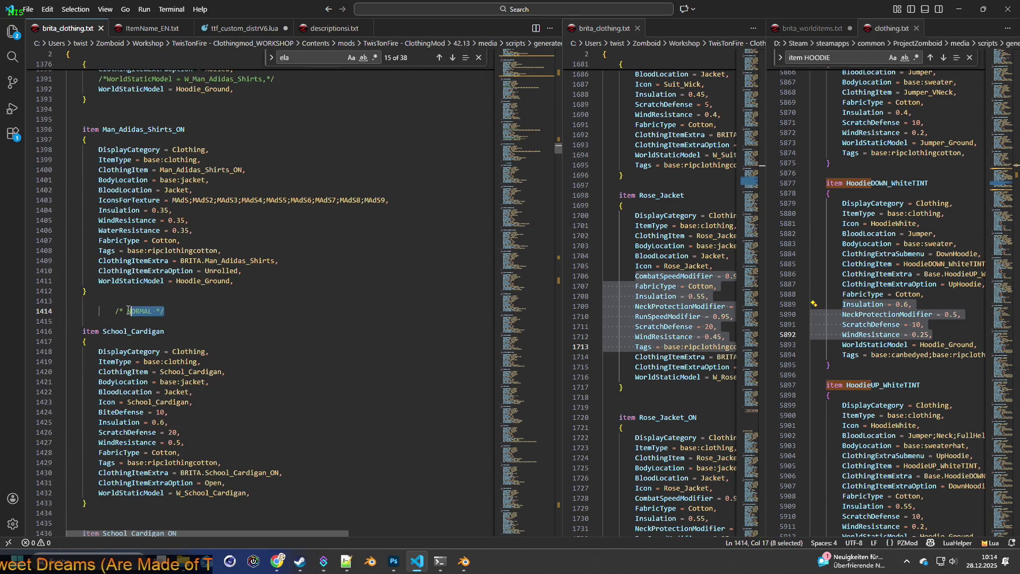
key(alt+Tab)
Step: Move Blender and the Explorer windows aside so the Man_Adidas_Shirts.xml tab in Notepad++ is in front
click(958, 6)
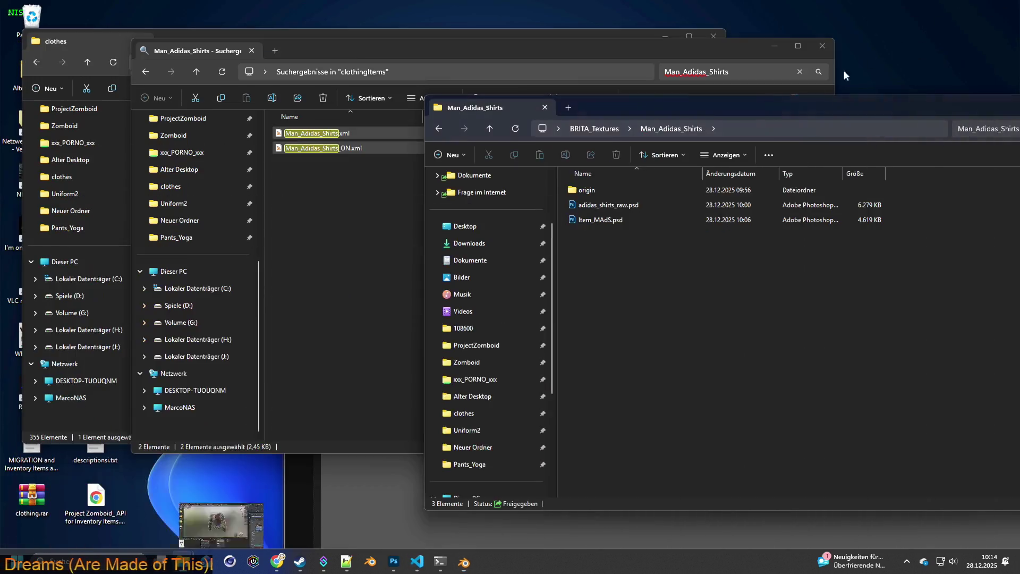
drag(788, 106, 547, 101)
click(365, 126)
drag(453, 104, 421, 256)
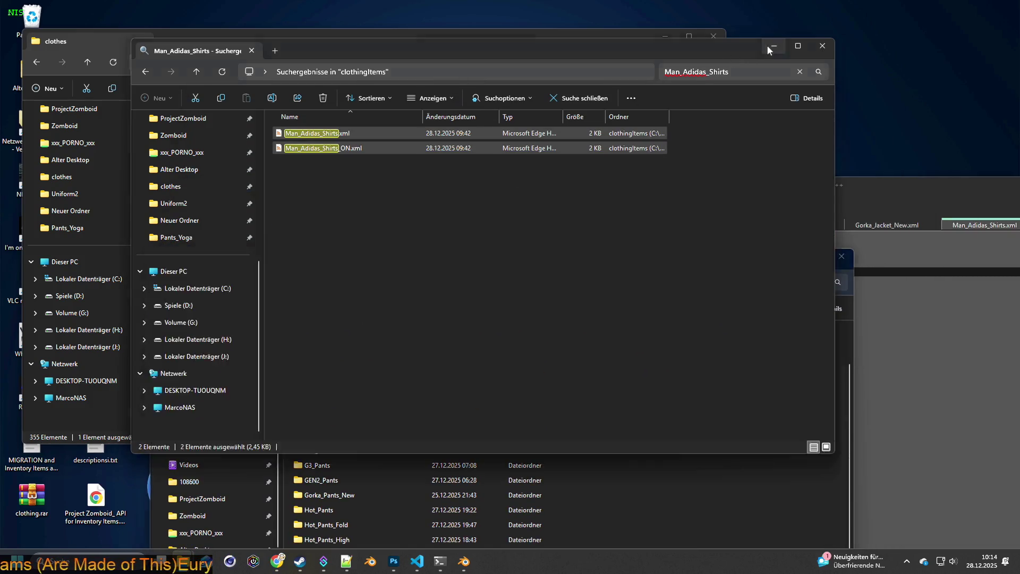
click(774, 46)
drag(554, 186, 671, 110)
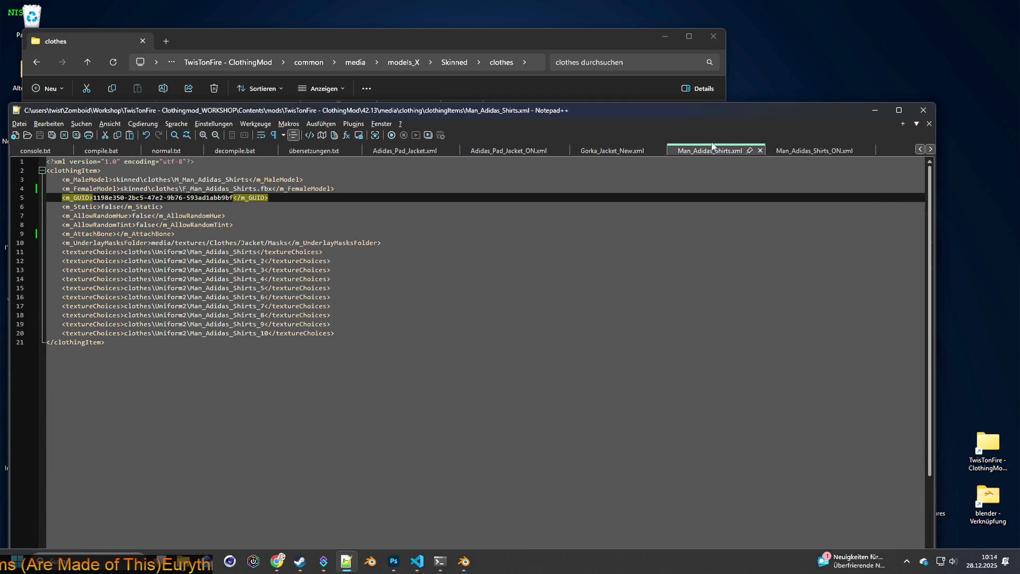